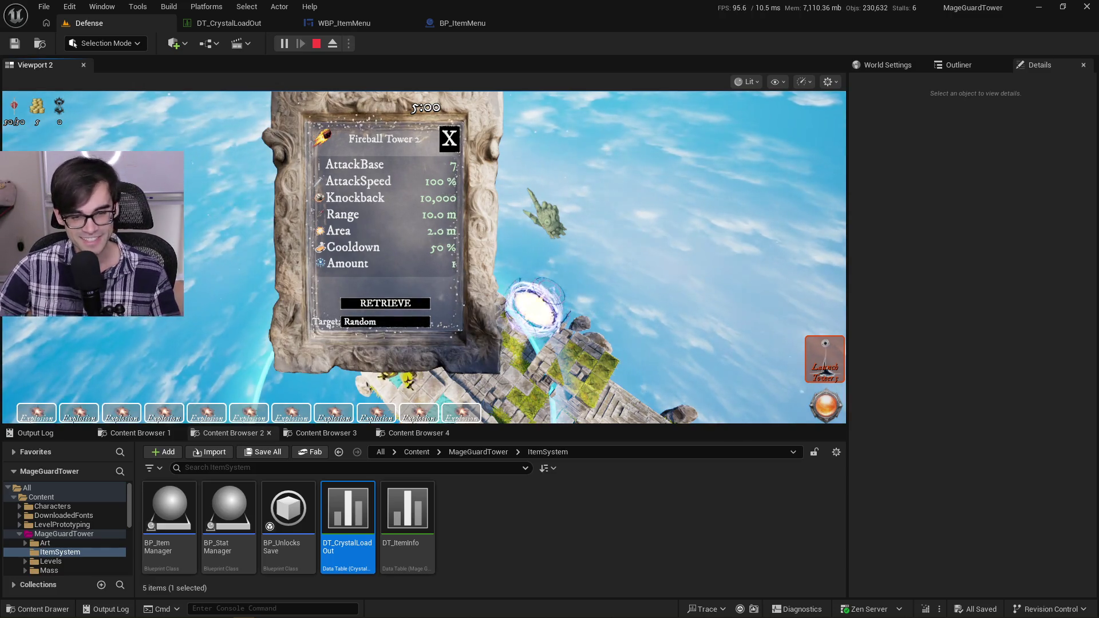
Step: Close the Fireball Tower 2 stats window in the play viewport
{"action": "left_click", "coordinate": [449, 139]}
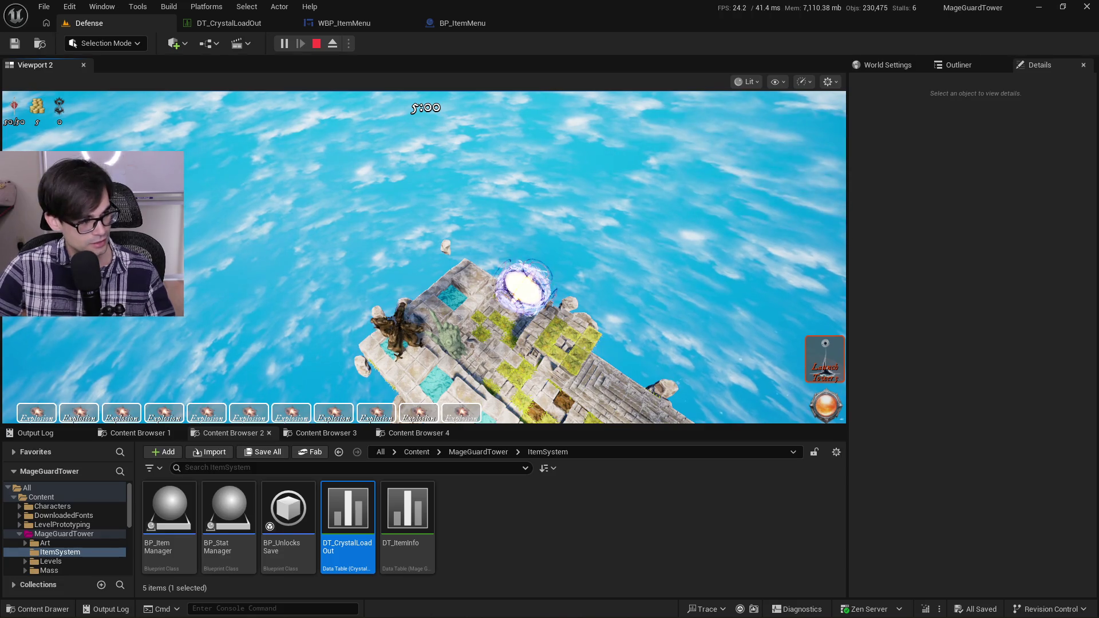
Step: Search Brave for '5 human senses', then close that search tab and the Abiogenesis tab
{"action": "key", "text": "alt+Tab"}
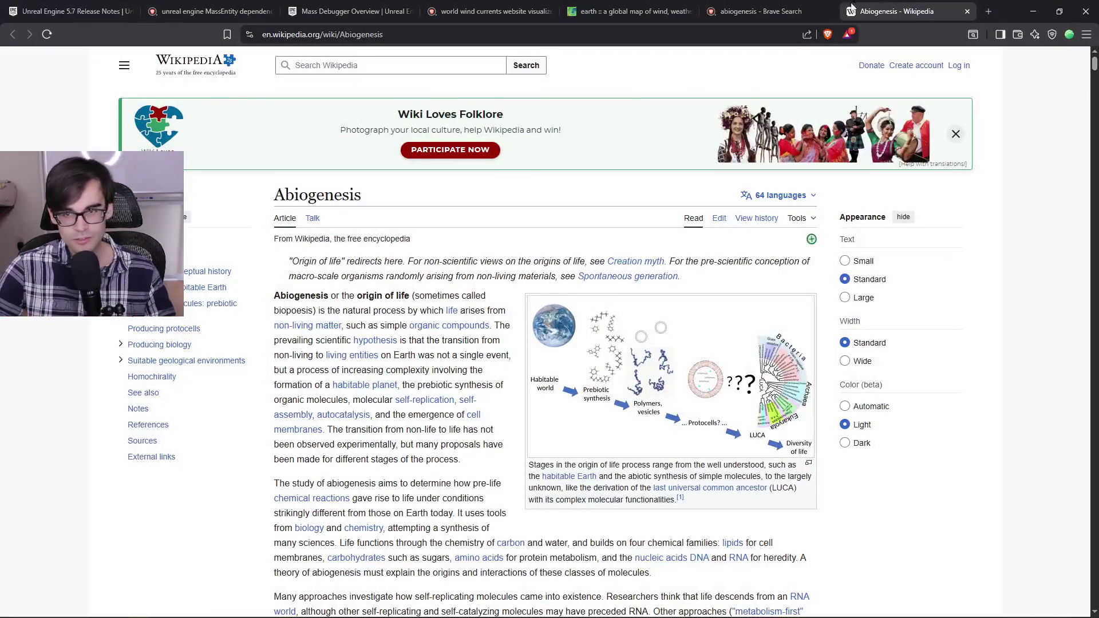
{"action": "left_click", "coordinate": [773, 11]}
{"action": "left_click", "coordinate": [90, 70]}
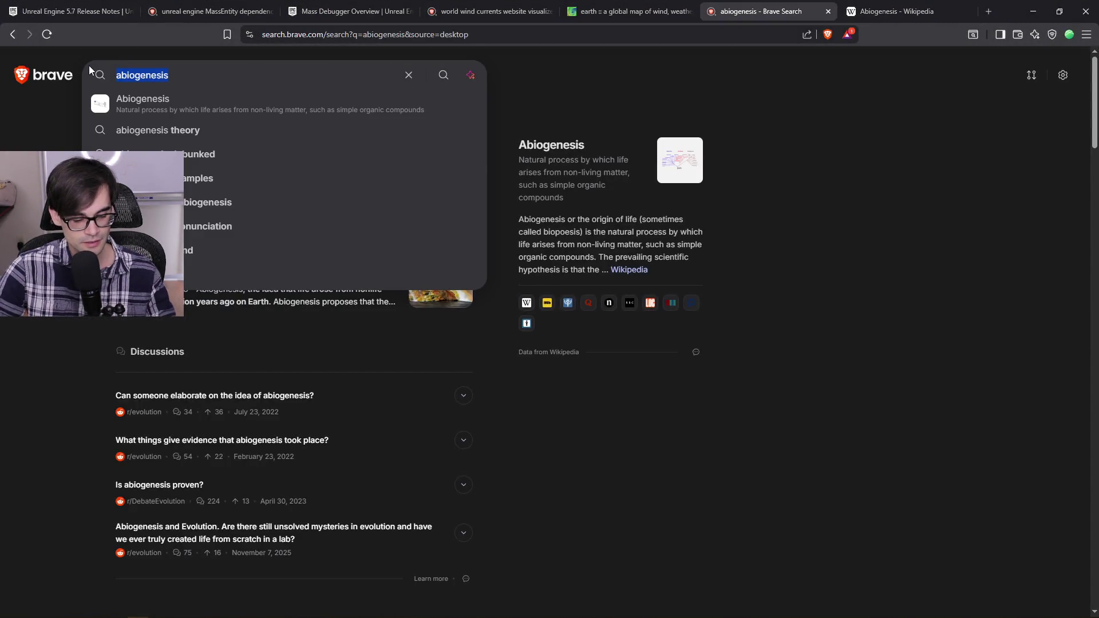
{"action": "type", "text": "5 human sesn"}
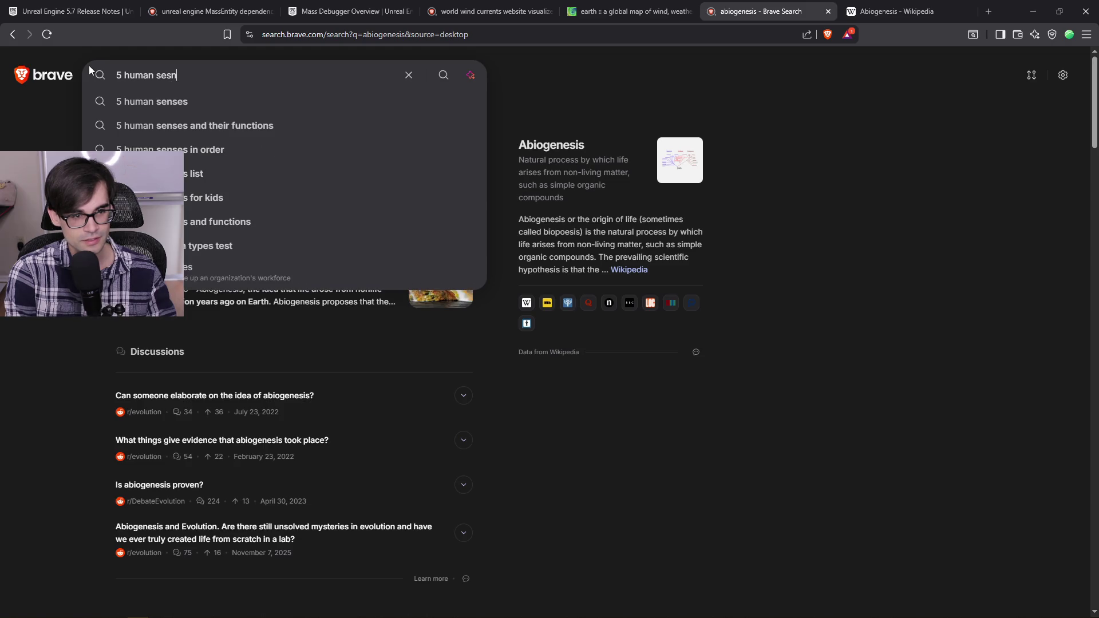
{"action": "key", "text": "BackSpace"}
{"action": "key", "text": "BackSpace"}
{"action": "type", "text": "nses"}
{"action": "key", "text": "Return"}
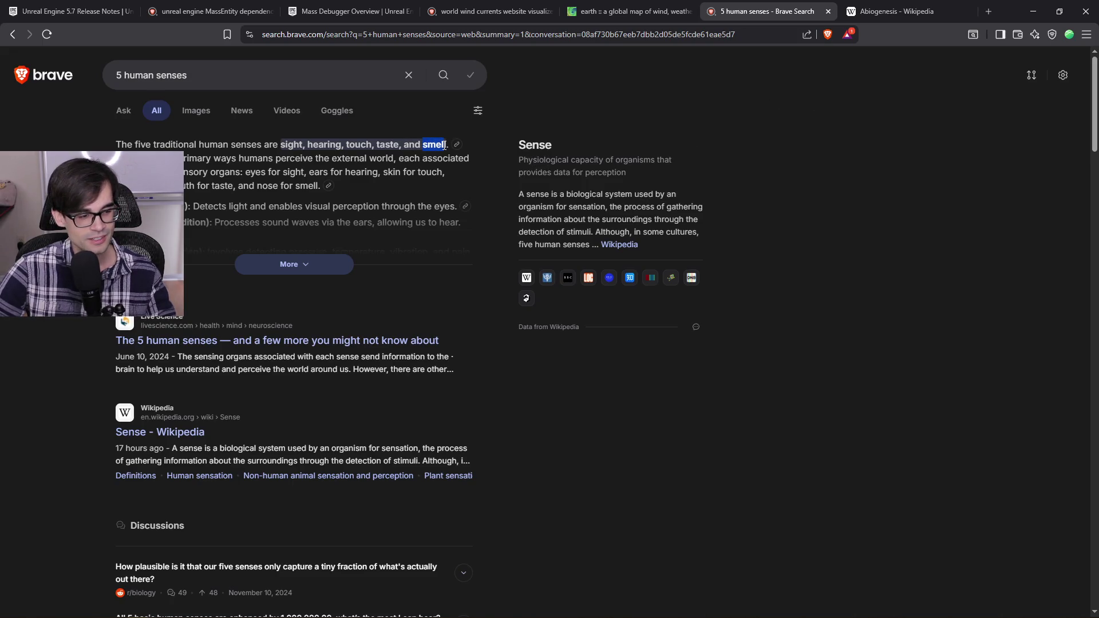
{"action": "left_click", "coordinate": [828, 12]}
{"action": "left_click", "coordinate": [828, 12]}
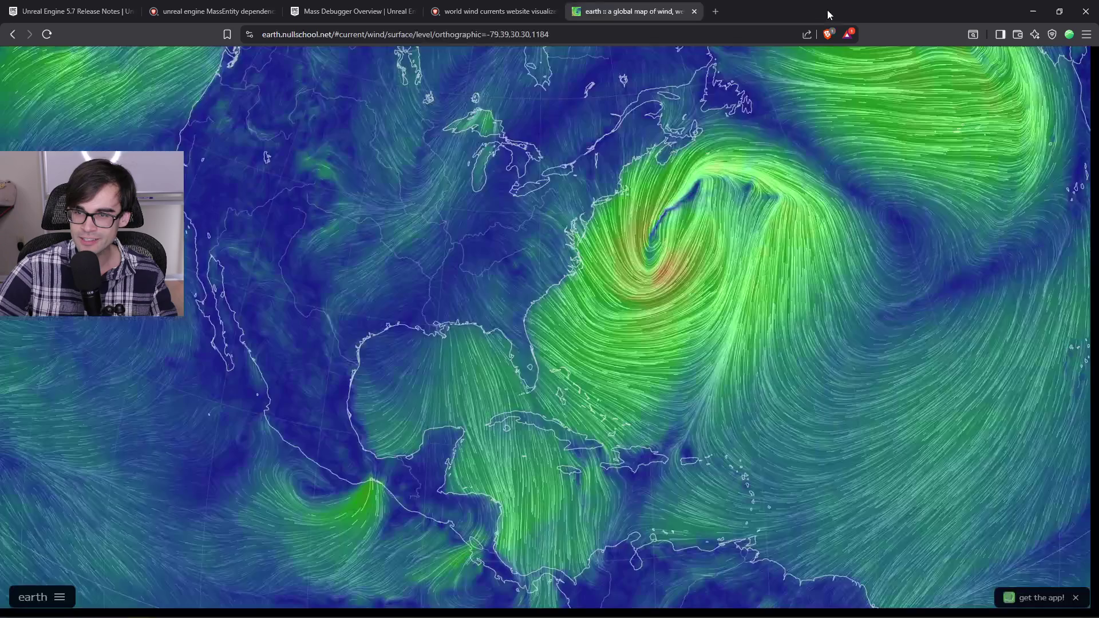
Step: Leave the earth.nullschool.net wind map and return to the Unreal play session
{"action": "key", "text": "alt+Tab"}
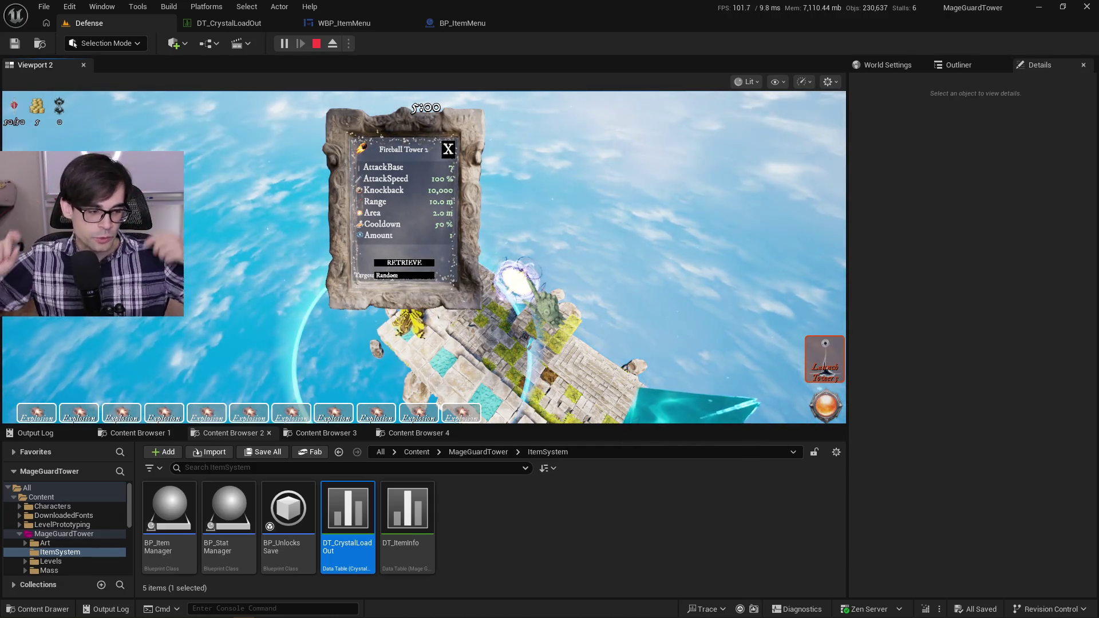
Step: Zoom the game camera in on the Fireball Tower 2 stats, then close that panel
{"action": "scroll", "coordinate": [601, 225], "scroll_direction": "up", "scroll_amount": 2}
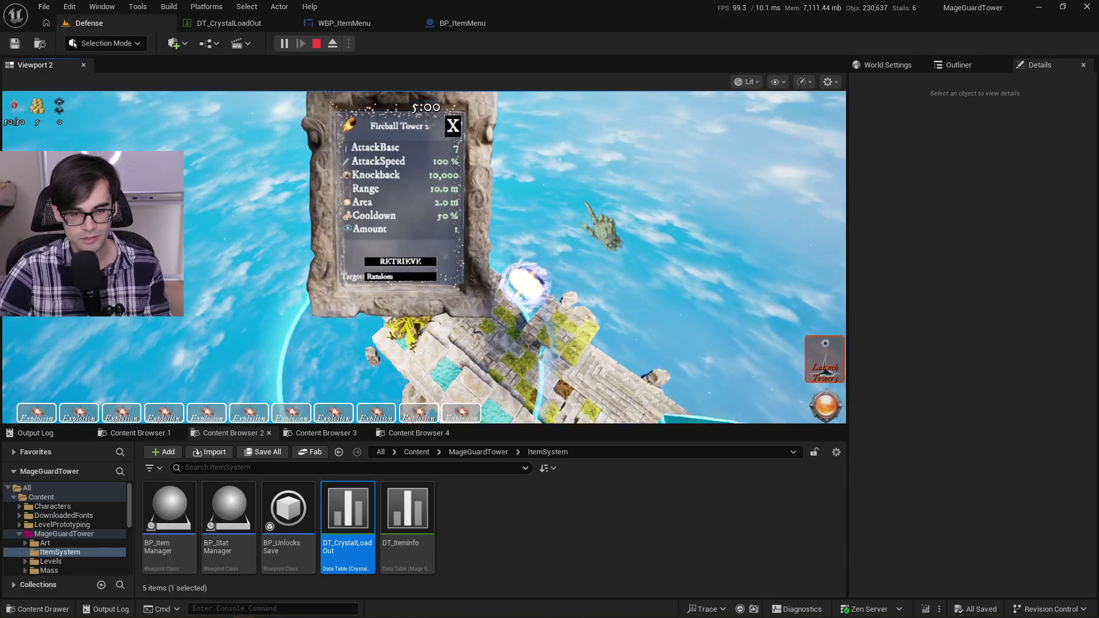
{"action": "scroll", "coordinate": [601, 226], "scroll_direction": "down", "scroll_amount": 1}
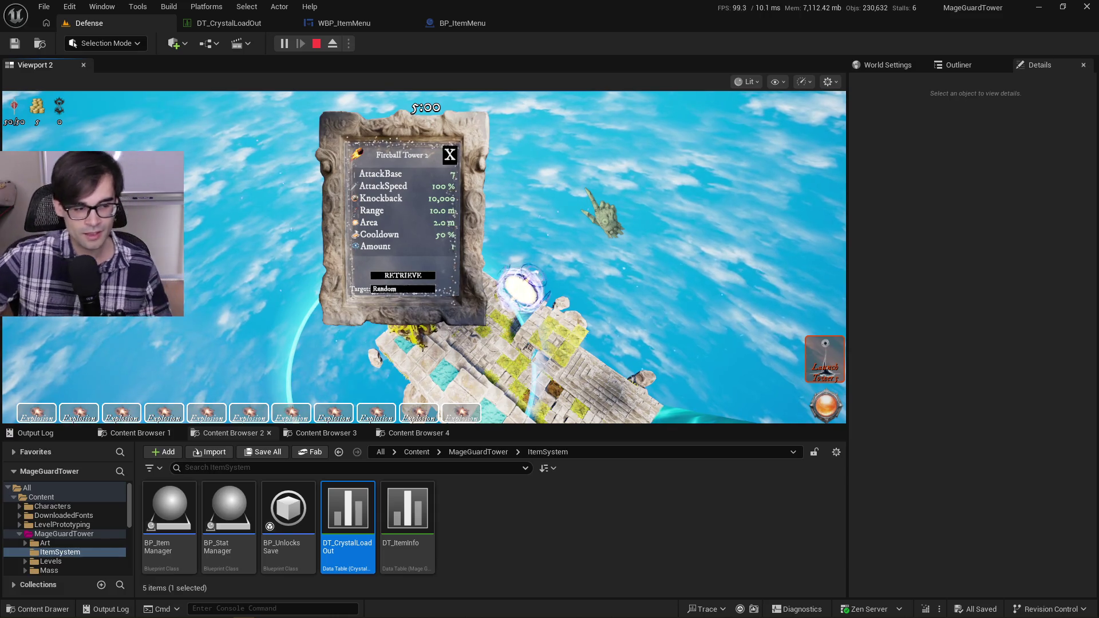
{"action": "left_click", "coordinate": [450, 154]}
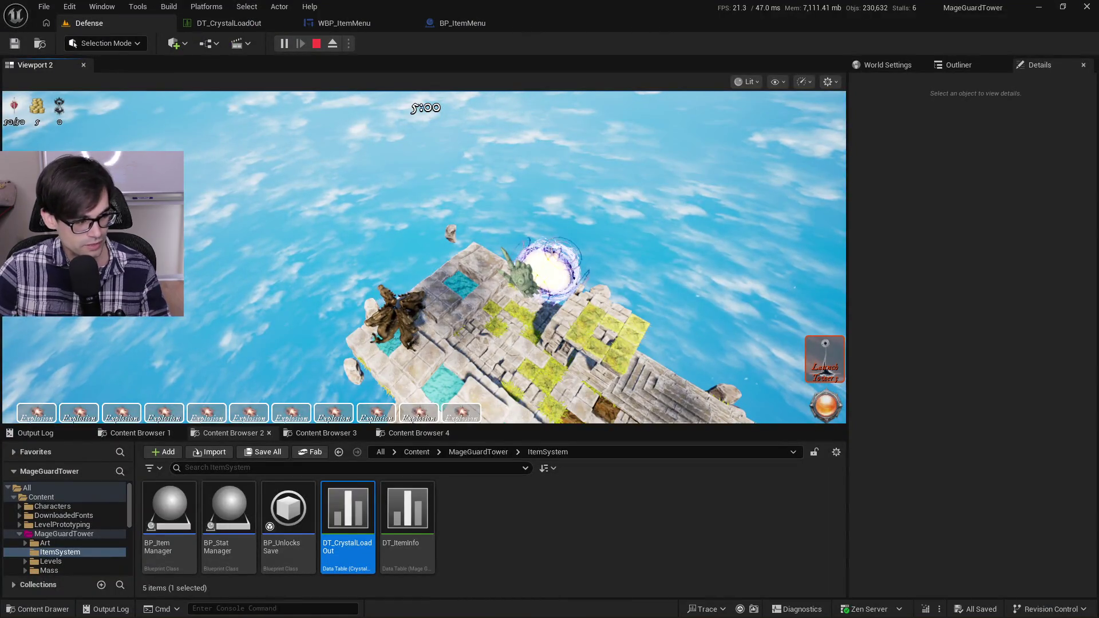
Step: Glance at MassTower.cpp in Cursor, then move on to the 2025_01_22_Notes.txt notes
{"action": "key", "text": "alt+Tab"}
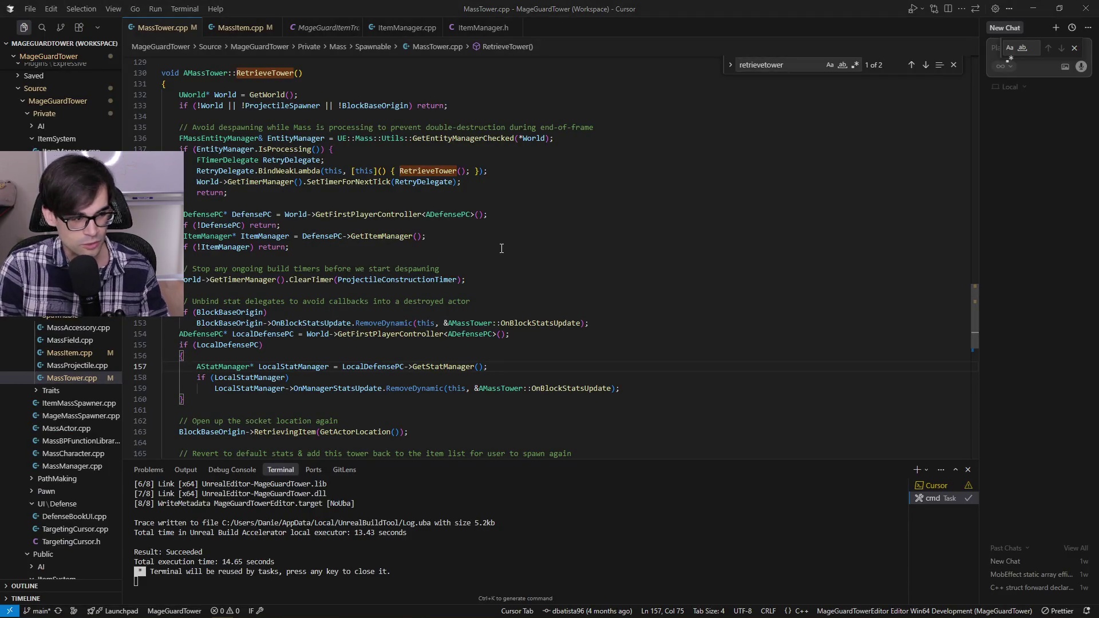
{"action": "key", "text": "alt+Tab"}
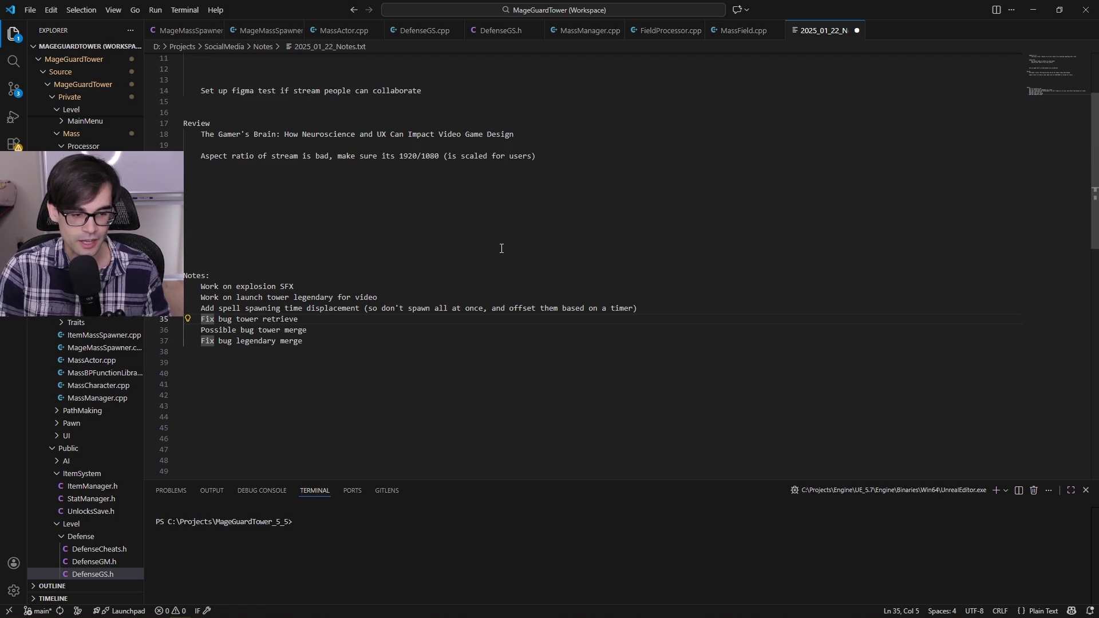
{"action": "key", "text": "Up"}
{"action": "key", "text": "Up"}
{"action": "key", "text": "Up"}
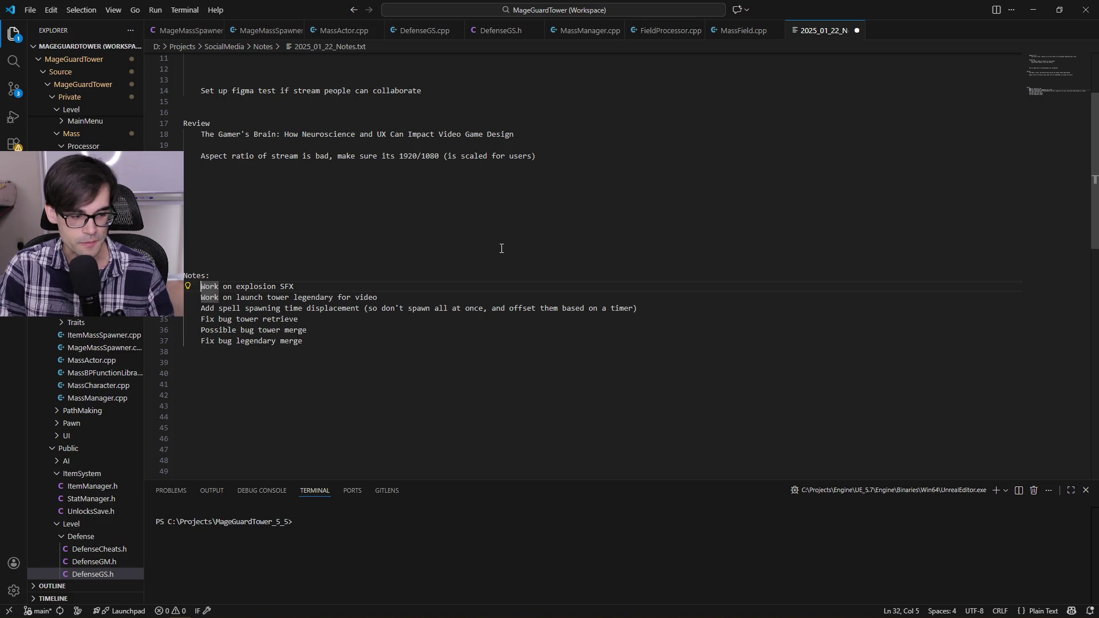
{"action": "key", "text": "Up"}
{"action": "key", "text": "Down"}
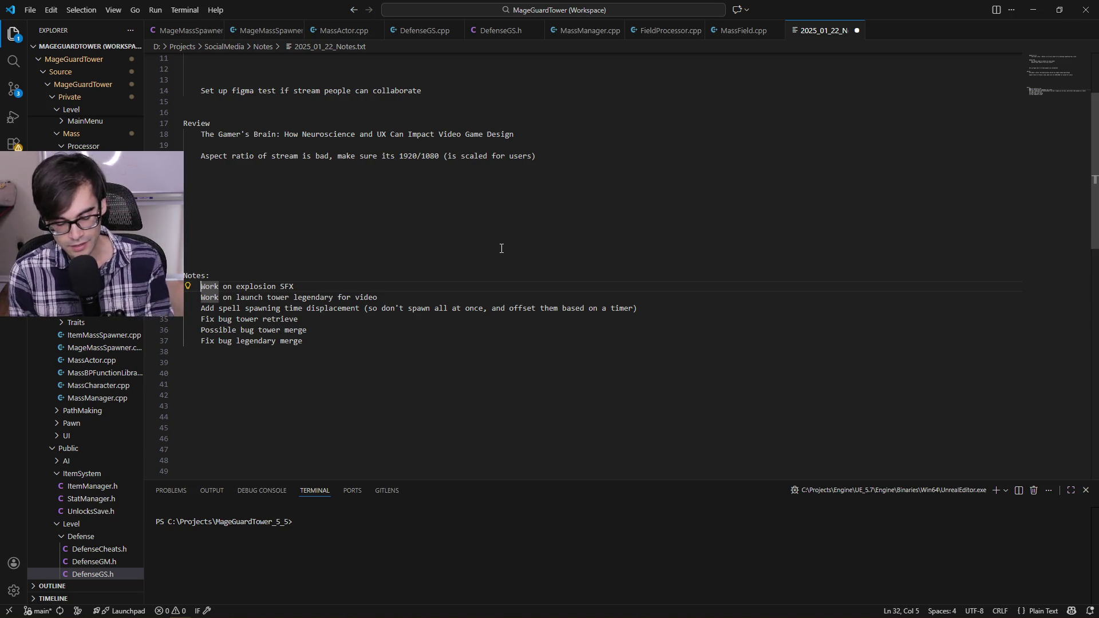
Step: Prefix the explosion SFX and launch tower legendary notes with asterisks and save the file
{"action": "type", "text": "*"}
{"action": "key", "text": "Down"}
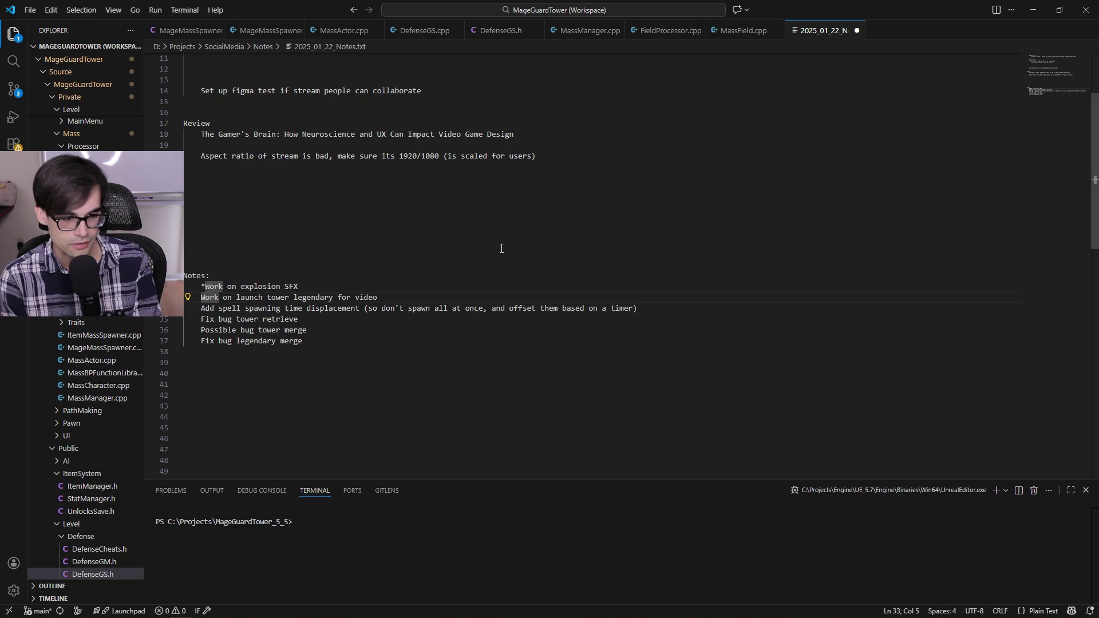
{"action": "type", "text": "*"}
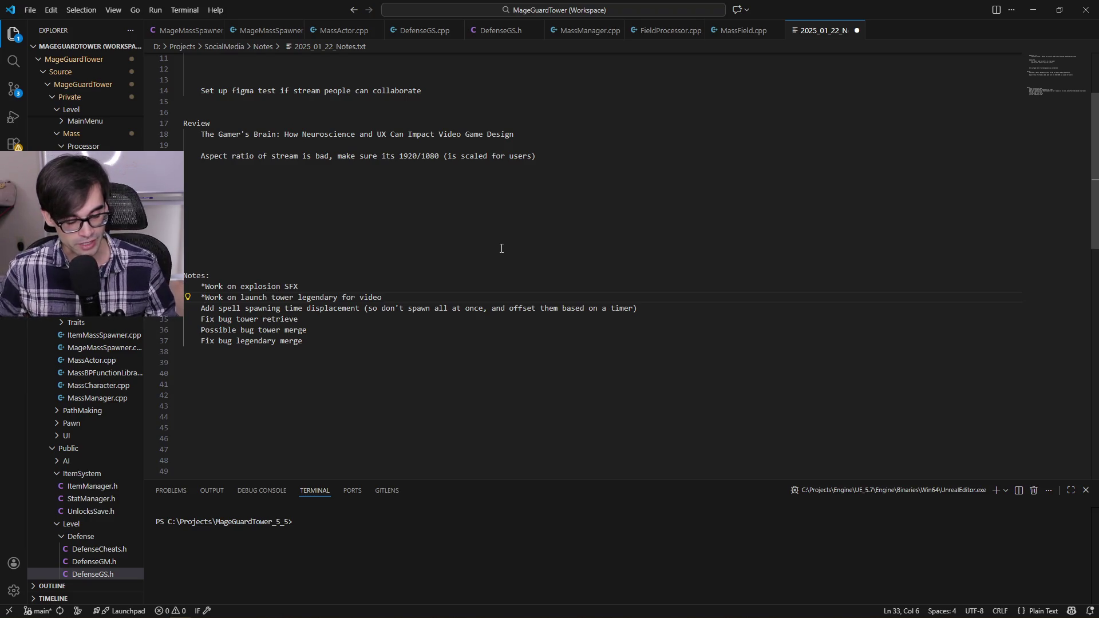
{"action": "key", "text": "ctrl+s"}
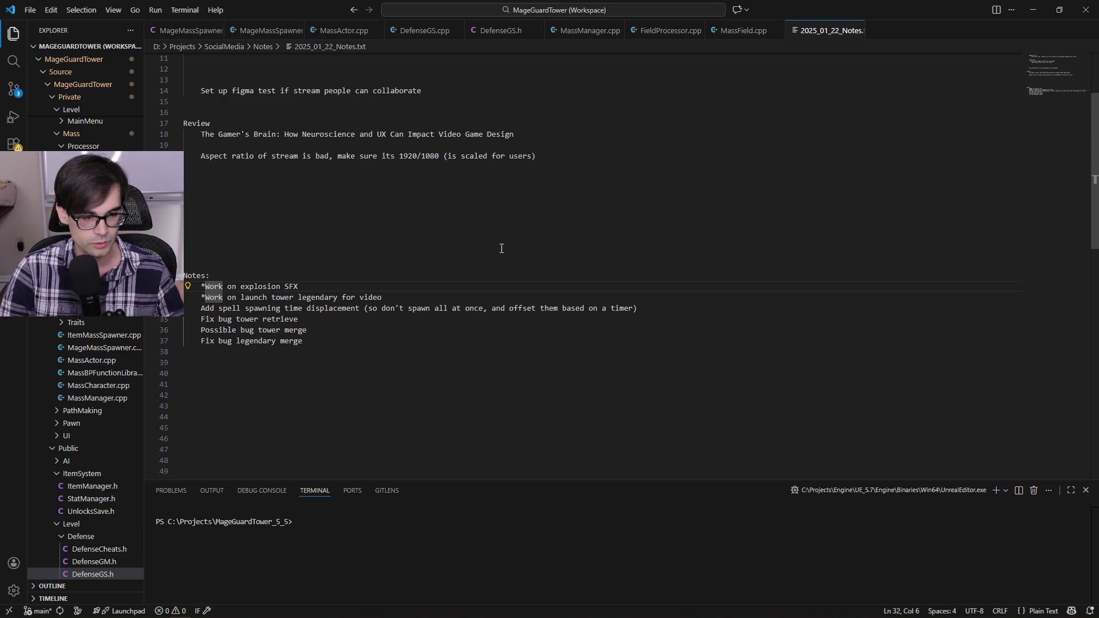
Step: Return the cursor to the explosion SFX note and switch back to Cursor
{"action": "key", "text": "Down"}
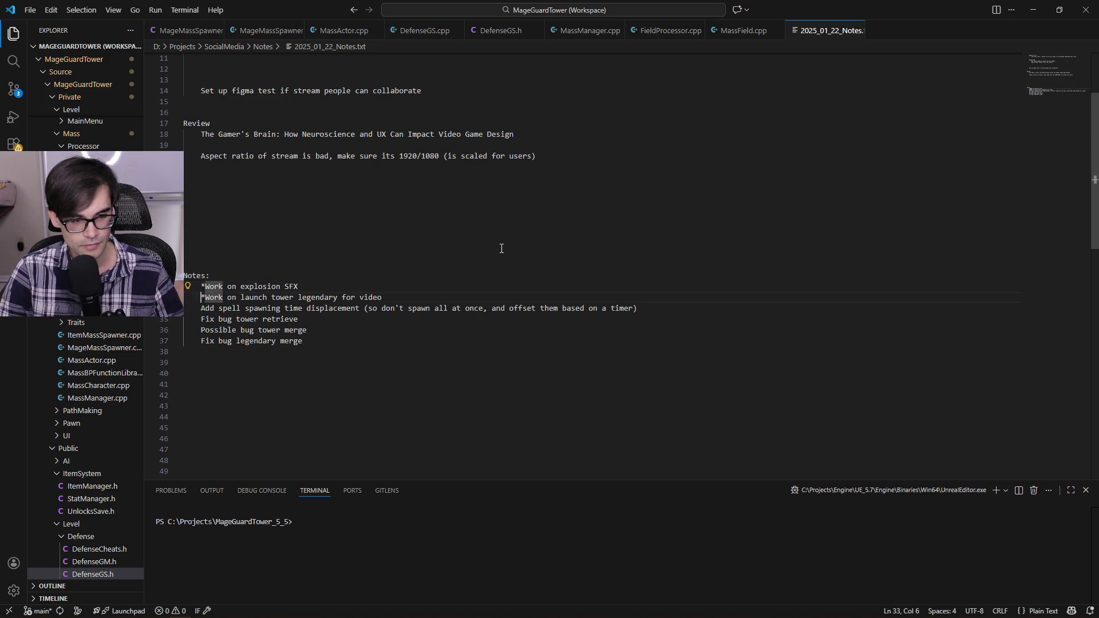
{"action": "key", "text": "Left"}
{"action": "key", "text": "Up"}
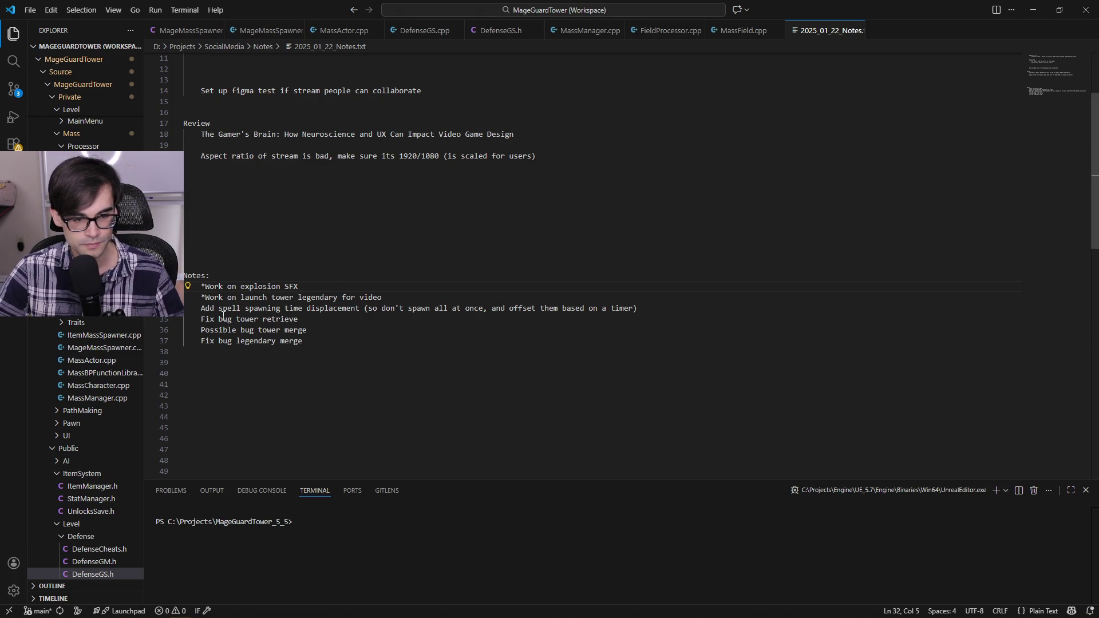
{"action": "key", "text": "alt+Tab"}
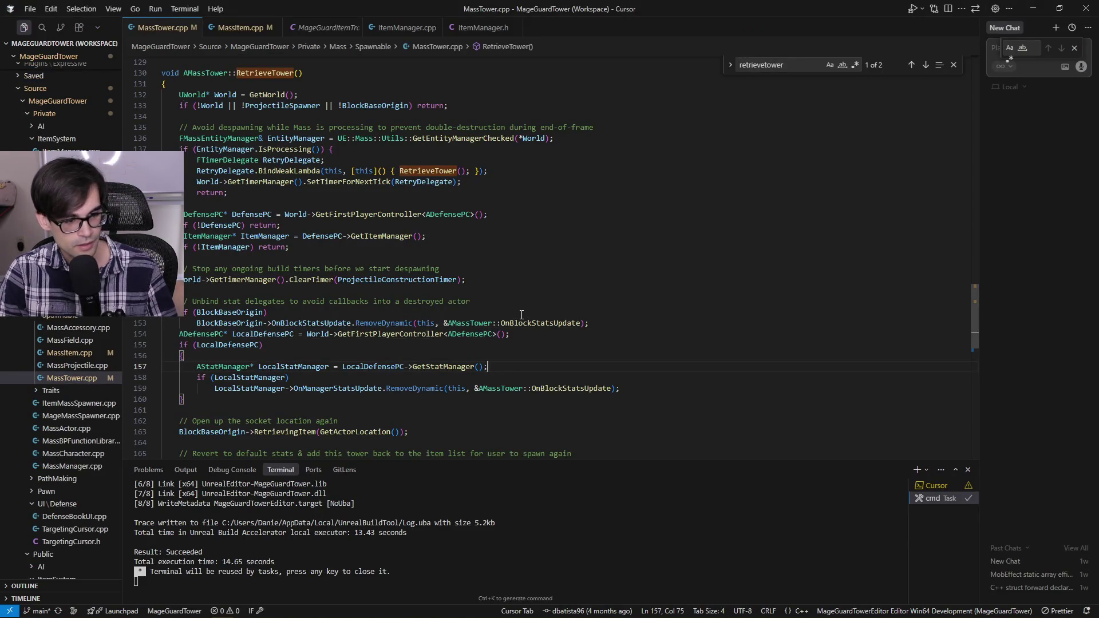
Step: Step through RetrieveTower's early-return check and build-timer clearing code in MassTower.cpp
{"action": "key", "text": "Up"}
{"action": "key", "text": "Up"}
{"action": "key", "text": "Home"}
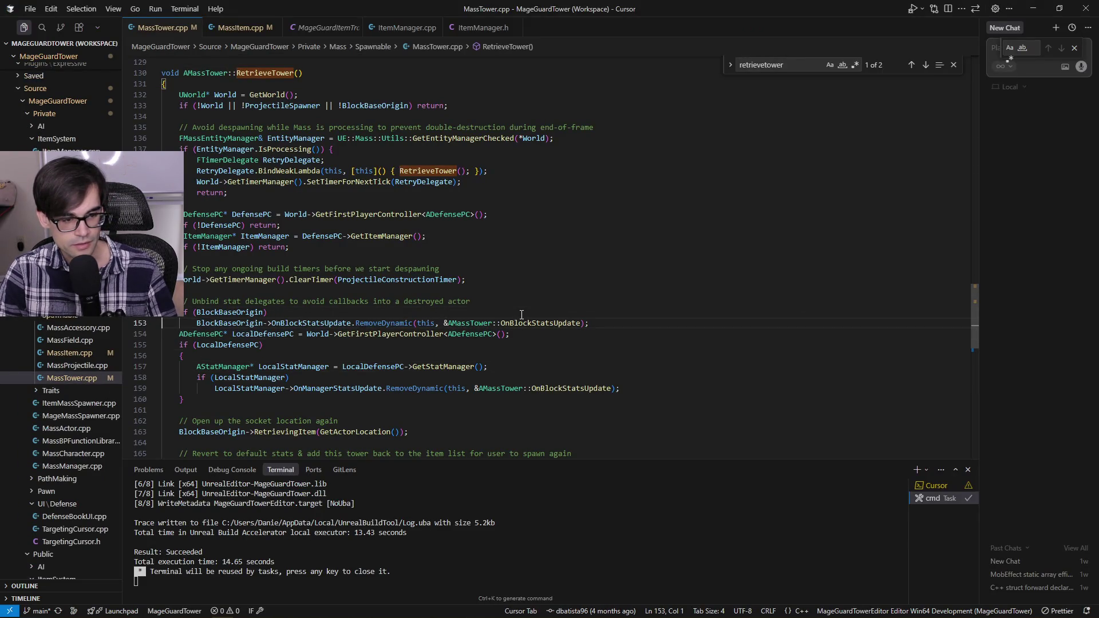
{"action": "key", "text": "Left"}
{"action": "key", "text": "Left"}
{"action": "key", "text": "Left"}
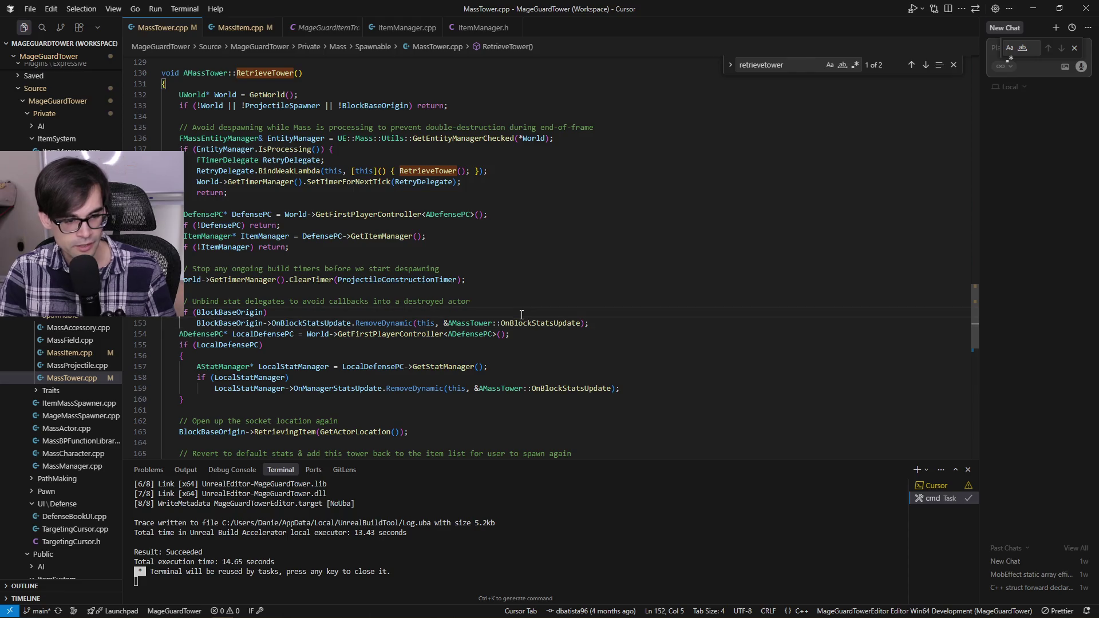
{"action": "left_click", "coordinate": [493, 280]}
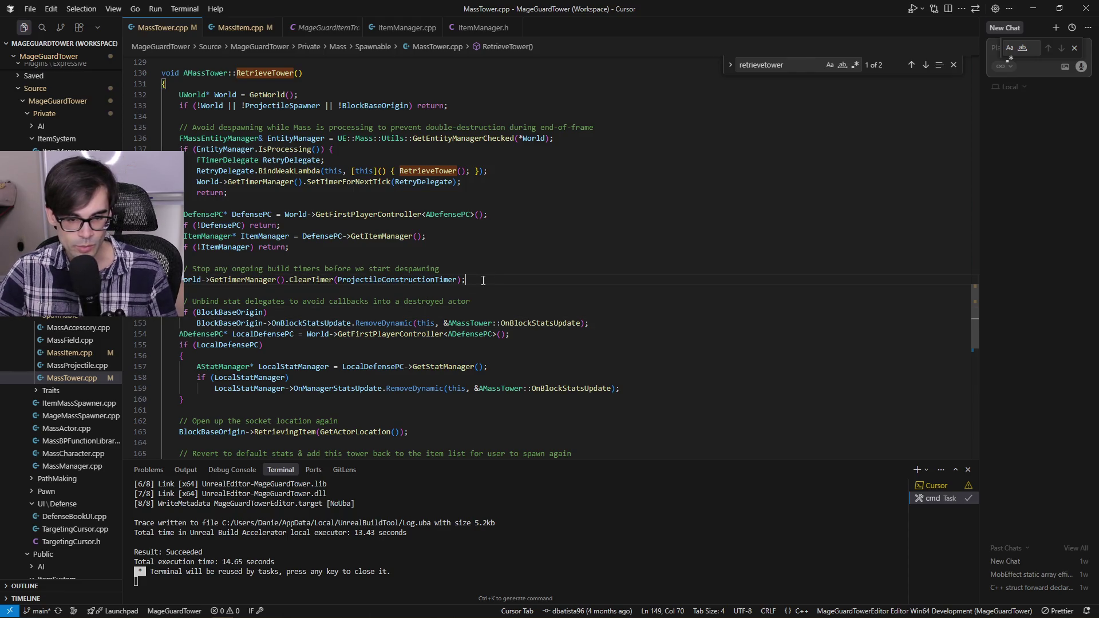
{"action": "left_click", "coordinate": [512, 263]}
{"action": "left_click", "coordinate": [514, 263]}
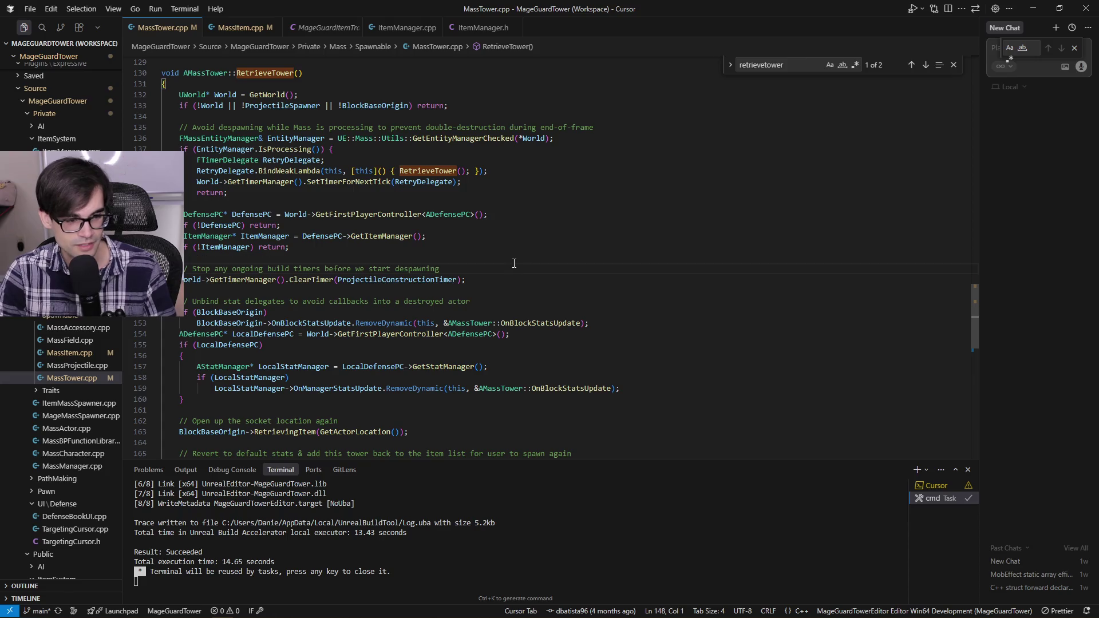
{"action": "key", "text": "Up"}
{"action": "key", "text": "Up"}
{"action": "key", "text": "Up"}
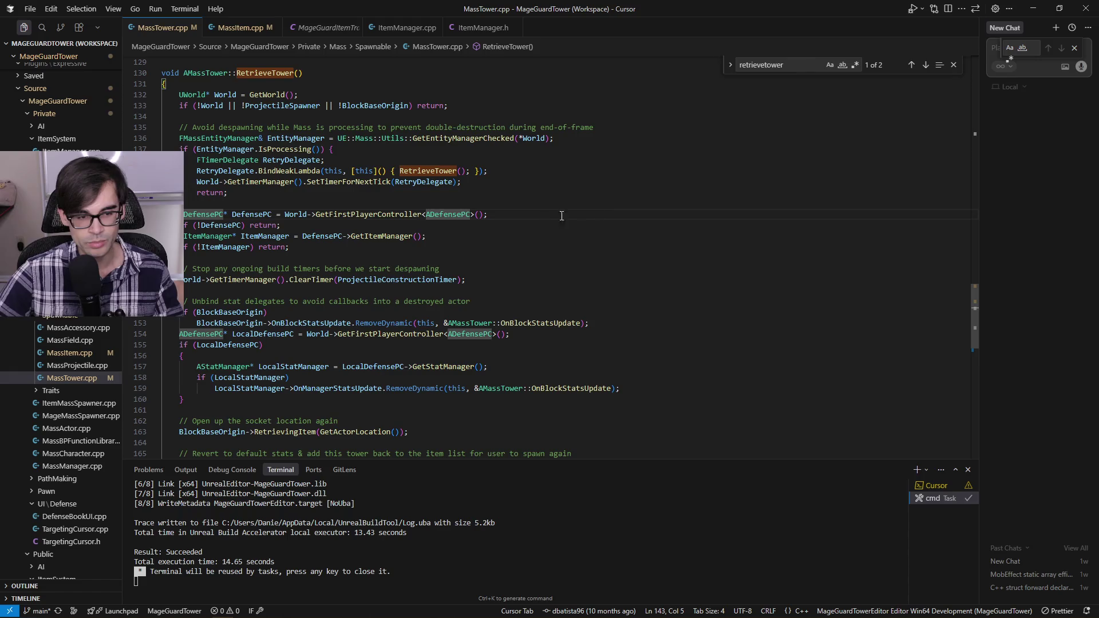
{"action": "scroll", "coordinate": [562, 216], "scroll_direction": "up", "scroll_amount": 4}
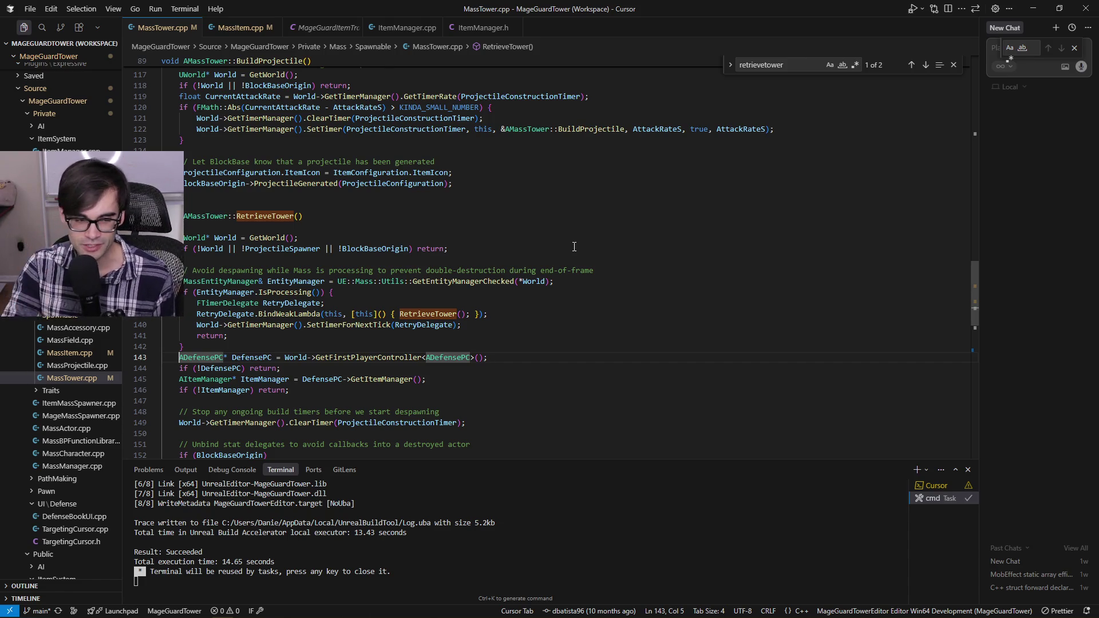
{"action": "key", "text": "Up"}
{"action": "key", "text": "Up"}
{"action": "key", "text": "Up"}
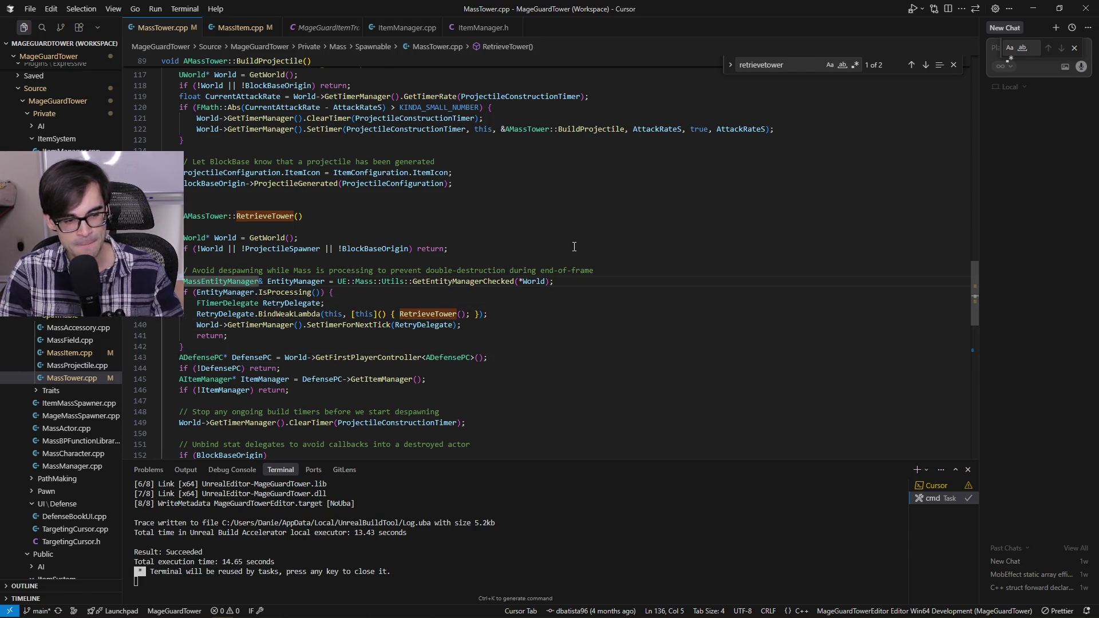
{"action": "left_click", "coordinate": [541, 250]}
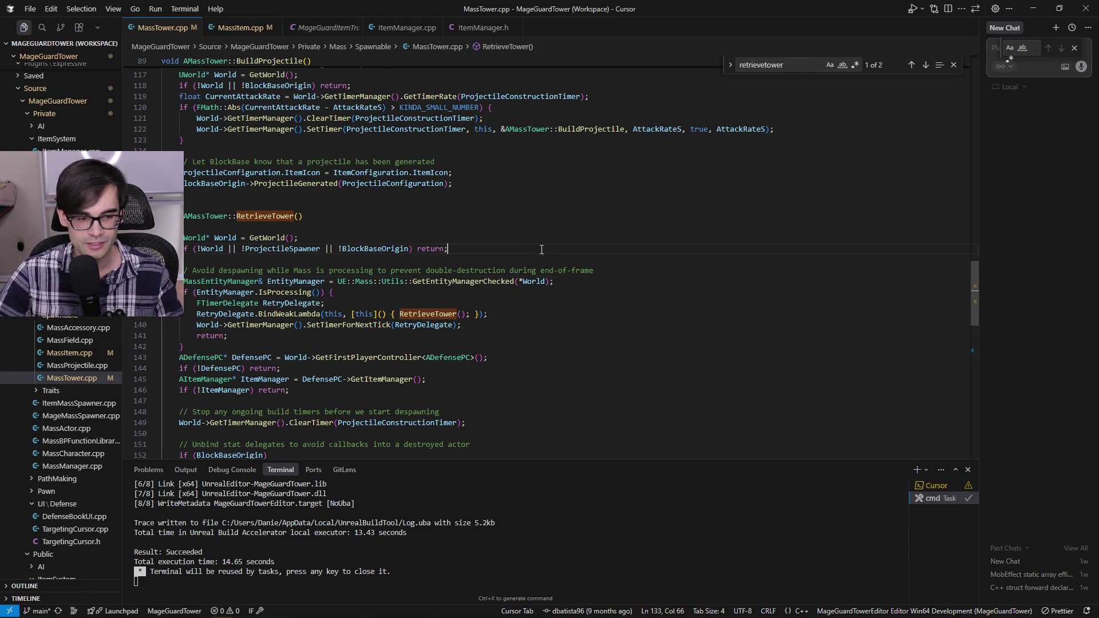
{"action": "key", "text": "Down"}
{"action": "key", "text": "Down"}
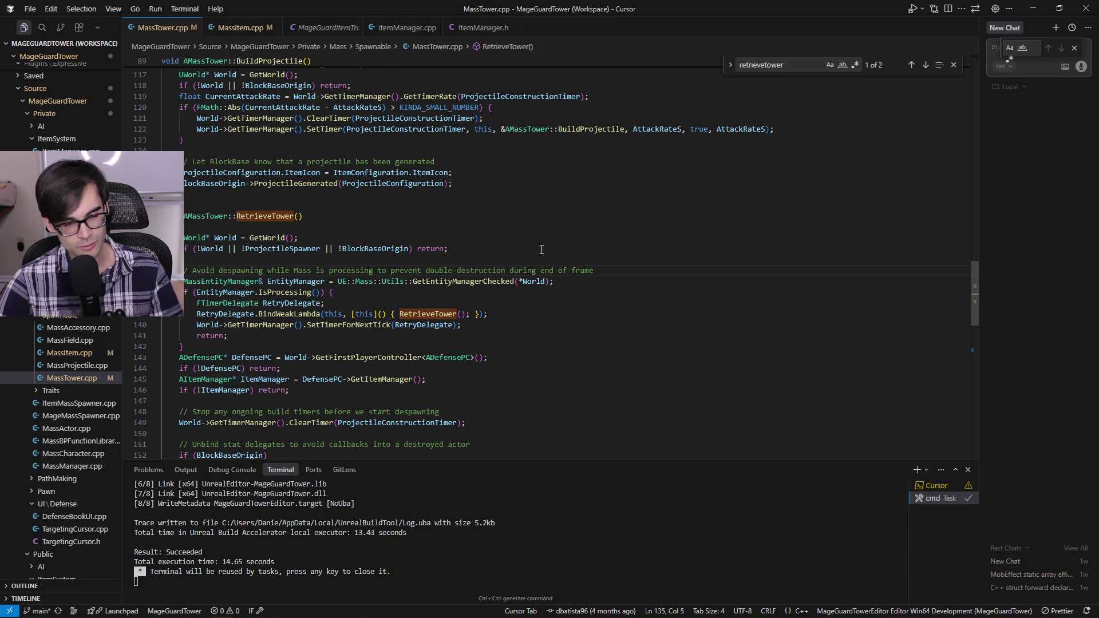
{"action": "key", "text": "Up"}
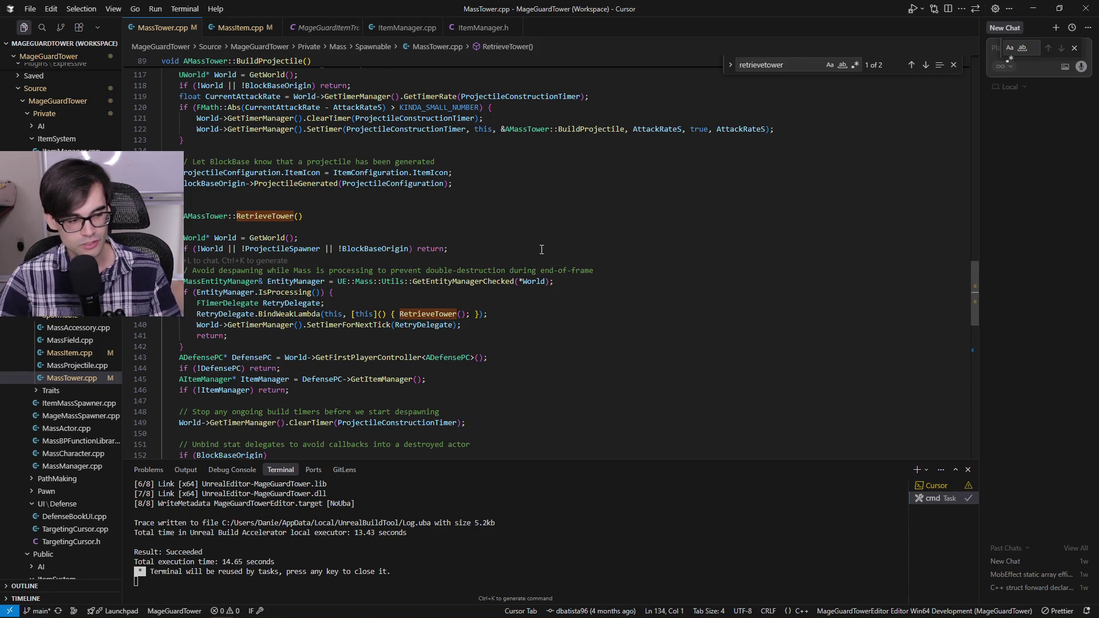
{"action": "key", "text": "Left"}
{"action": "scroll", "coordinate": [542, 250], "scroll_direction": "up", "scroll_amount": 3}
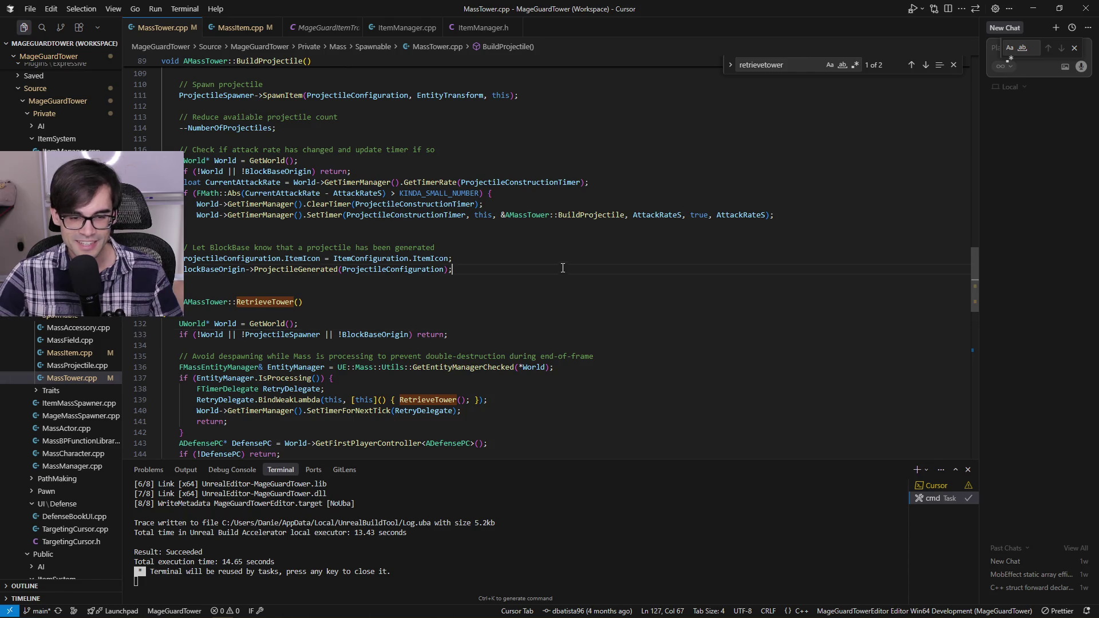
Step: Browse upward in MassTower.cpp from the ProjectileGenerated call to line 104
{"action": "left_click", "coordinate": [595, 250]}
{"action": "key", "text": "Up"}
{"action": "key", "text": "Up"}
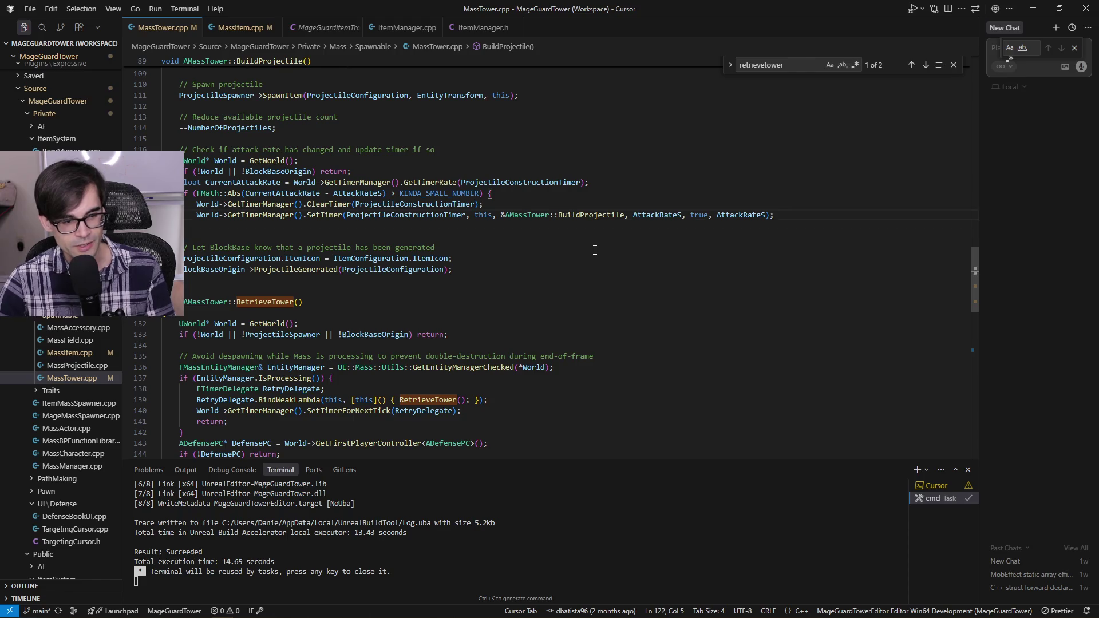
{"action": "left_click", "coordinate": [823, 214]}
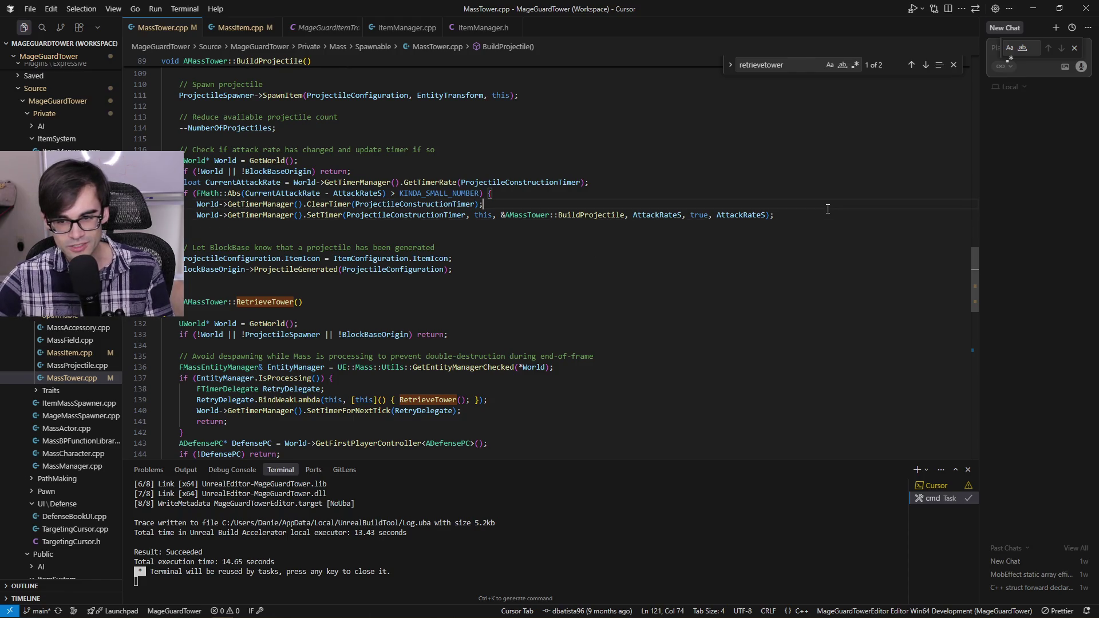
{"action": "scroll", "coordinate": [774, 261], "scroll_direction": "up", "scroll_amount": 3}
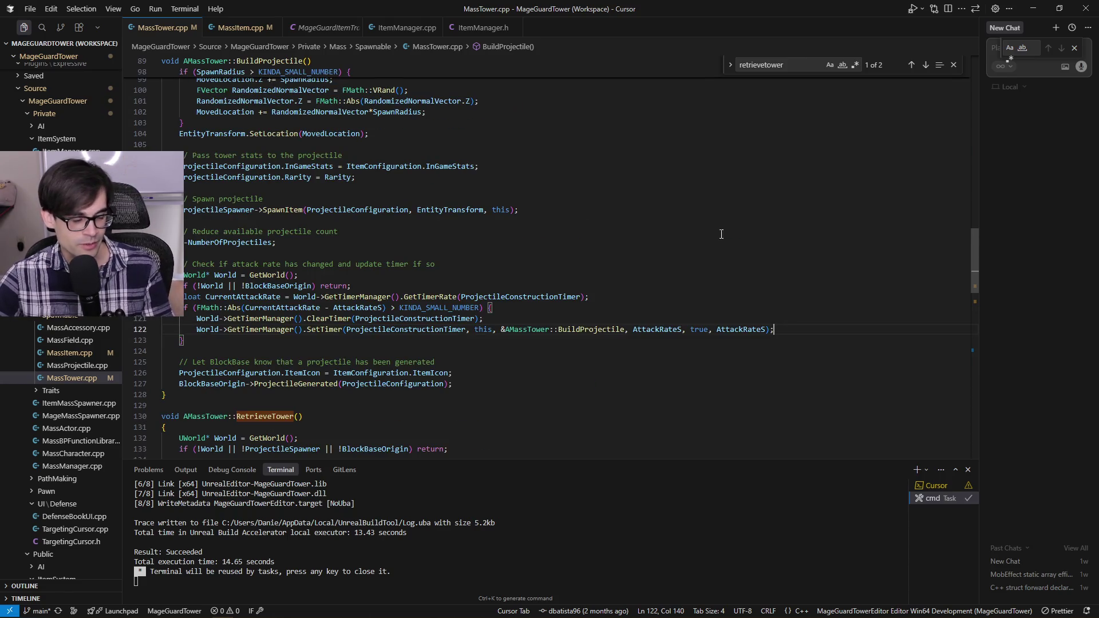
{"action": "scroll", "coordinate": [712, 234], "scroll_direction": "up", "scroll_amount": 3}
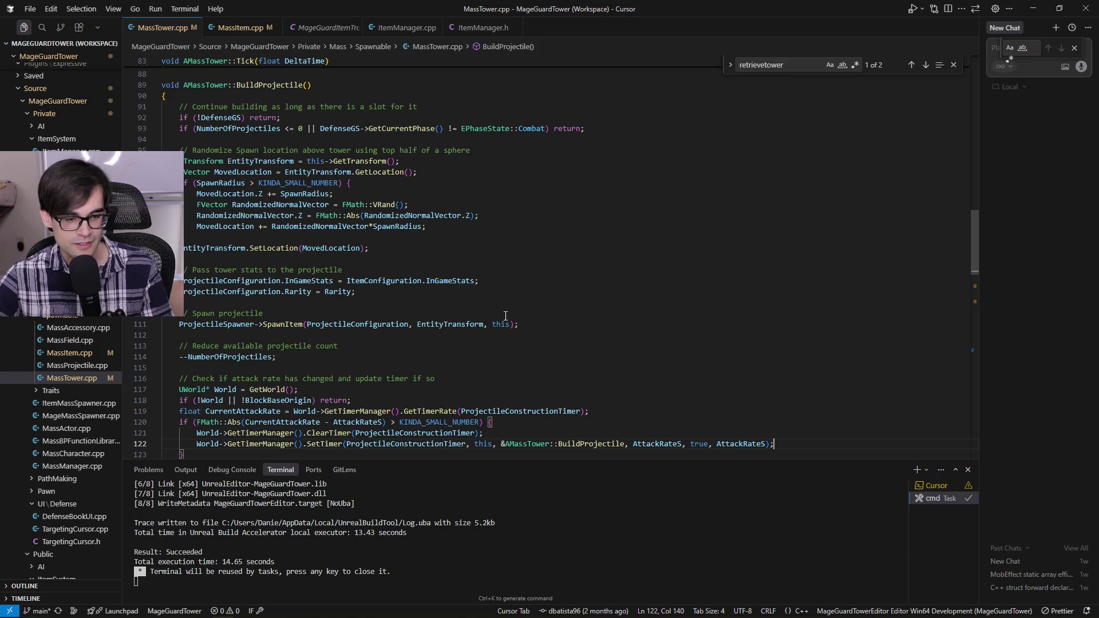
{"action": "left_click", "coordinate": [544, 303]}
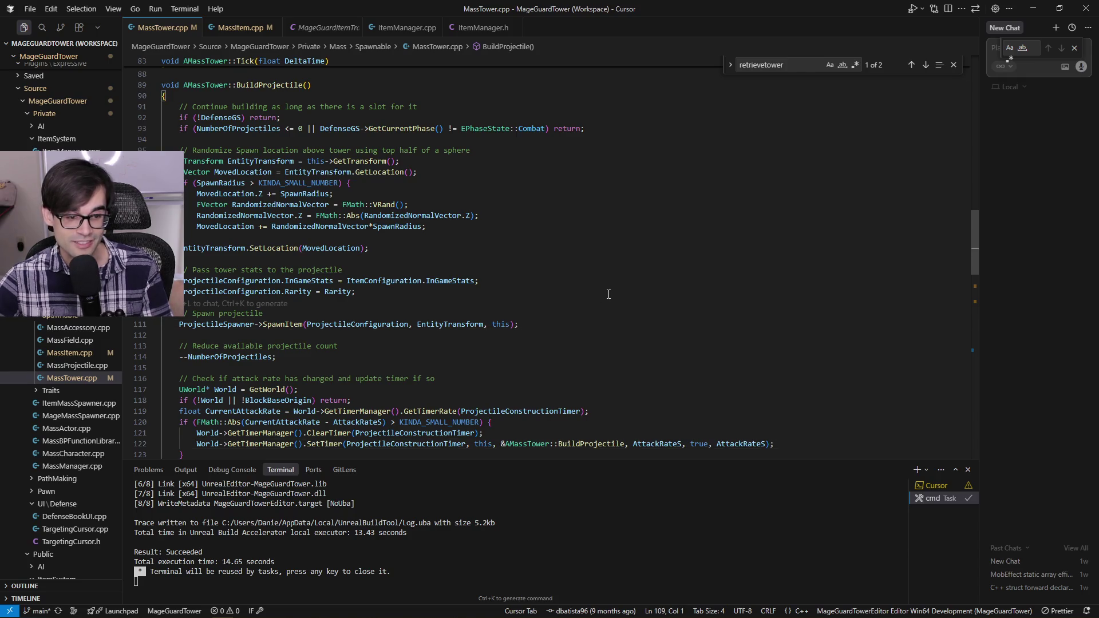
{"action": "key", "text": "Up"}
{"action": "key", "text": "Up"}
{"action": "key", "text": "Up"}
{"action": "key", "text": "End"}
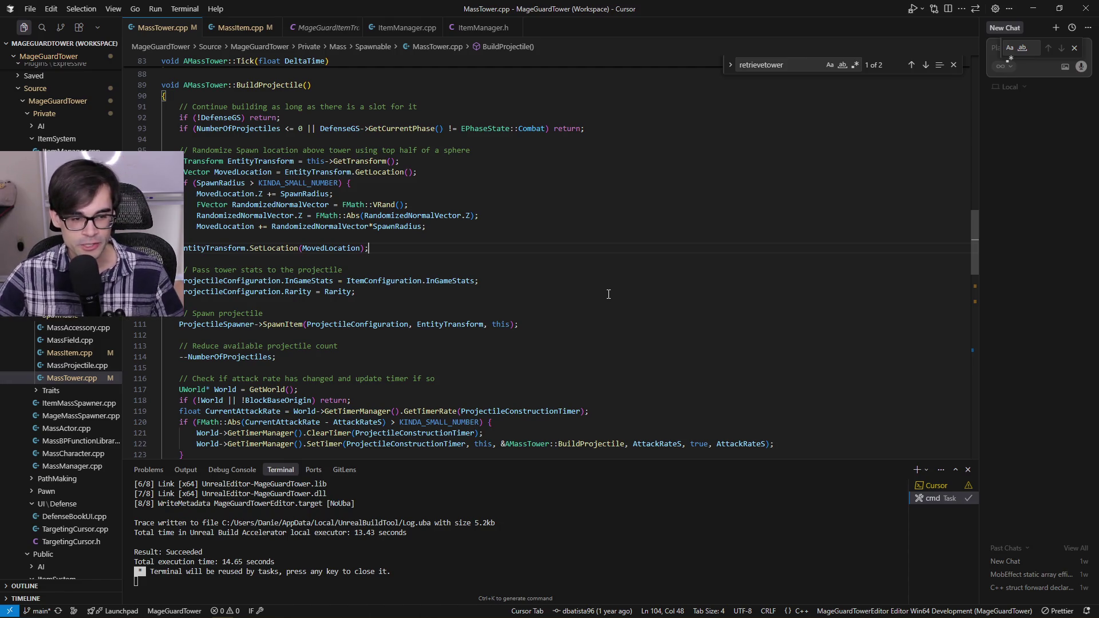
{"action": "scroll", "coordinate": [609, 294], "scroll_direction": "up", "scroll_amount": 3}
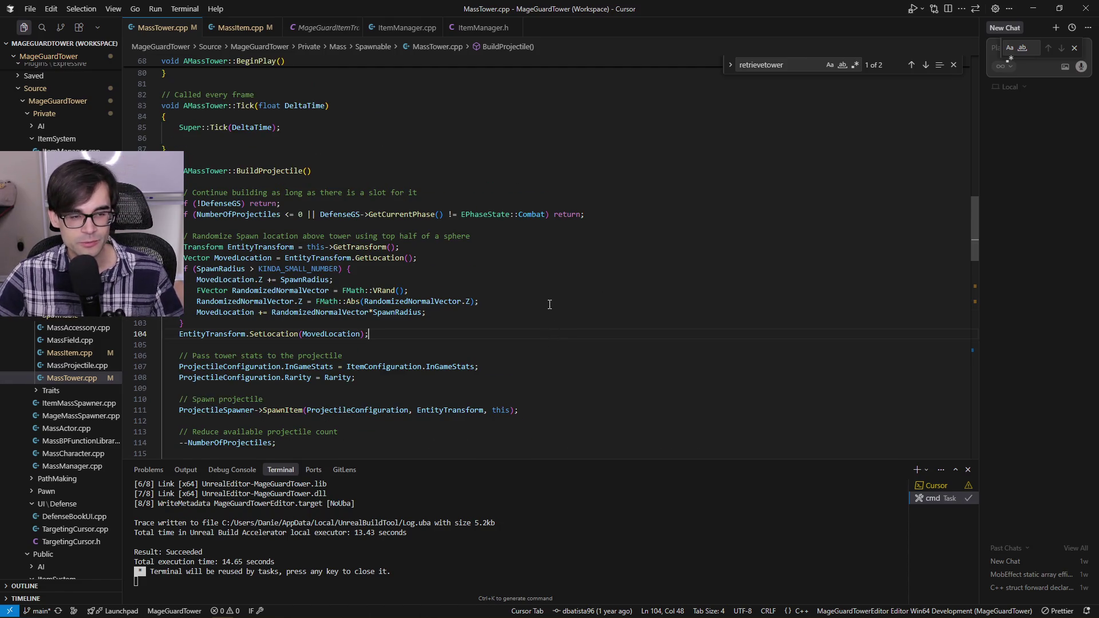
Step: Close MassTower.cpp, MassItem.cpp and MageGuardItemTrait.h, leaving ItemManager.cpp, then return to the notes
{"action": "left_click", "coordinate": [193, 29]}
{"action": "left_click", "coordinate": [194, 29]}
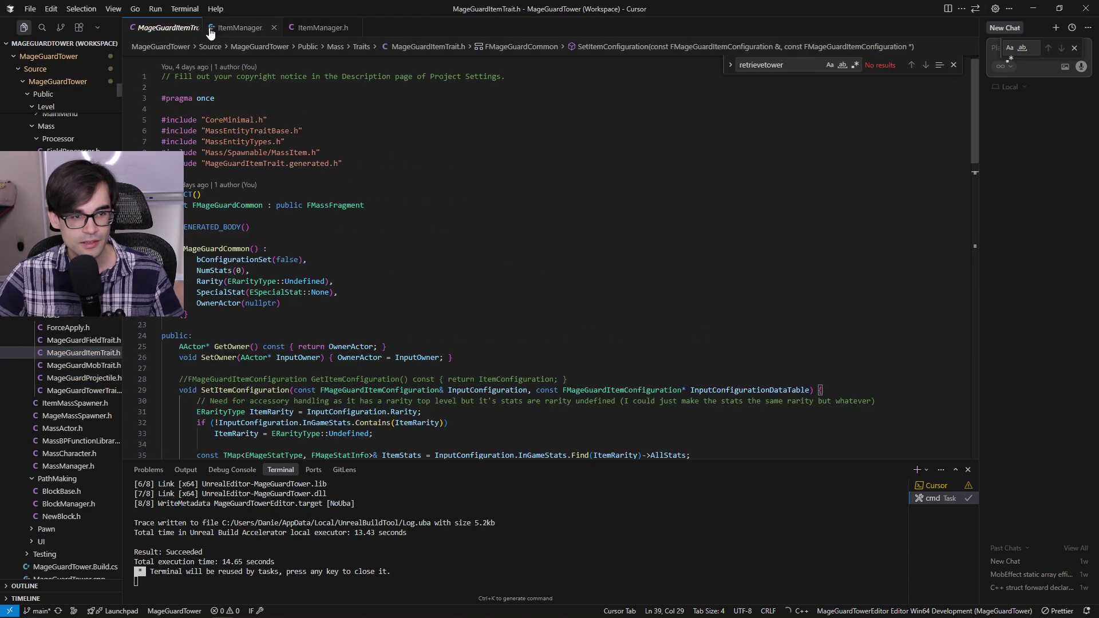
{"action": "left_click", "coordinate": [201, 28]}
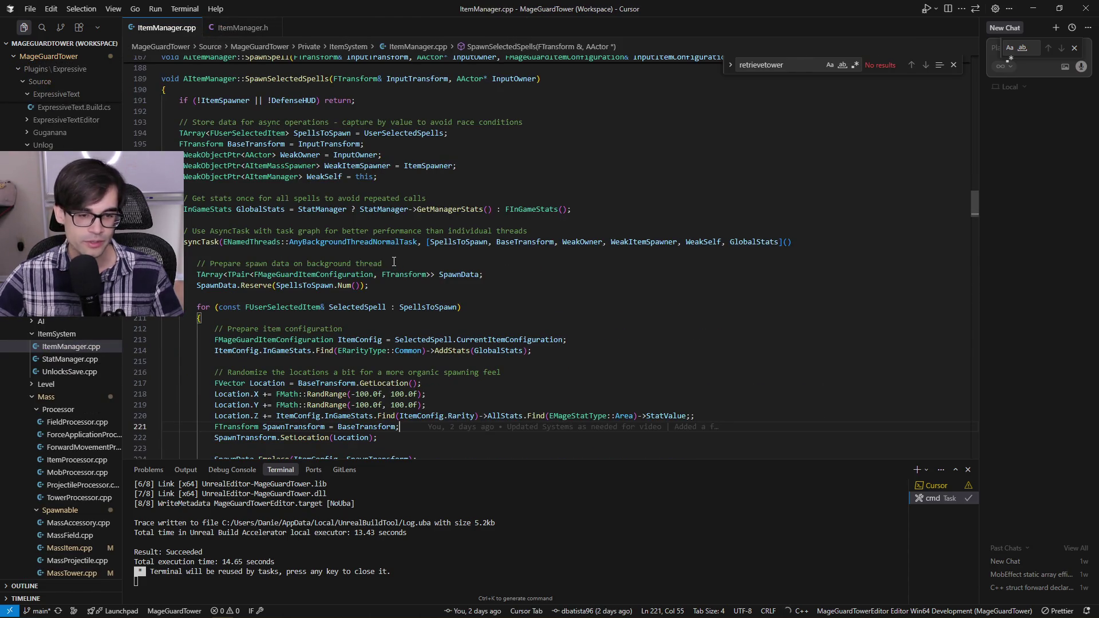
{"action": "key", "text": "alt+Tab"}
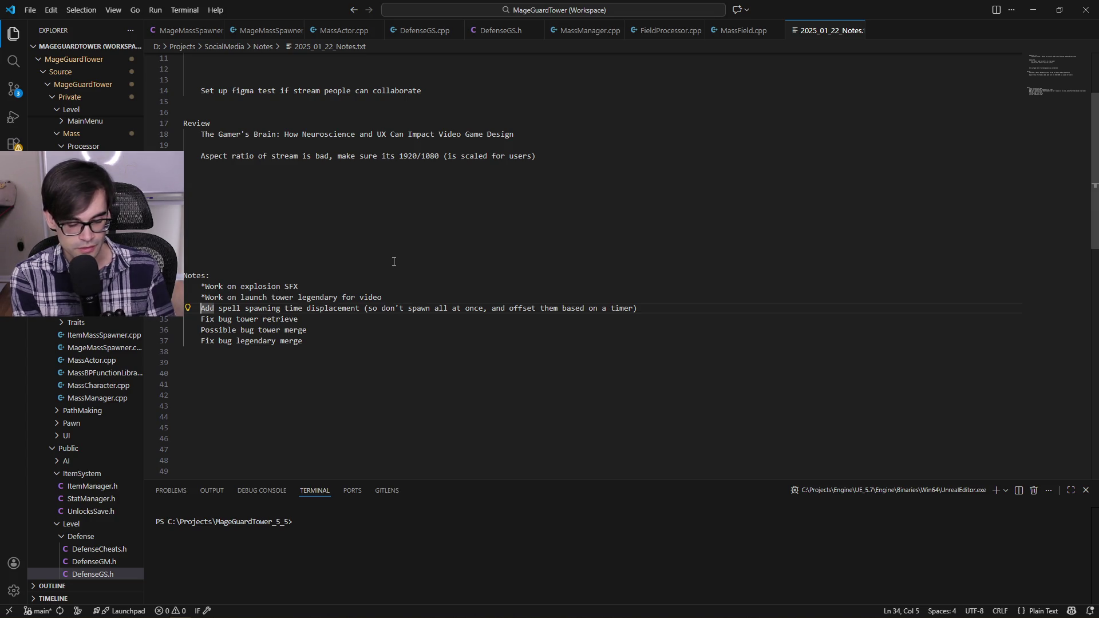
Step: Add an asterisk to the spell-spawning note on line 34 and save the notes
{"action": "type", "text": "*"}
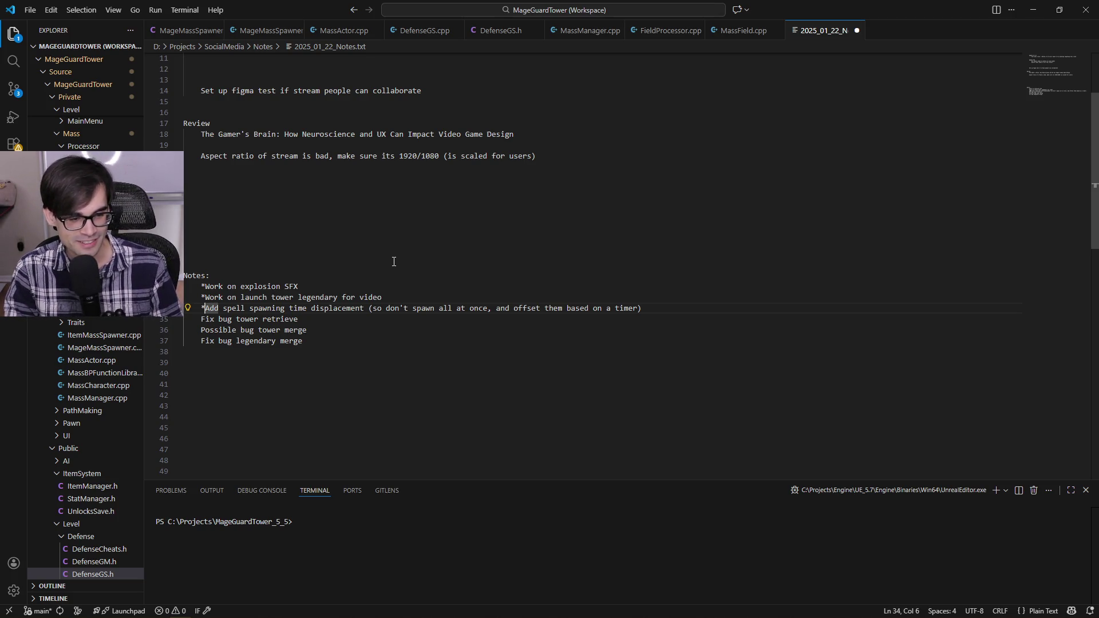
{"action": "key", "text": "shift+Left"}
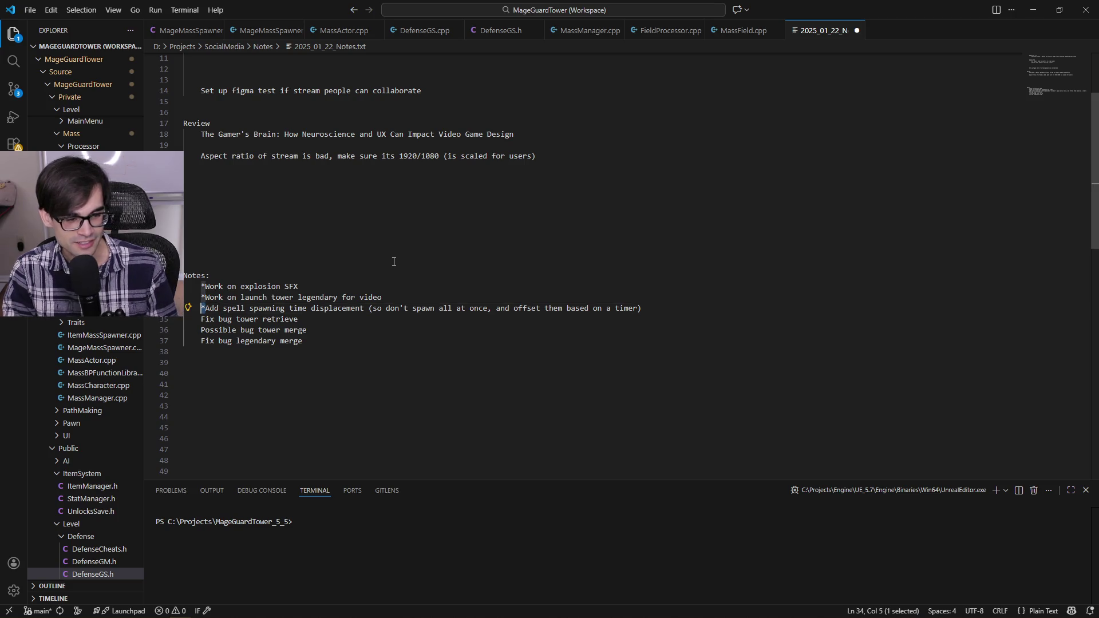
{"action": "key", "text": "shift+Left"}
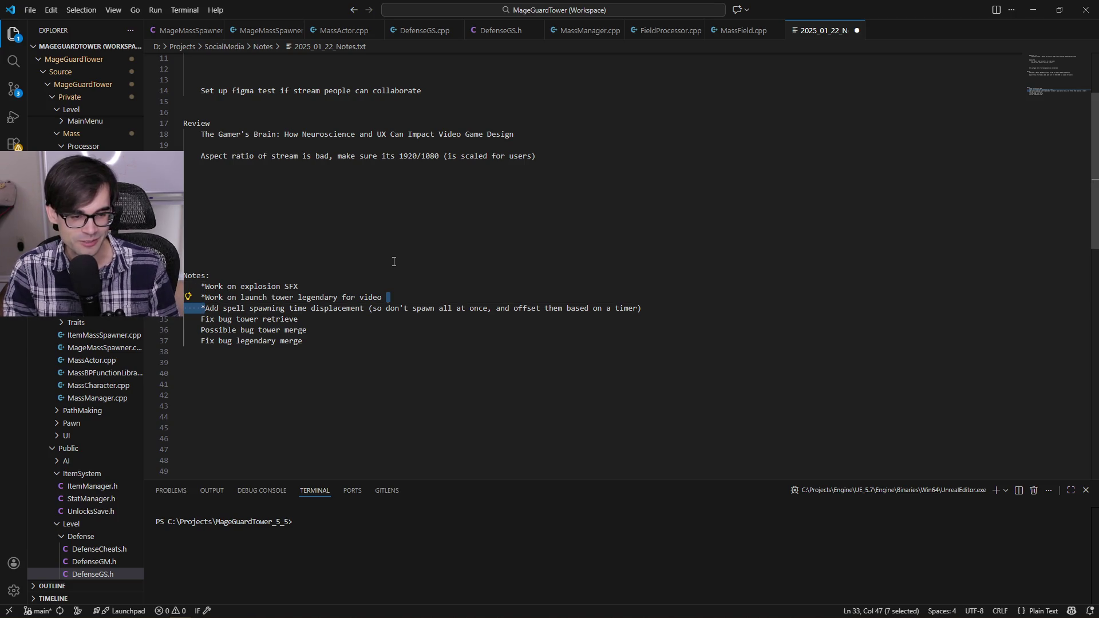
{"action": "key", "text": "shift+Right"}
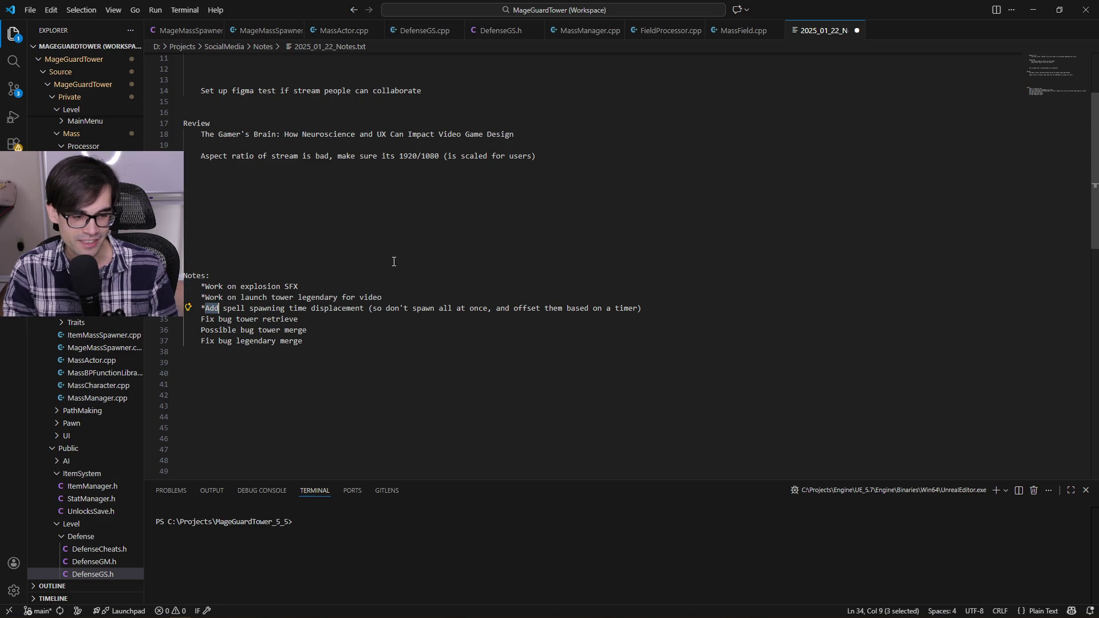
{"action": "key", "text": "shift+Left"}
{"action": "key", "text": "shift+Left"}
{"action": "key", "text": "shift+Left"}
{"action": "key", "text": "ctrl+shift+Left"}
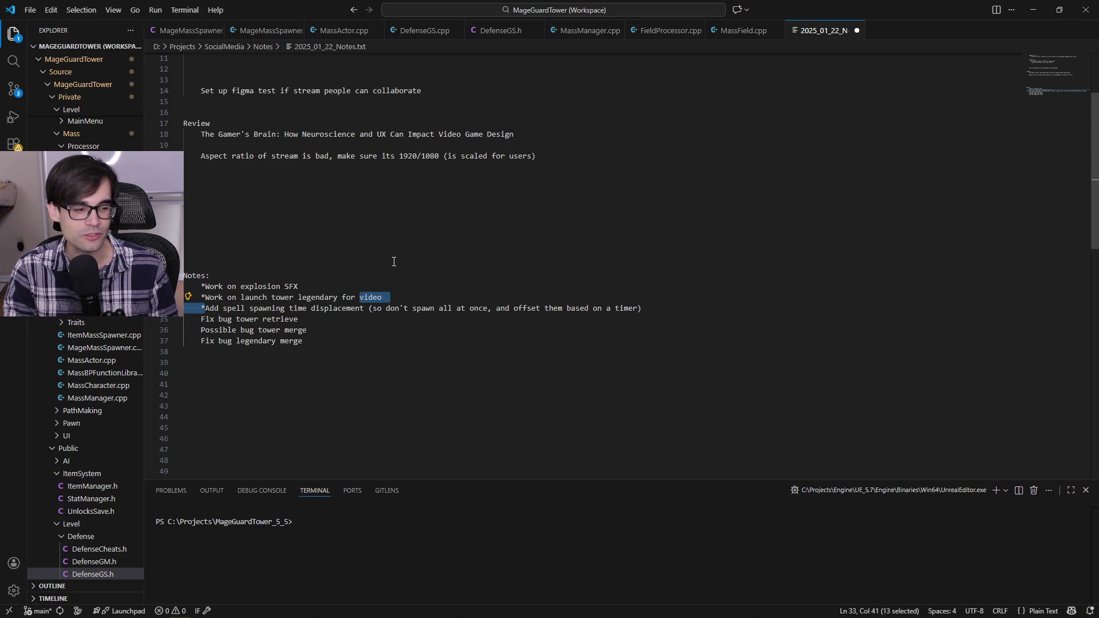
{"action": "key", "text": "ctrl+shift+Right"}
{"action": "key", "text": "ctrl+shift+Right"}
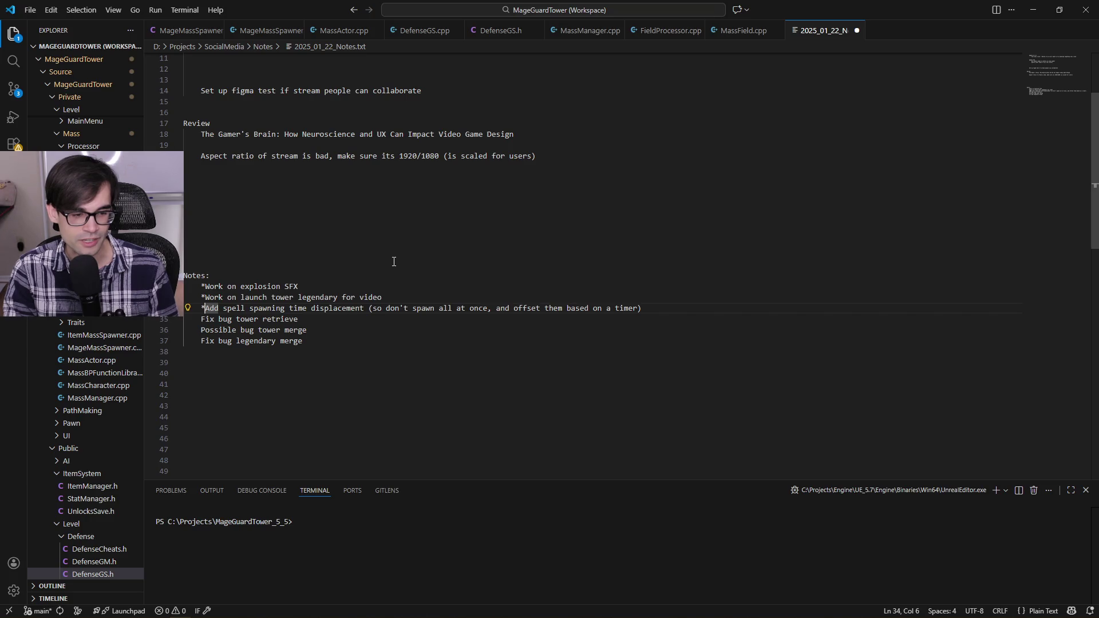
{"action": "key", "text": "shift+Left"}
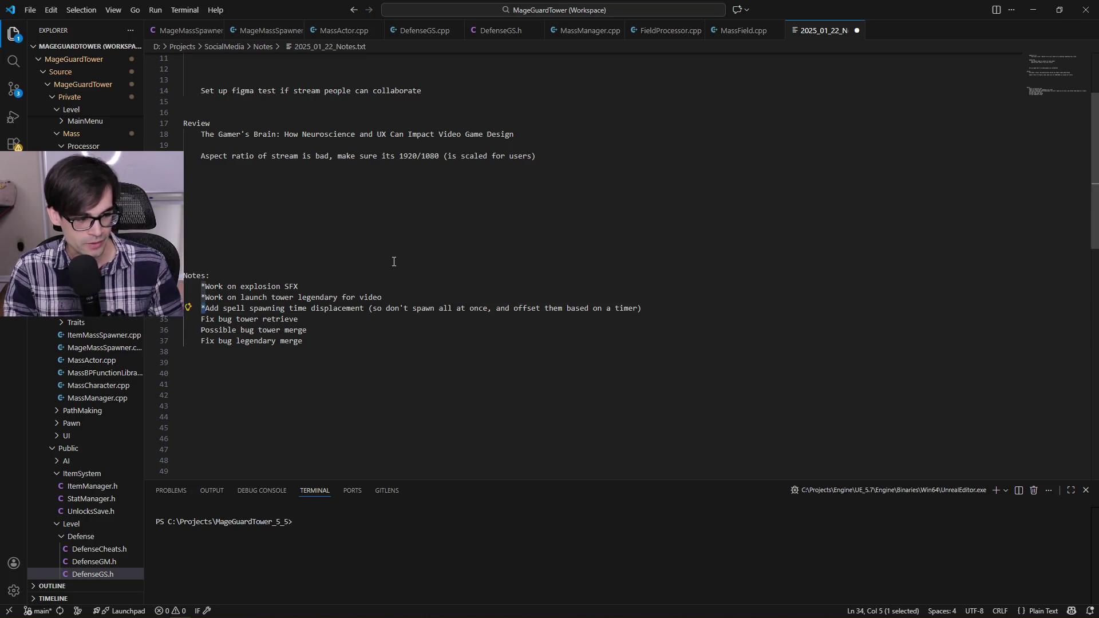
{"action": "key", "text": "Right"}
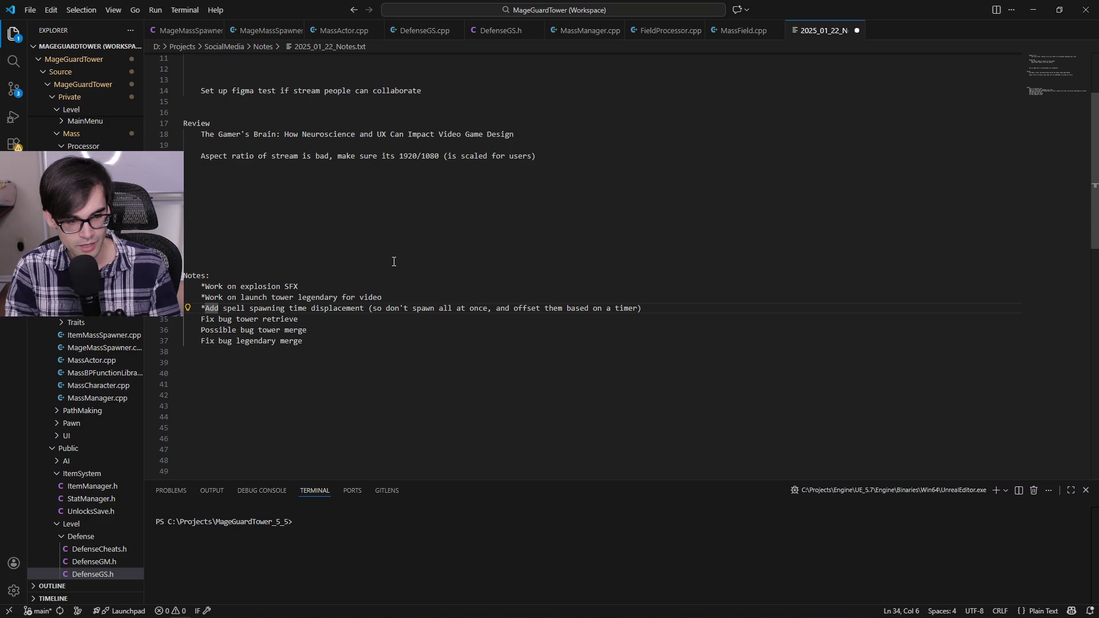
{"action": "key", "text": "shift+Left"}
{"action": "key", "text": "Right"}
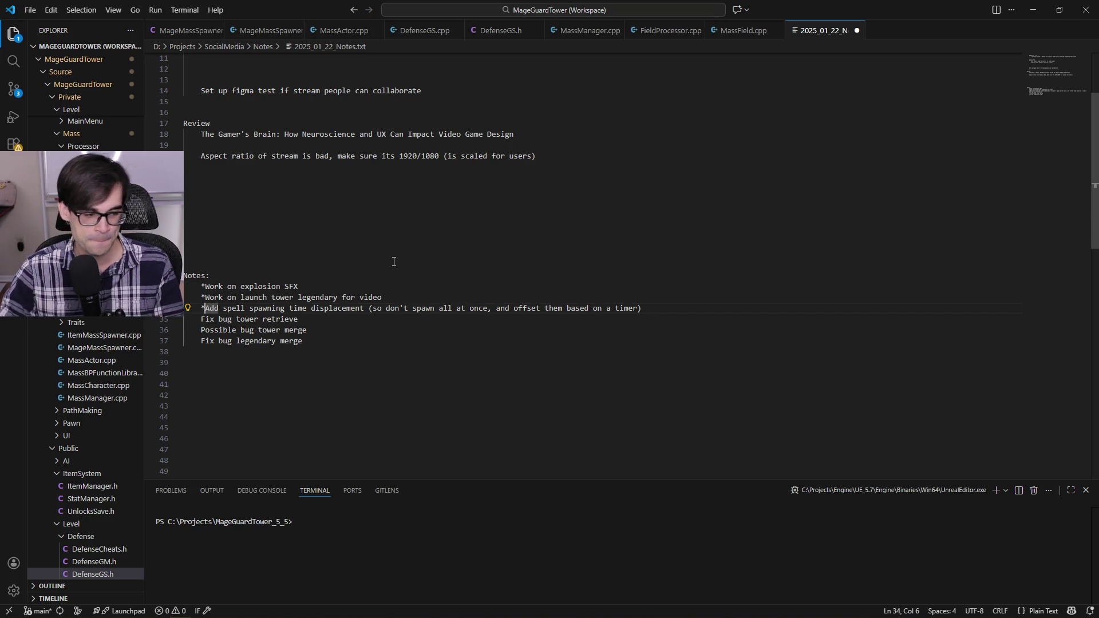
{"action": "left_click", "coordinate": [440, 294]}
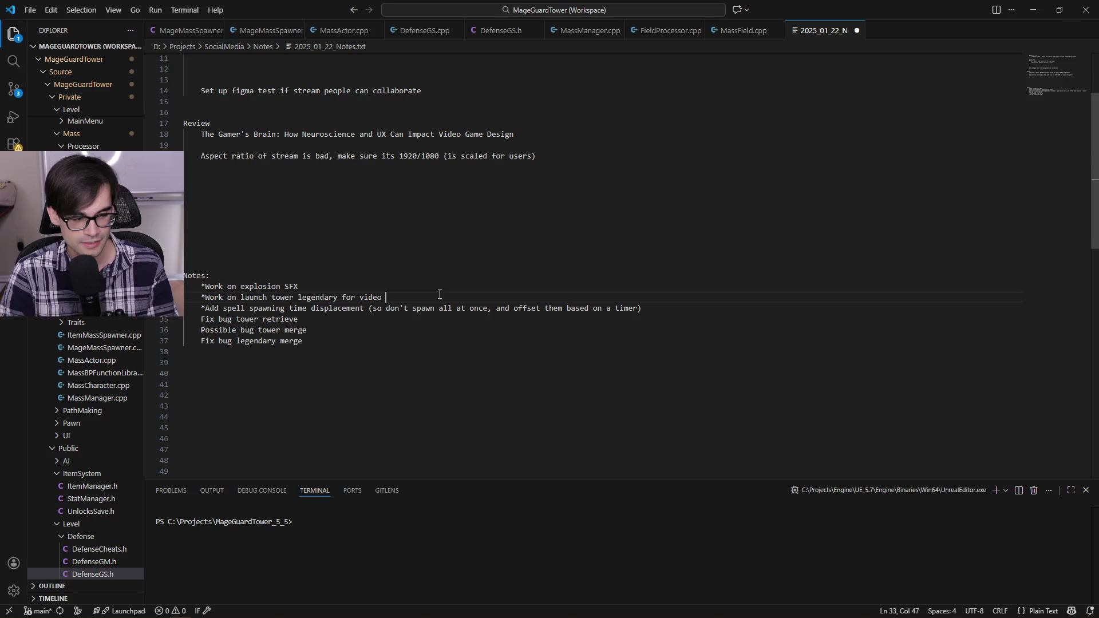
{"action": "key", "text": "Home"}
{"action": "key", "text": "Home"}
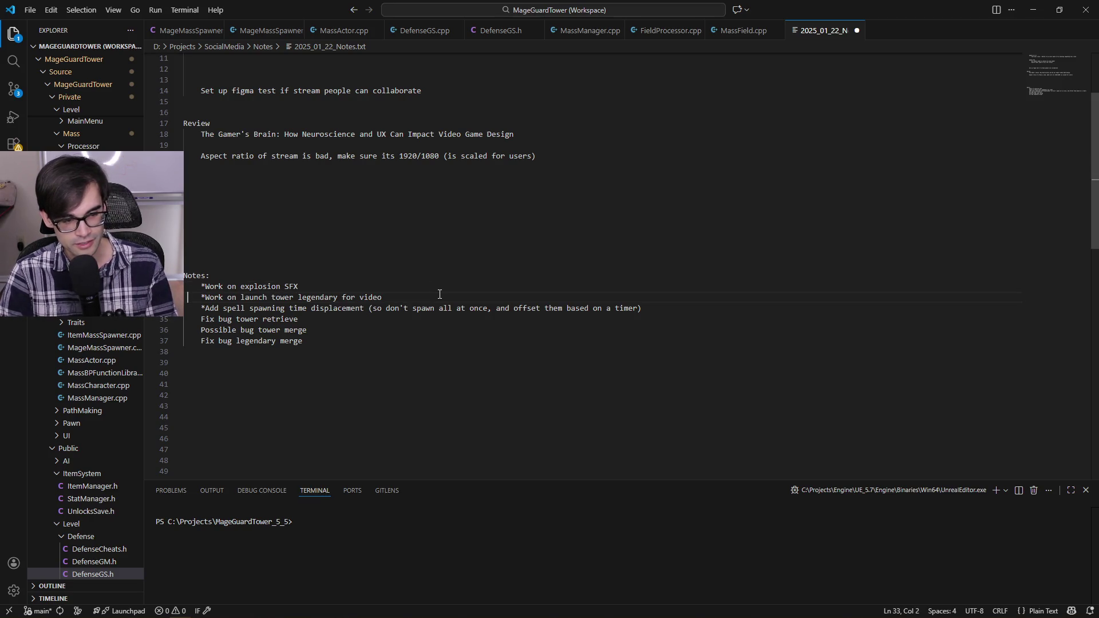
{"action": "key", "text": "shift+Home"}
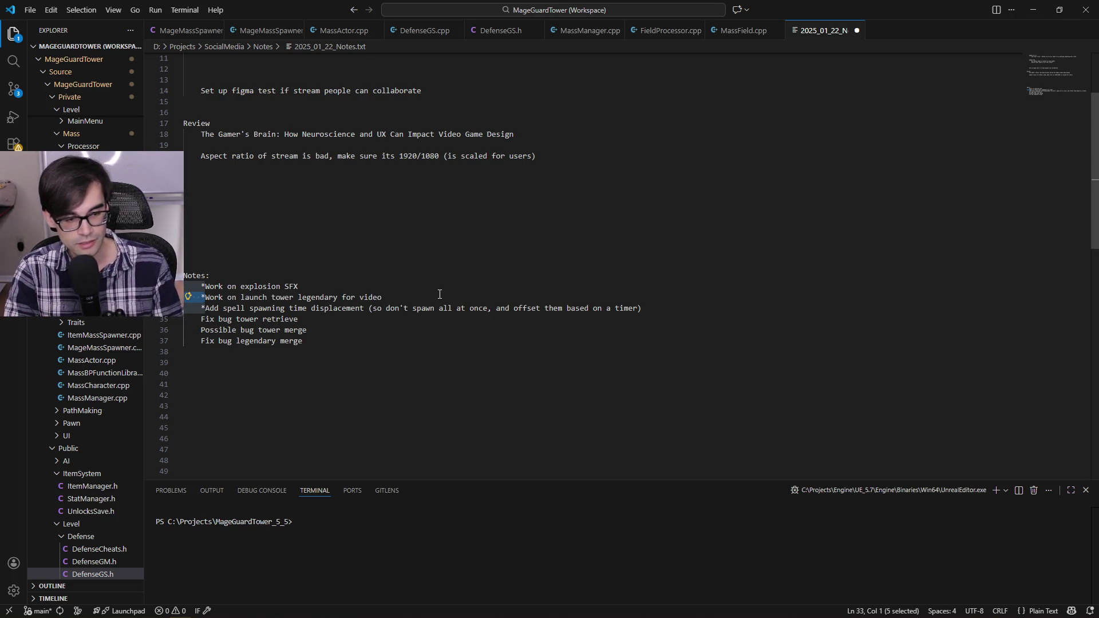
{"action": "left_click", "coordinate": [439, 294]}
{"action": "key", "text": "ctrl+s"}
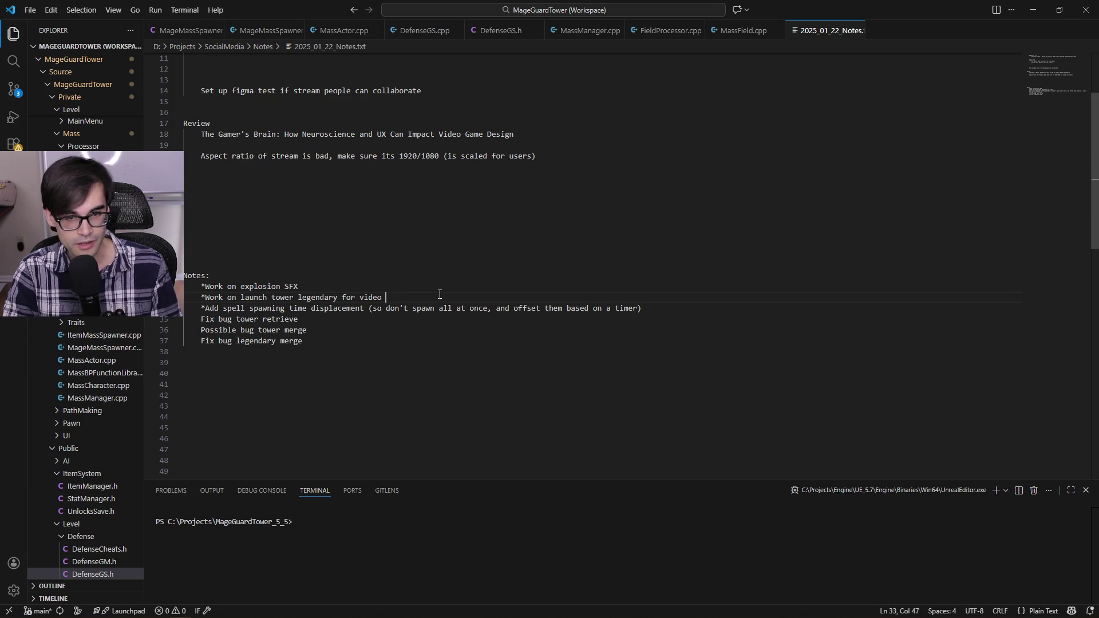
Step: Mark the tower retrieve and tower merge notes with asterisks, then go back to ItemManager.cpp
{"action": "key", "text": "Up"}
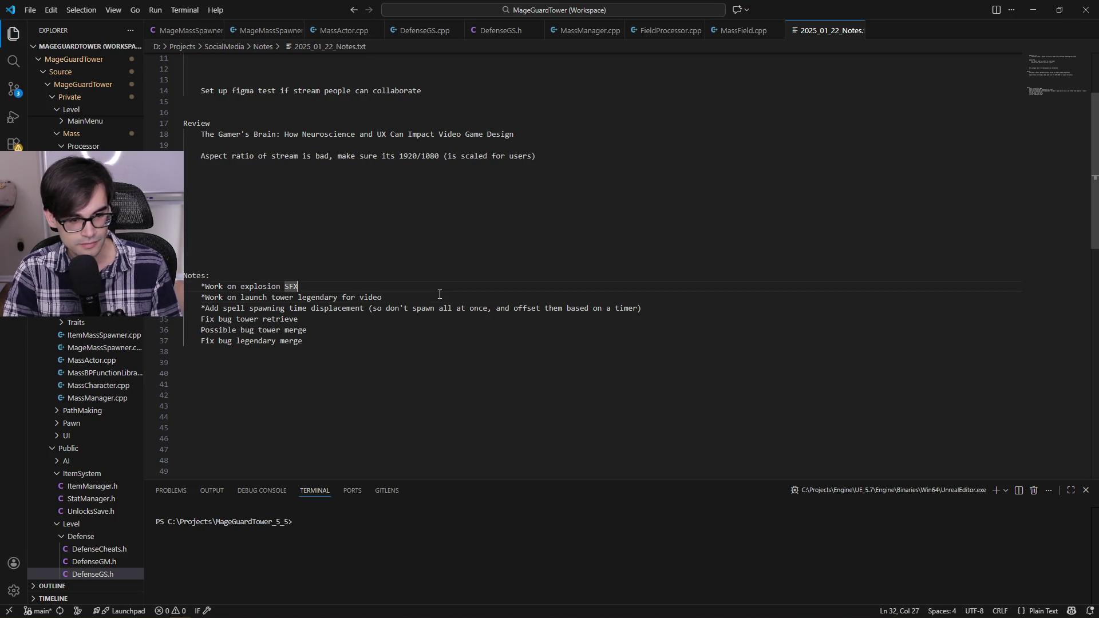
{"action": "key", "text": "Down"}
{"action": "key", "text": "Down"}
{"action": "key", "text": "Down"}
{"action": "key", "text": "ctrl+Left"}
{"action": "key", "text": "ctrl+Left"}
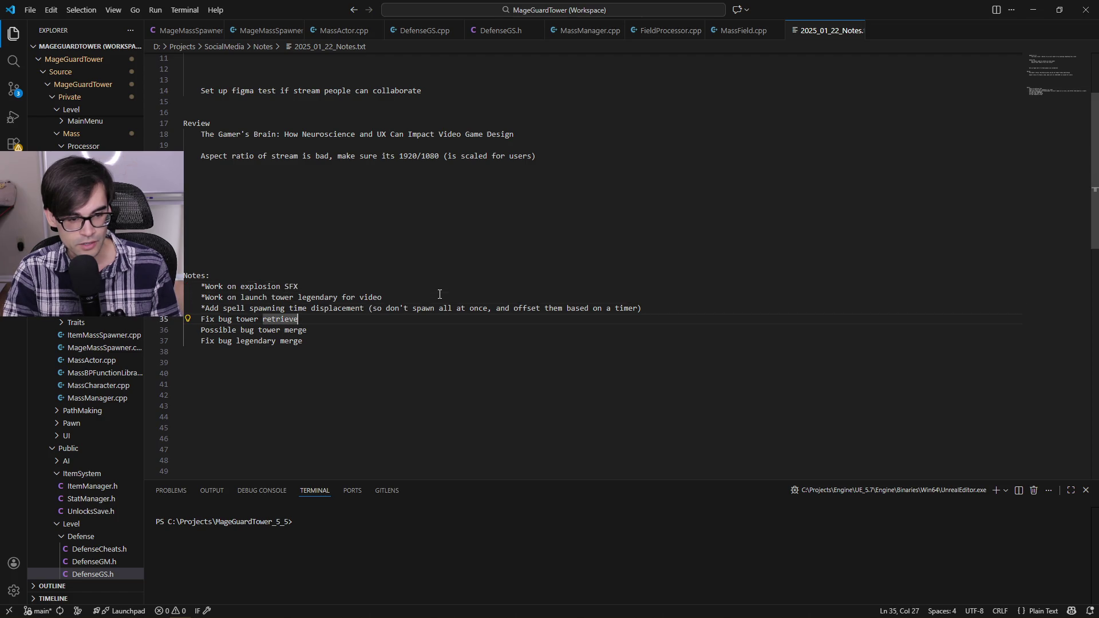
{"action": "key", "text": "ctrl+Left"}
{"action": "key", "text": "ctrl+Left"}
{"action": "type", "text": "*"}
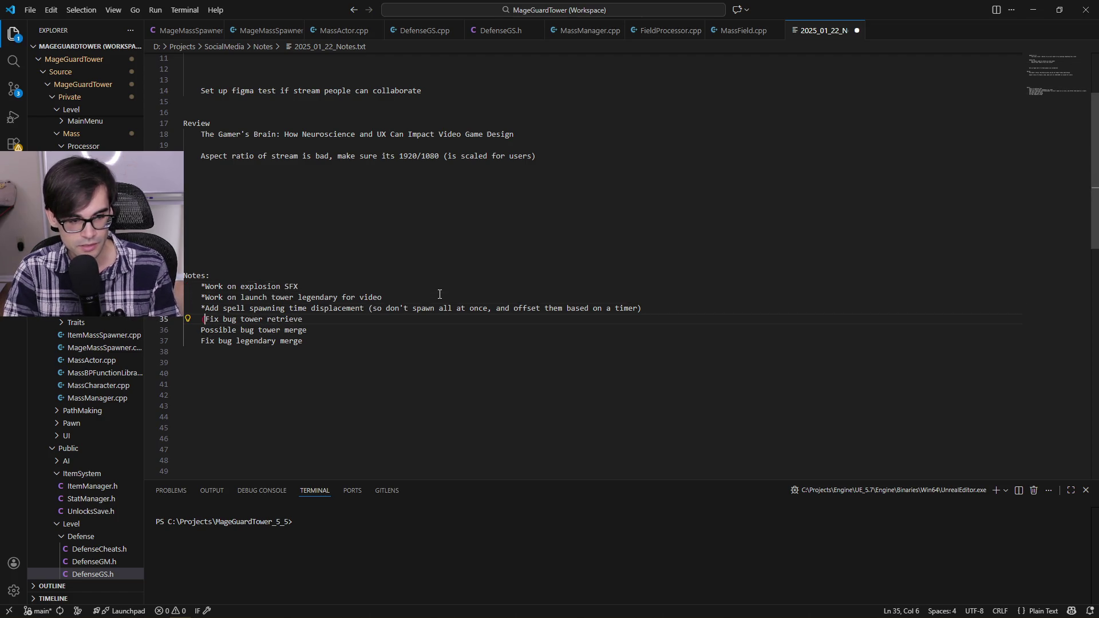
{"action": "key", "text": "BackSpace"}
{"action": "type", "text": "*"}
{"action": "key", "text": "Down"}
{"action": "key", "text": "Home"}
{"action": "type", "text": "*"}
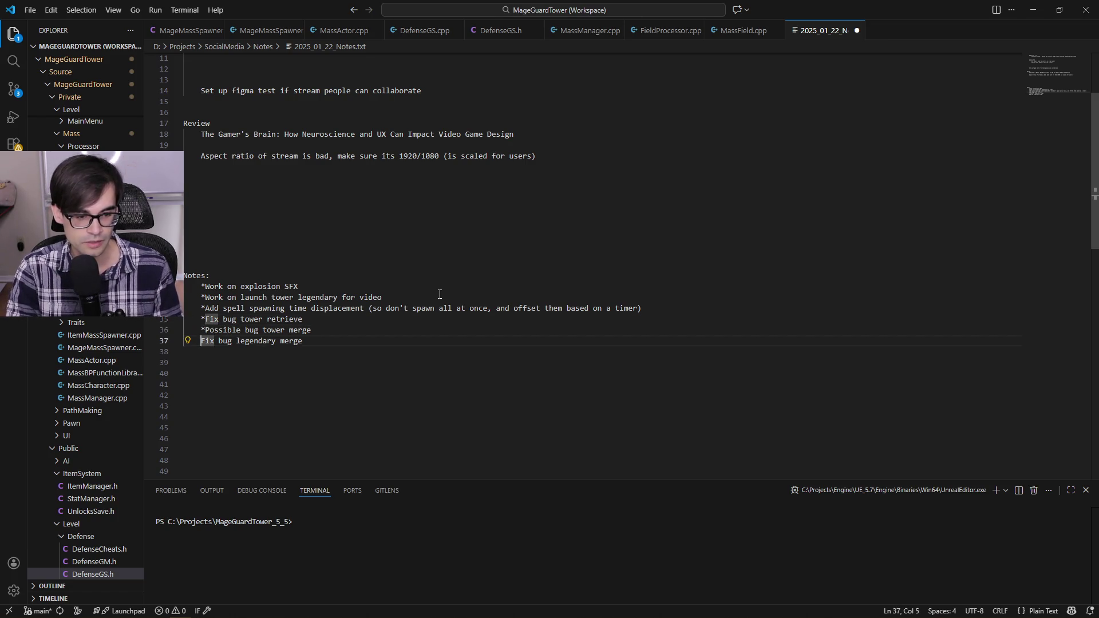
{"action": "key", "text": "alt+Tab"}
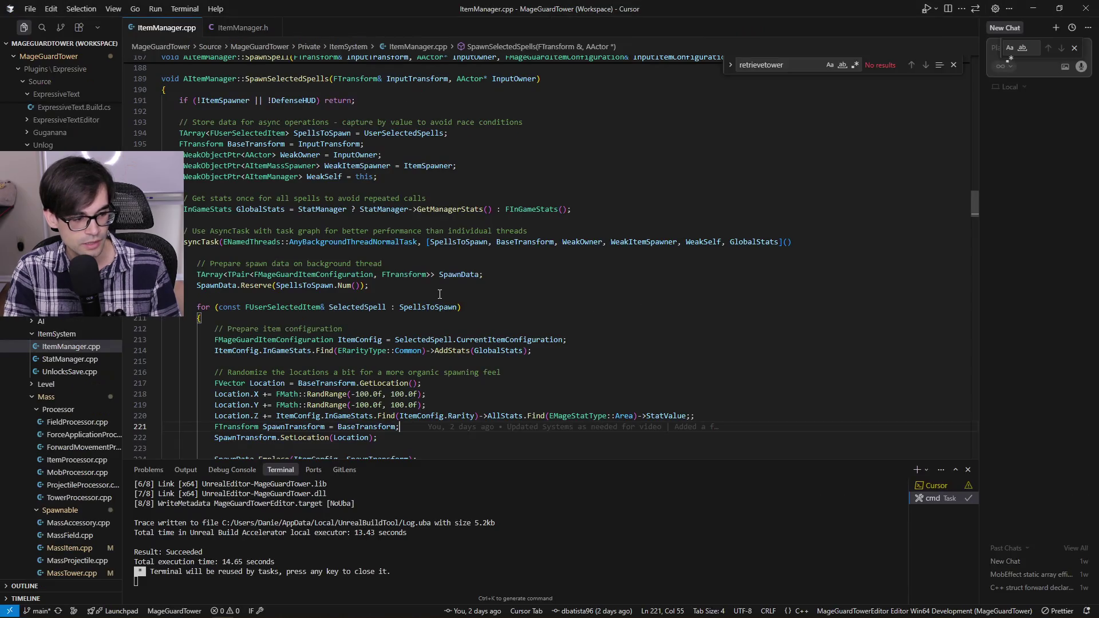
{"action": "key", "text": "Up"}
{"action": "key", "text": "Up"}
{"action": "scroll", "coordinate": [440, 294], "scroll_direction": "down", "scroll_amount": 1}
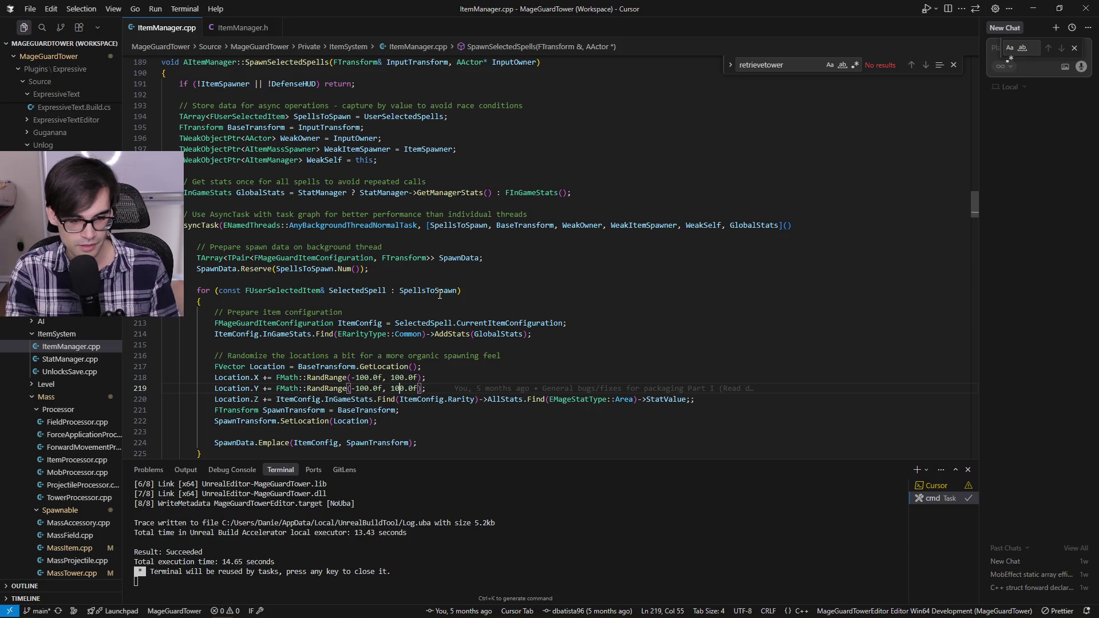
{"action": "key", "text": "Down"}
{"action": "key", "text": "Down"}
{"action": "key", "text": "Down"}
{"action": "scroll", "coordinate": [440, 295], "scroll_direction": "down", "scroll_amount": 1}
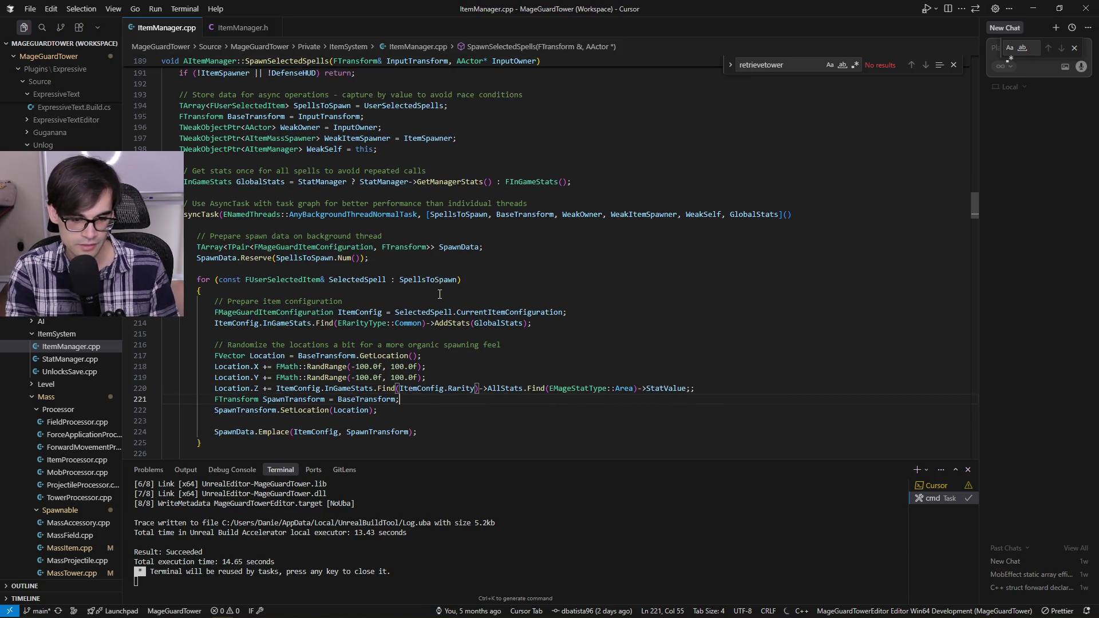
{"action": "key", "text": "Up"}
{"action": "key", "text": "Up"}
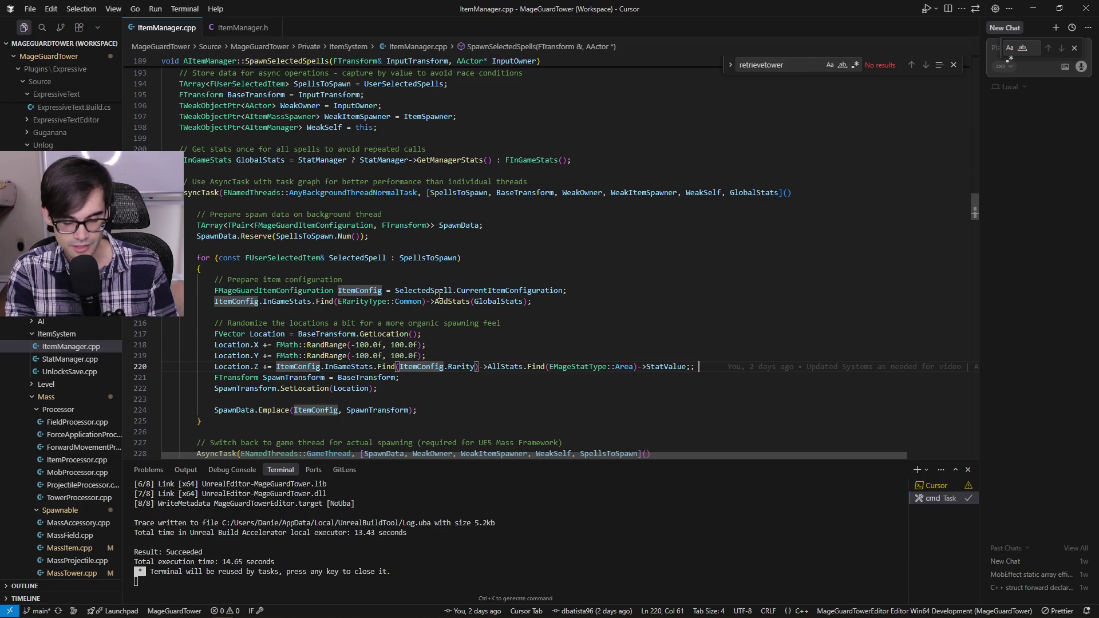
{"action": "key", "text": "Up"}
{"action": "key", "text": "Up"}
{"action": "key", "text": "Up"}
{"action": "key", "text": "Left"}
{"action": "key", "text": "Left"}
{"action": "key", "text": "Left"}
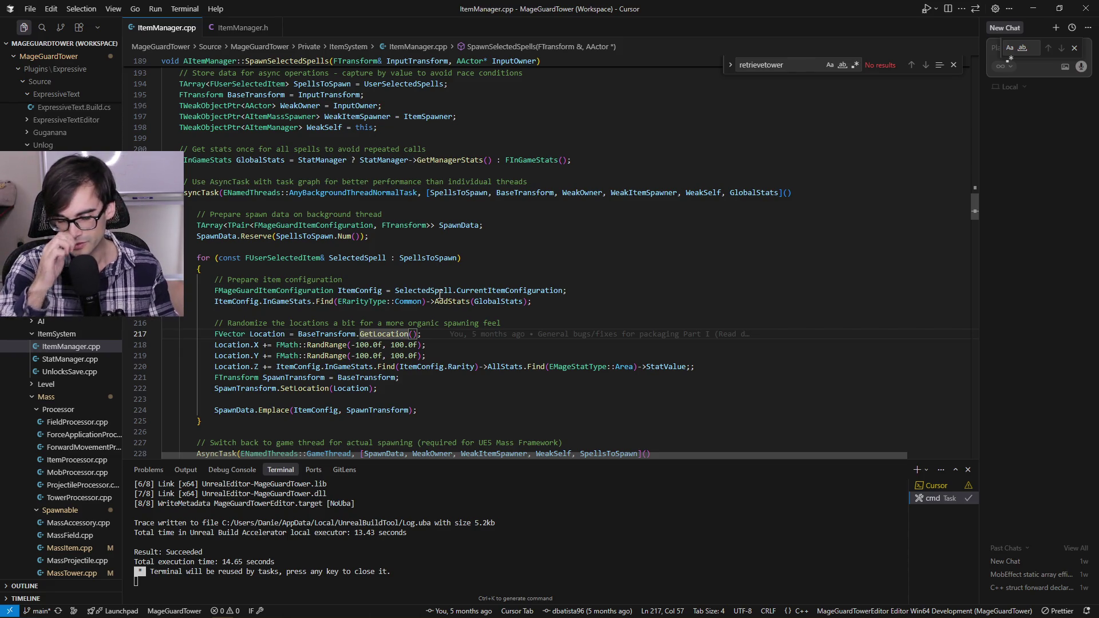
{"action": "key", "text": "ctrl+Left"}
{"action": "key", "text": "ctrl+Left"}
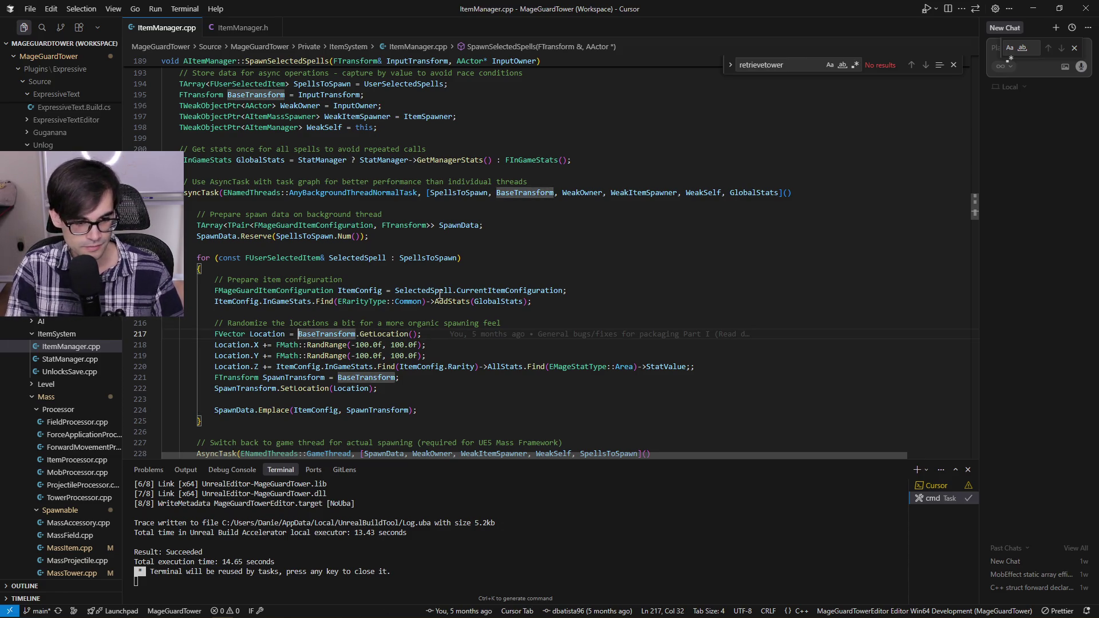
{"action": "key", "text": "Up"}
{"action": "key", "text": "ctrl+Left"}
{"action": "key", "text": "ctrl+Left"}
{"action": "key", "text": "ctrl+Left"}
{"action": "key", "text": "ctrl+shift+Right"}
{"action": "key", "text": "Right"}
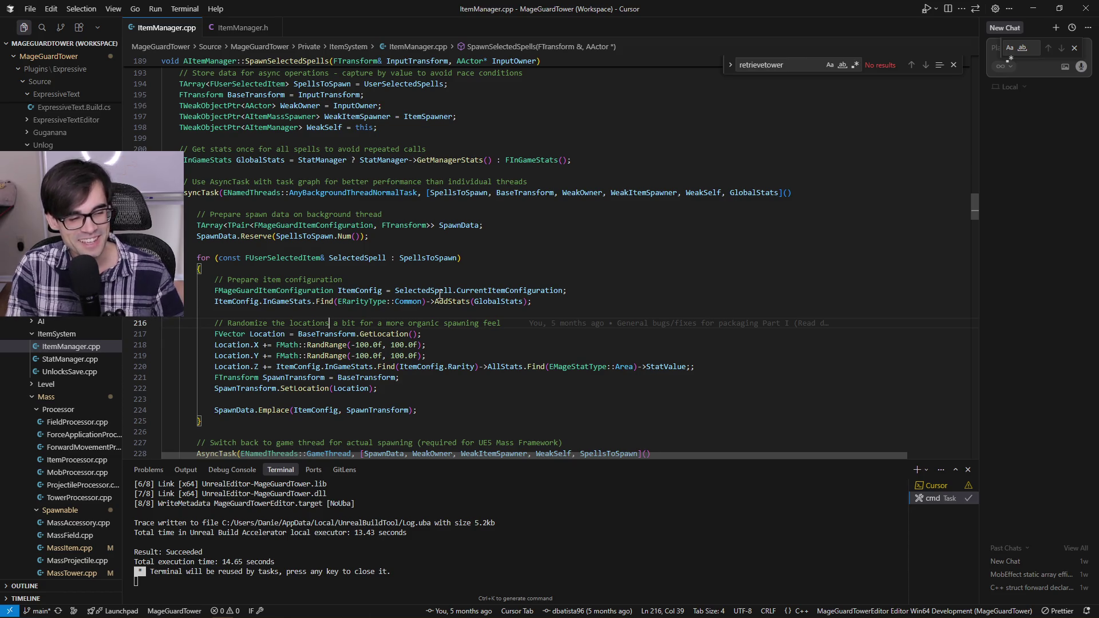
{"action": "key", "text": "ctrl+shift+Left"}
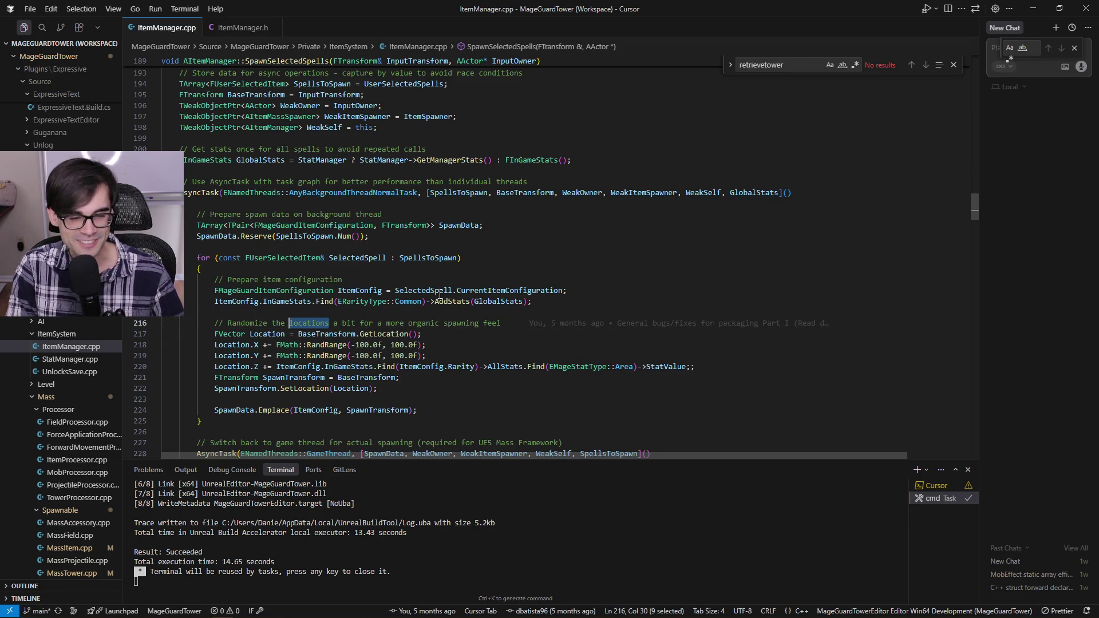
{"action": "key", "text": "Left"}
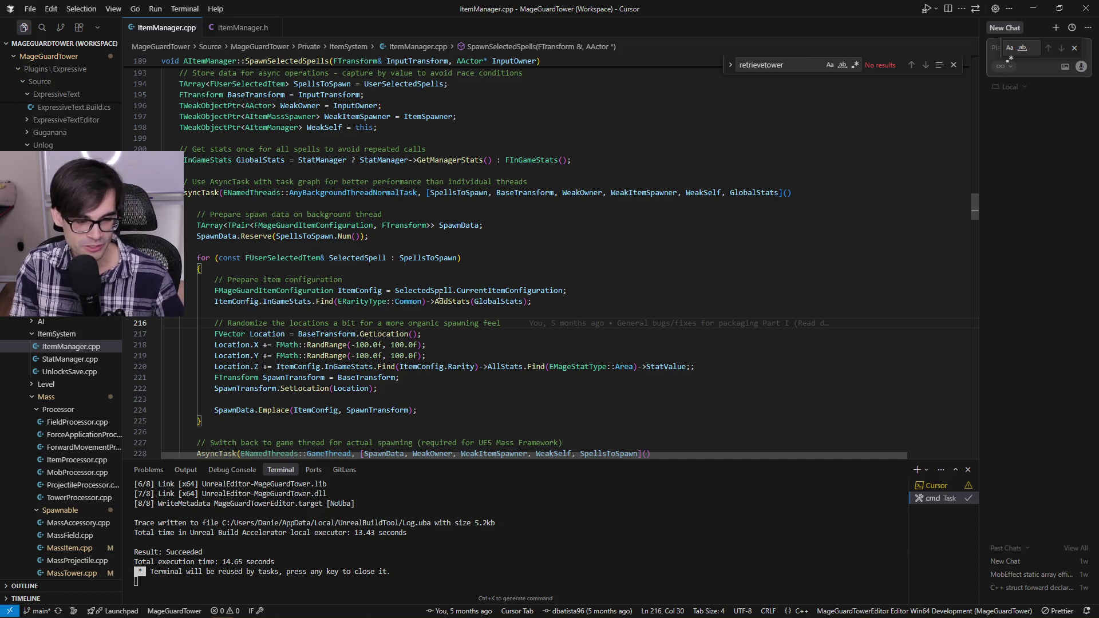
{"action": "key", "text": "Left"}
{"action": "key", "text": "Left"}
{"action": "key", "text": "Left"}
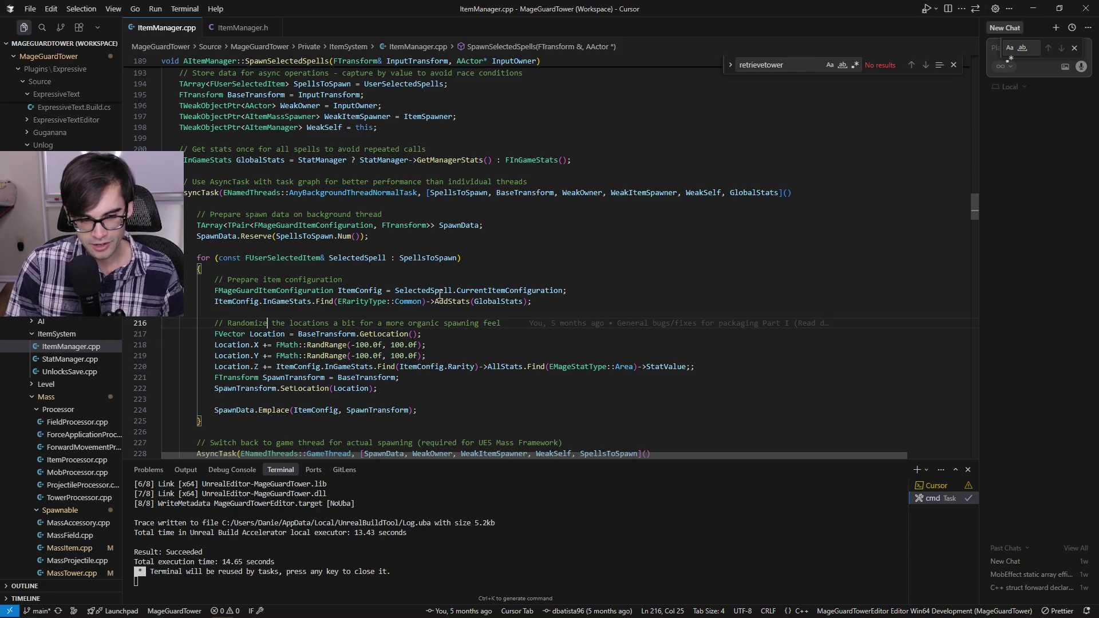
{"action": "key", "text": "ctrl+shift+Left"}
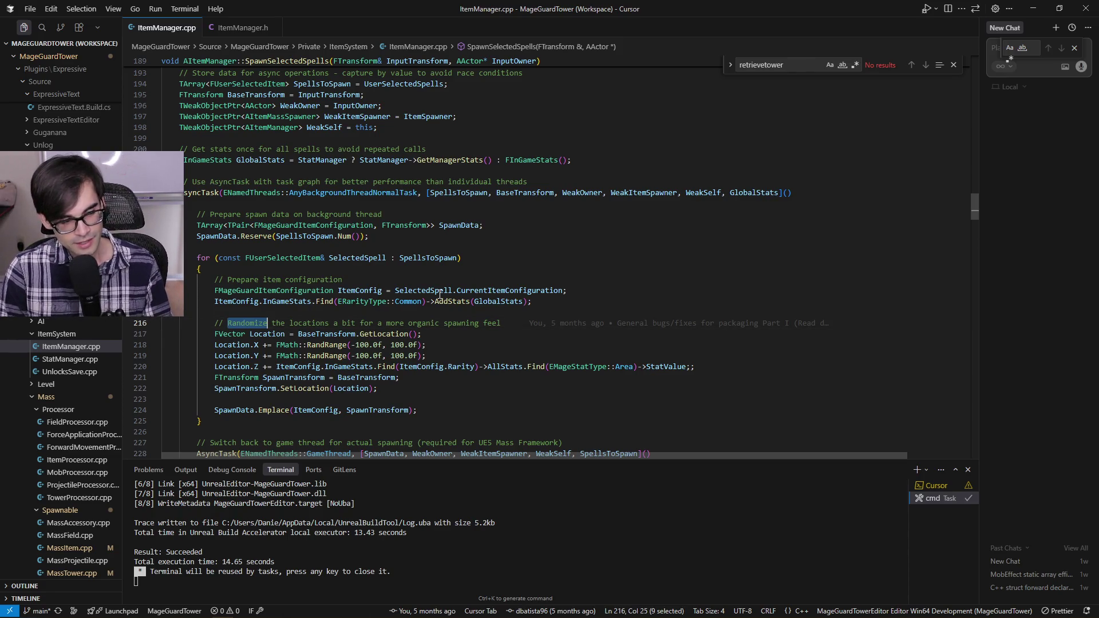
{"action": "key", "text": "Left"}
{"action": "key", "text": "ctrl+shift+Right"}
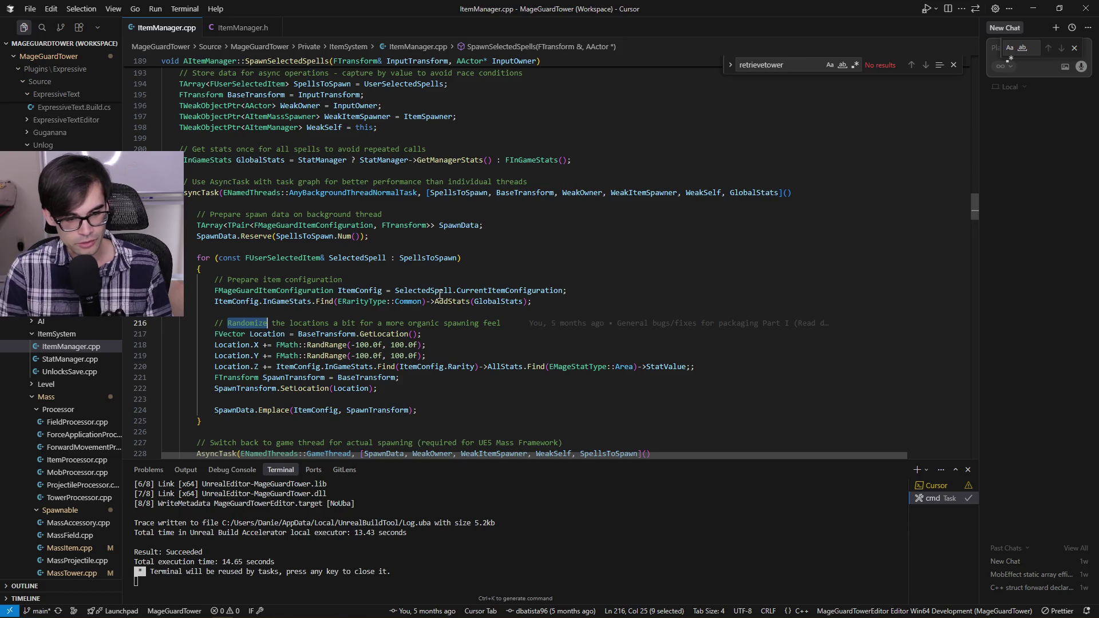
{"action": "key", "text": "Home"}
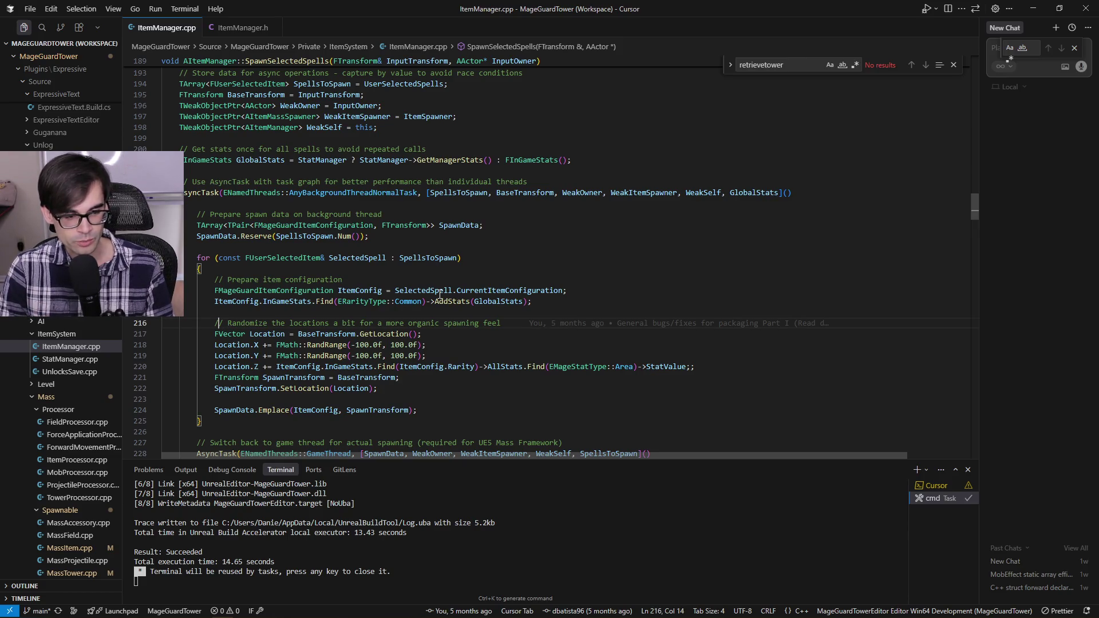
{"action": "key", "text": "ctrl+shift+Right"}
{"action": "key", "text": "ctrl+shift+Right"}
{"action": "key", "text": "ctrl+shift+Right"}
{"action": "key", "text": "ctrl+shift+Right"}
{"action": "key", "text": "ctrl+shift+Right"}
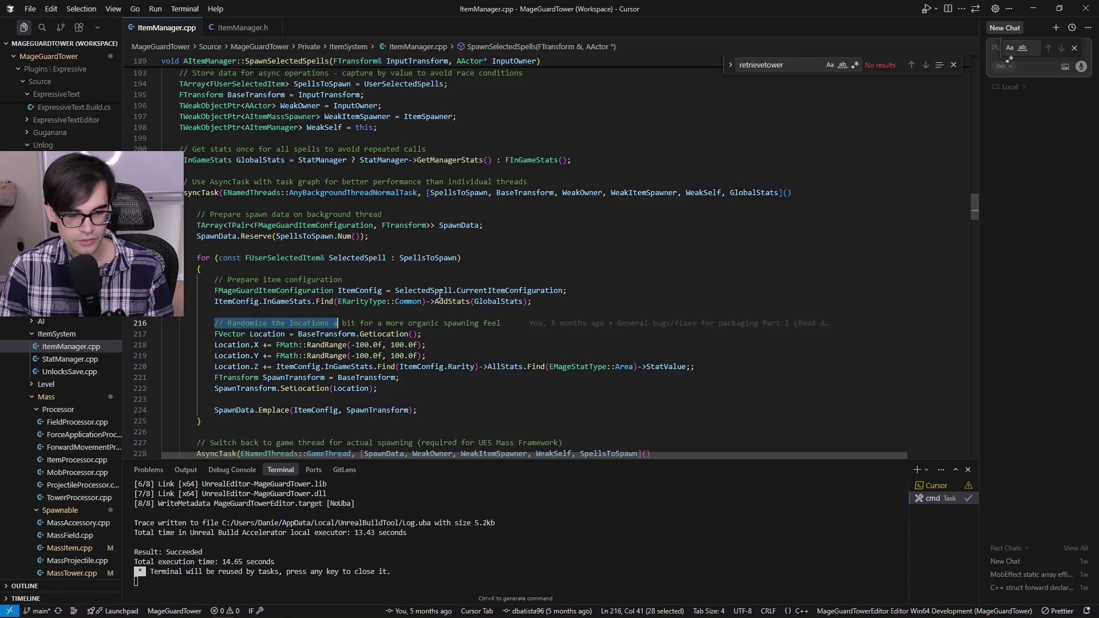
{"action": "key", "text": "Right"}
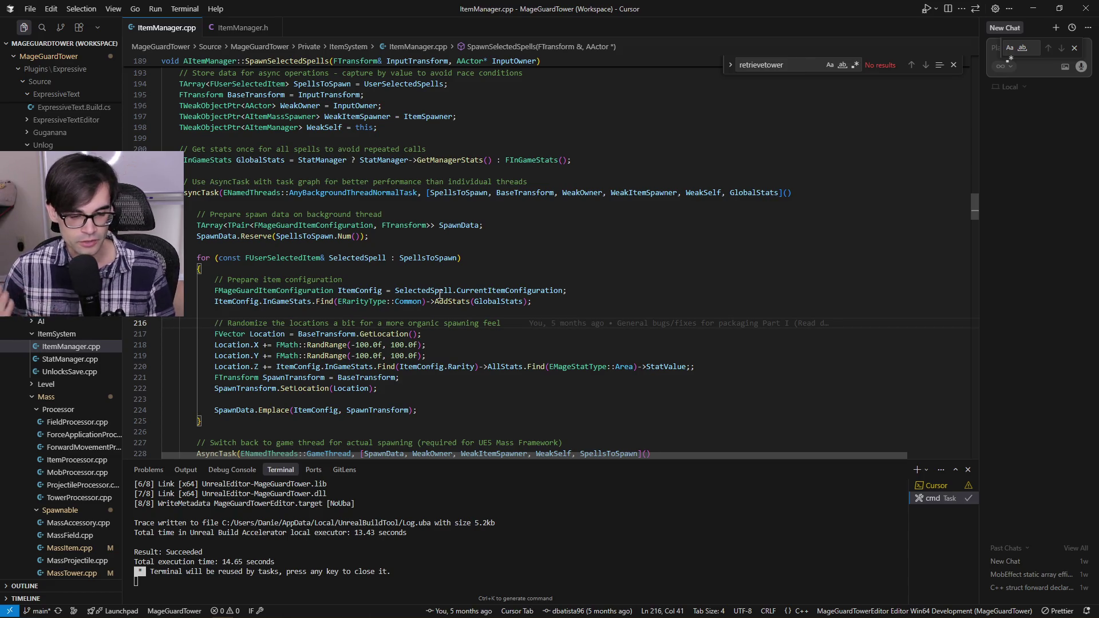
{"action": "key", "text": "ctrl+Left"}
{"action": "key", "text": "ctrl+Left"}
{"action": "key", "text": "ctrl+Left"}
{"action": "key", "text": "Left"}
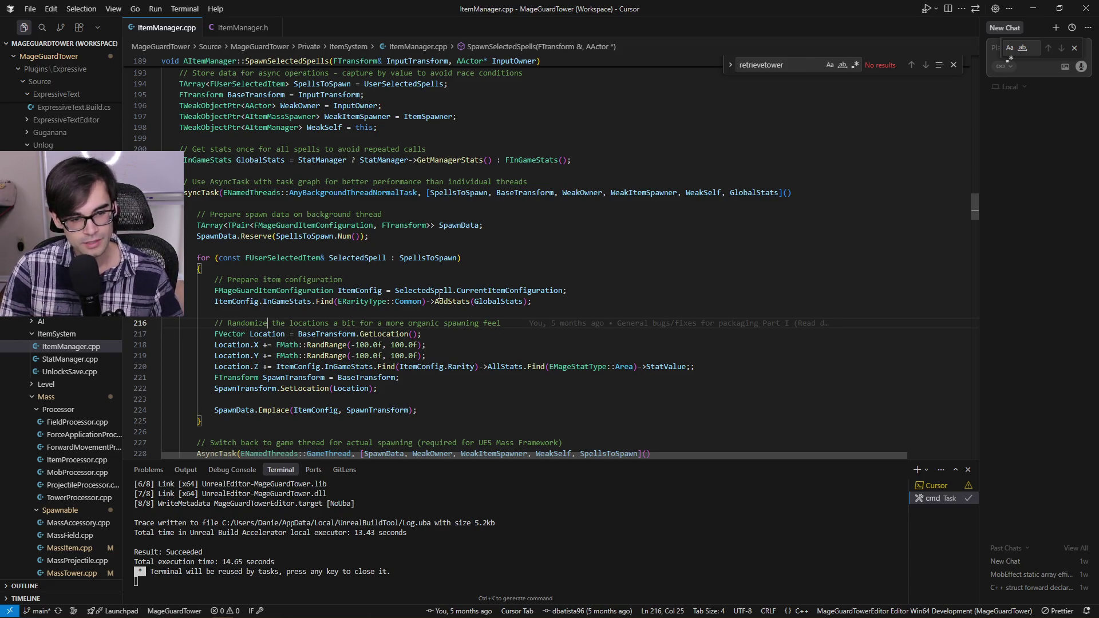
{"action": "key", "text": "ctrl+Left"}
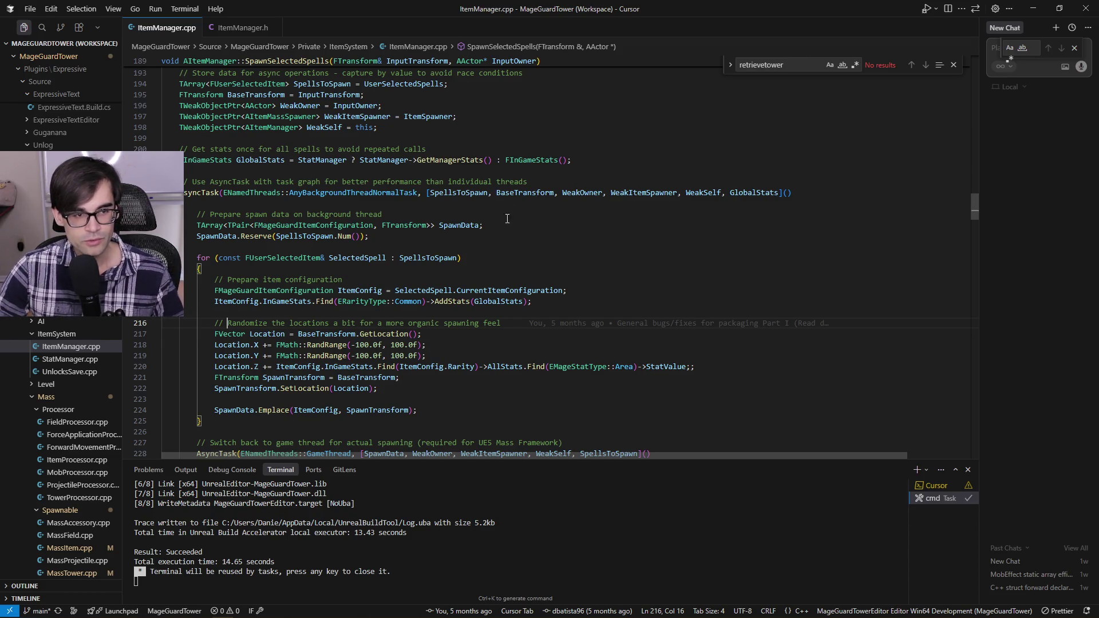
{"action": "key", "text": "alt+Tab"}
{"action": "key", "text": "alt+Tab"}
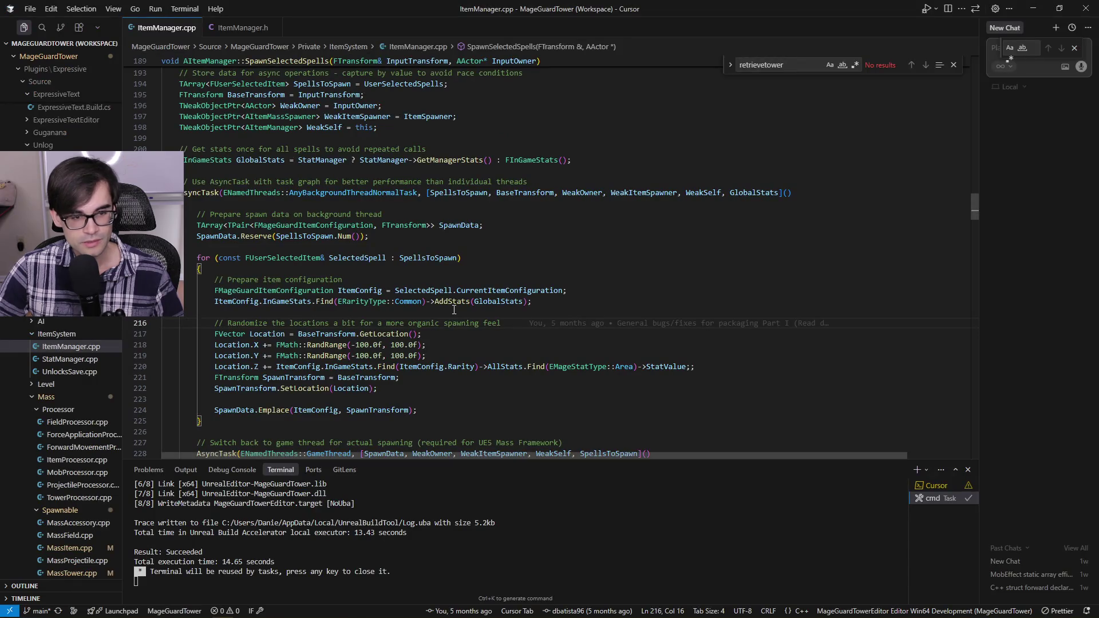
{"action": "key", "text": "alt+Tab"}
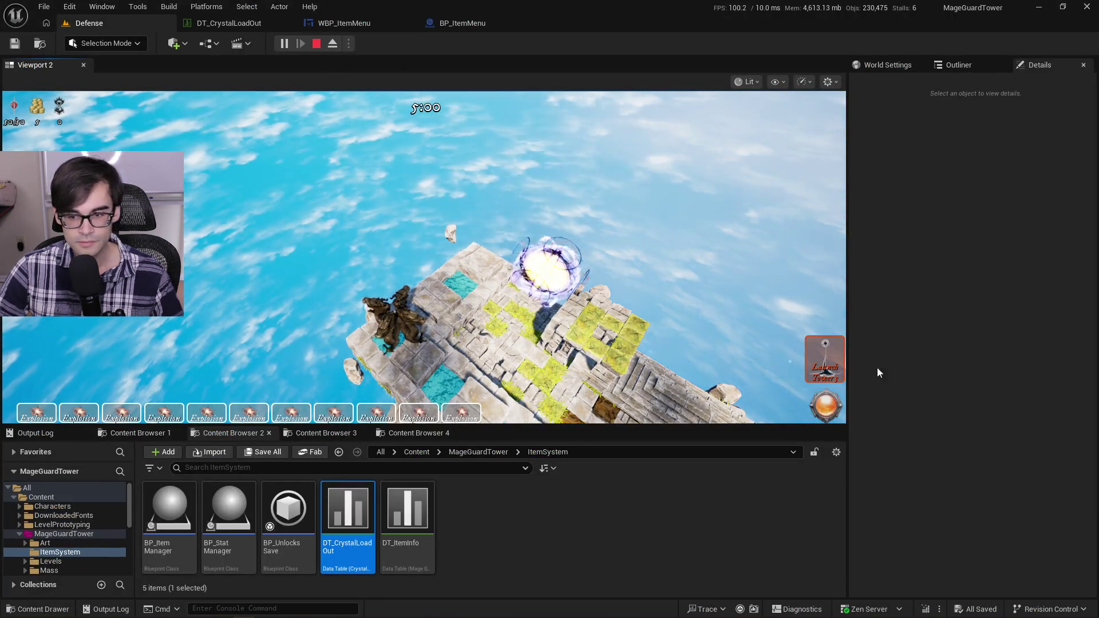
Step: Stop the play session and bring up the DT_CrystalLoadOut data table
{"action": "left_click", "coordinate": [317, 44]}
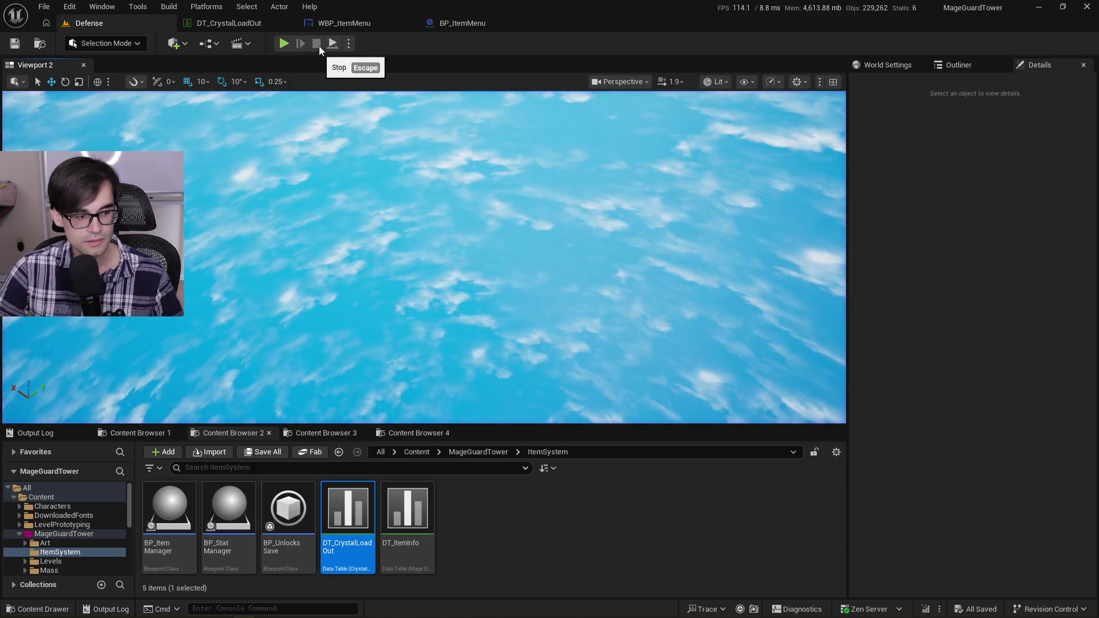
{"action": "left_click", "coordinate": [338, 26]}
{"action": "left_click", "coordinate": [263, 26]}
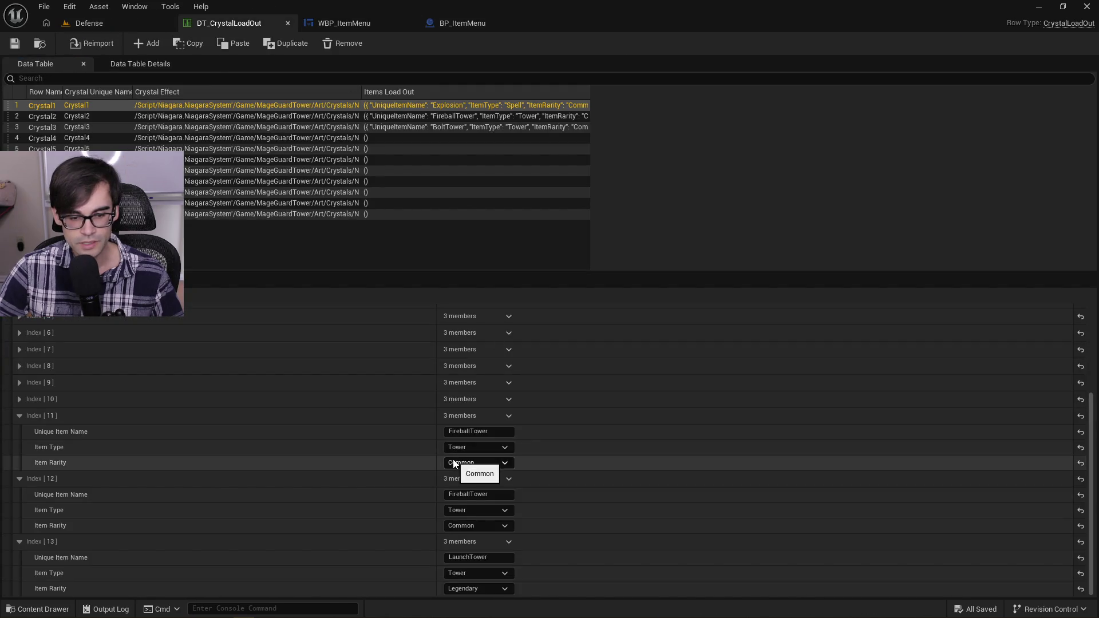
Step: Set Index 12's Unique Item Name to LaunchTower and rarity to Legendary, then save the table
{"action": "left_click", "coordinate": [500, 494]}
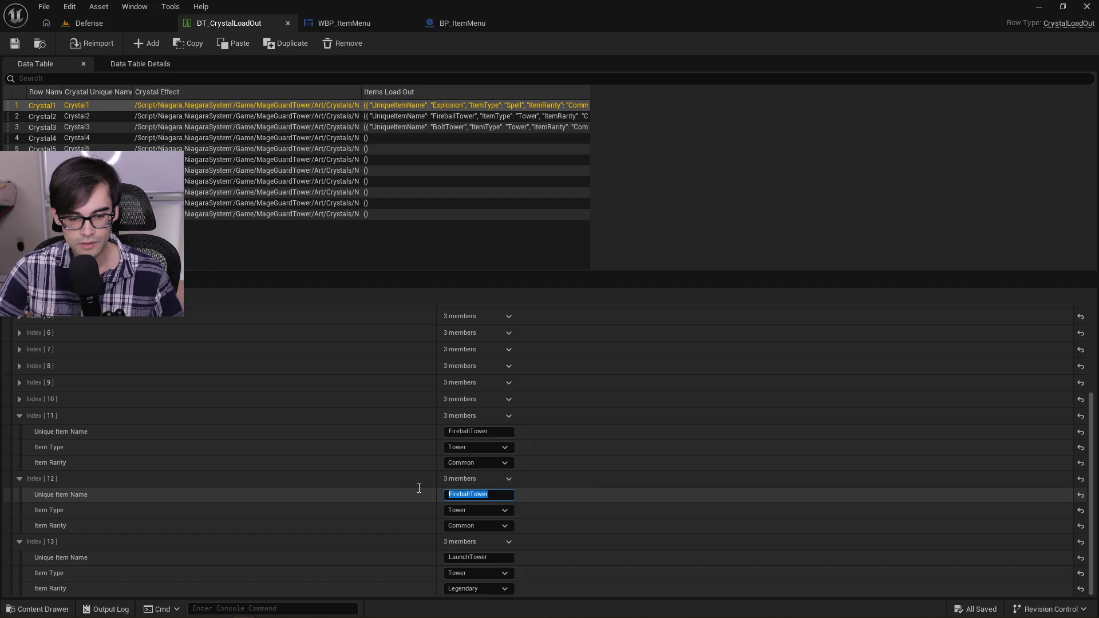
{"action": "type", "text": "LaunchTower"}
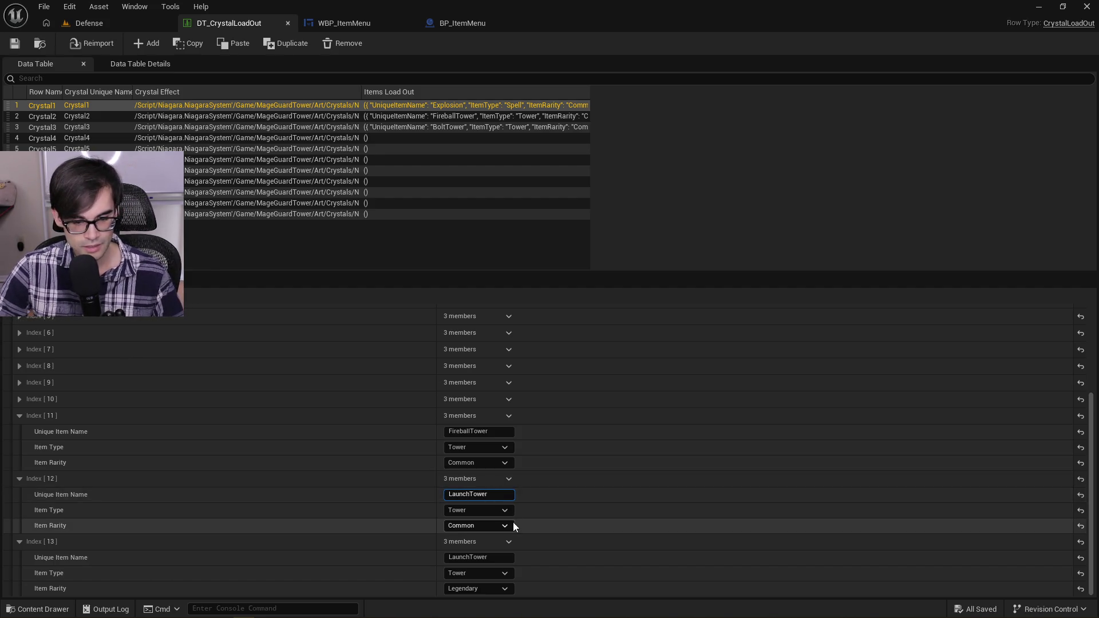
{"action": "left_click", "coordinate": [504, 509]}
{"action": "left_click", "coordinate": [504, 508]}
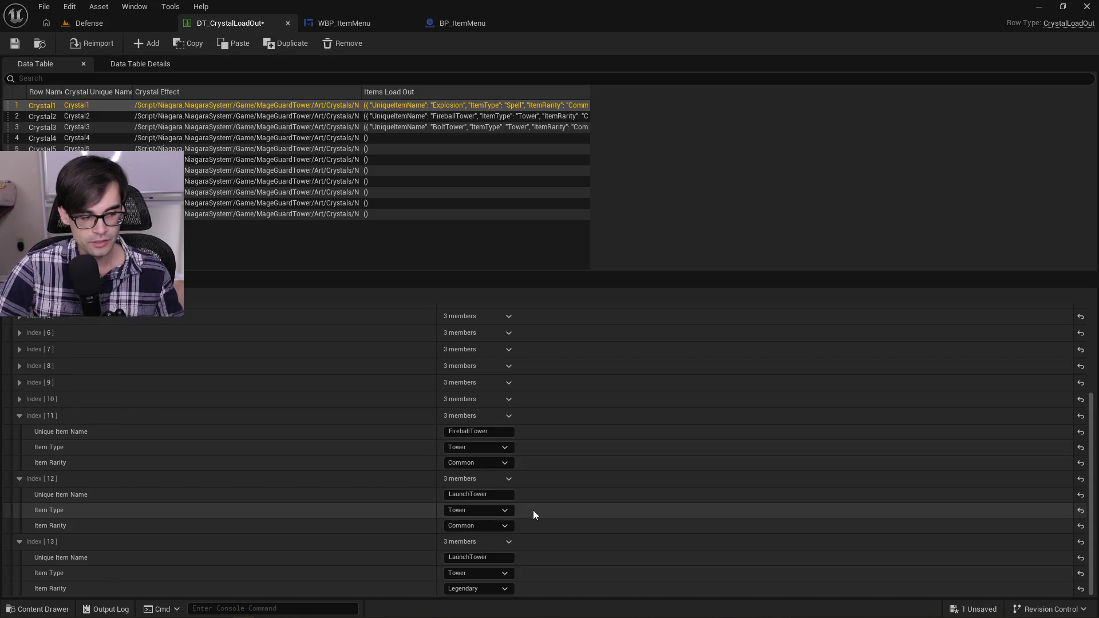
{"action": "left_click", "coordinate": [510, 524]}
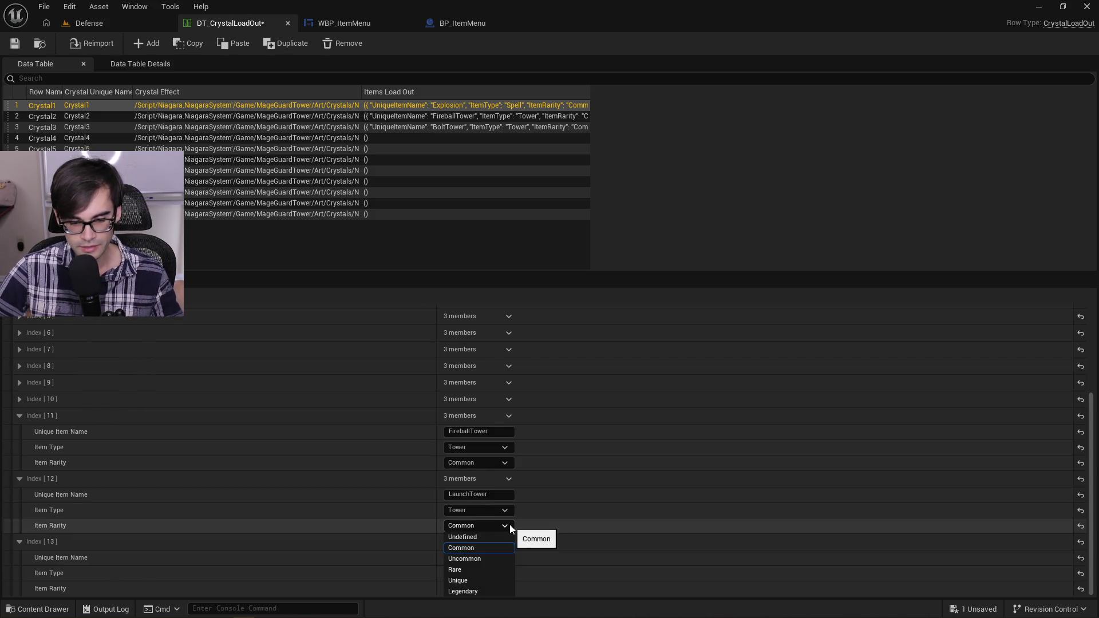
{"action": "left_click", "coordinate": [476, 588]}
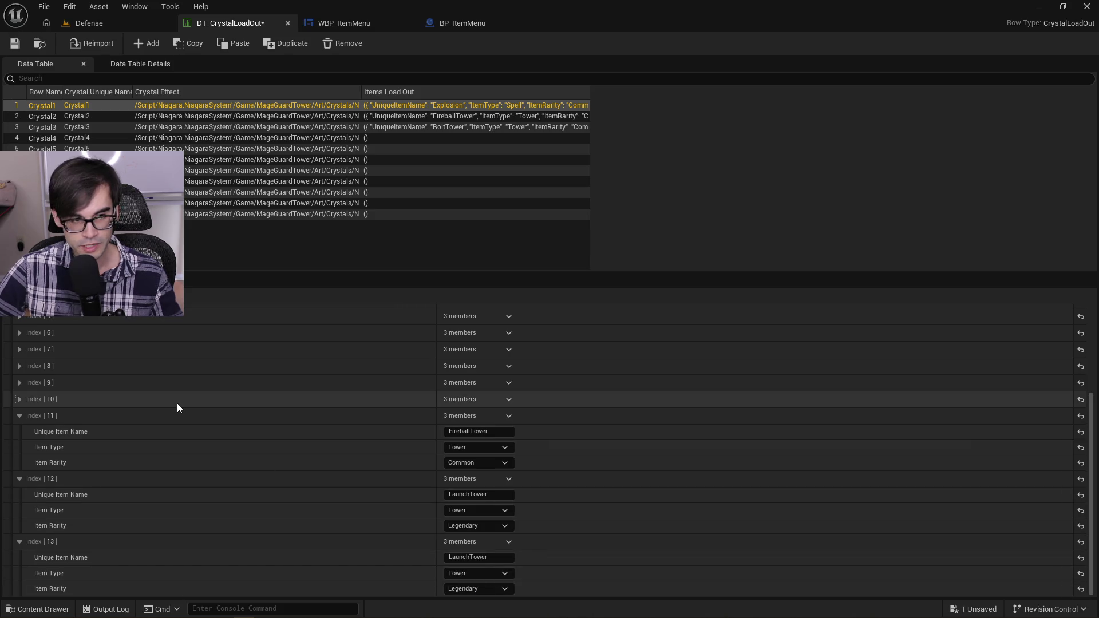
{"action": "left_click", "coordinate": [16, 44]}
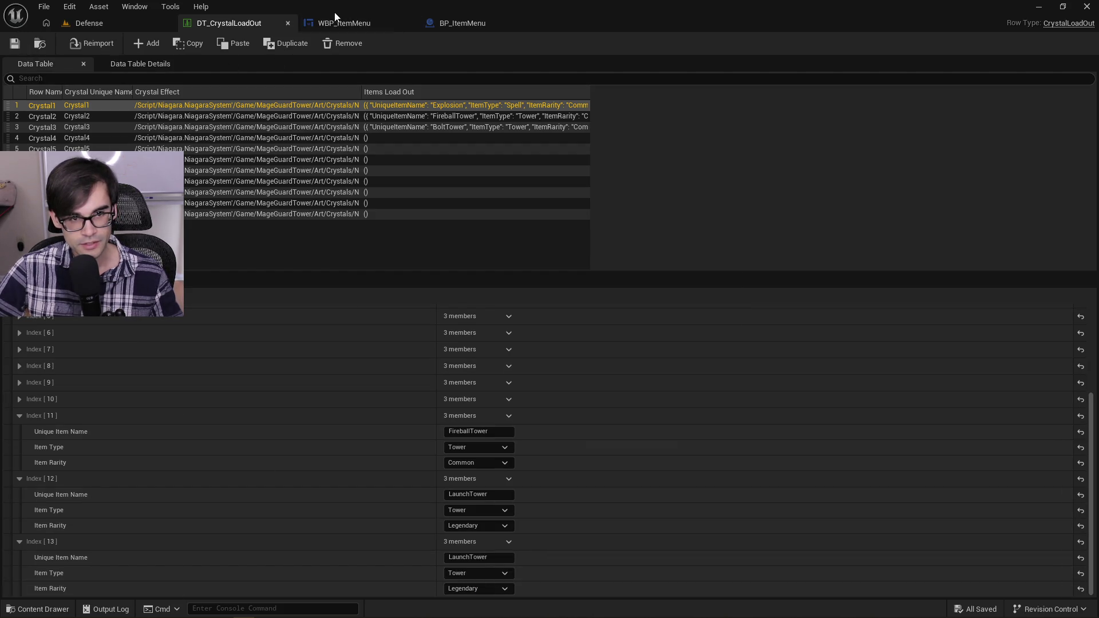
Step: Look over the WBP_ItemMenu and BP_ItemMenu tabs, ending on the widget designer
{"action": "left_click", "coordinate": [400, 26]}
{"action": "left_click", "coordinate": [458, 28]}
{"action": "left_click", "coordinate": [374, 24]}
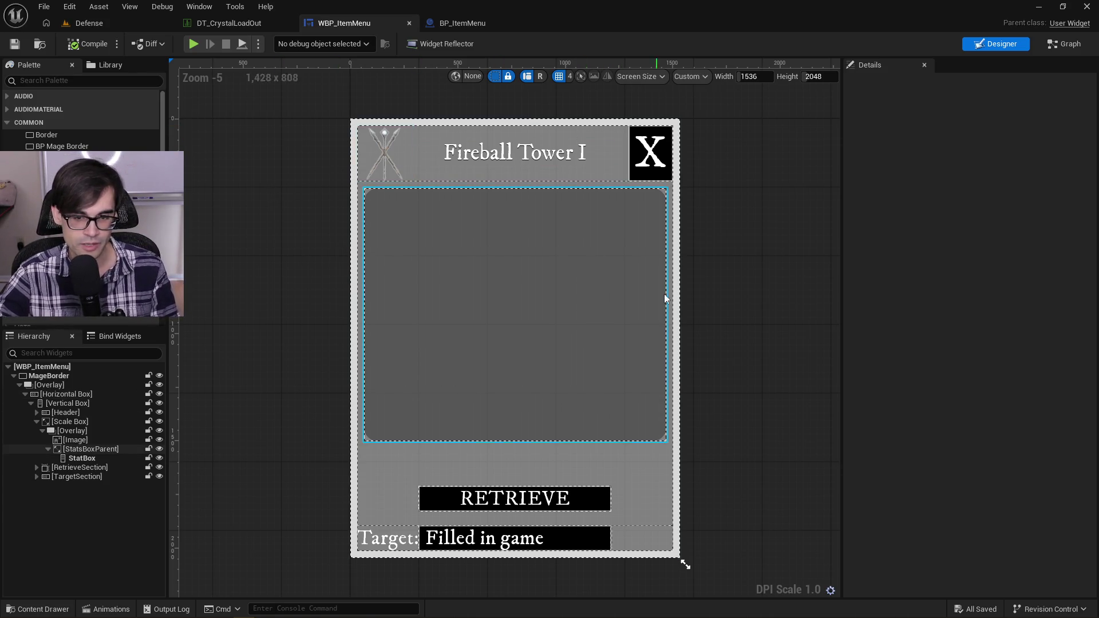
Step: Pan and zoom around the Fireball Tower I widget card, then switch to the BP_ItemMenu blueprint graph
{"action": "scroll", "coordinate": [698, 303], "scroll_direction": "down", "scroll_amount": 2}
{"action": "scroll", "coordinate": [687, 283], "scroll_direction": "up", "scroll_amount": 5}
{"action": "scroll", "coordinate": [678, 283], "scroll_direction": "down", "scroll_amount": 4}
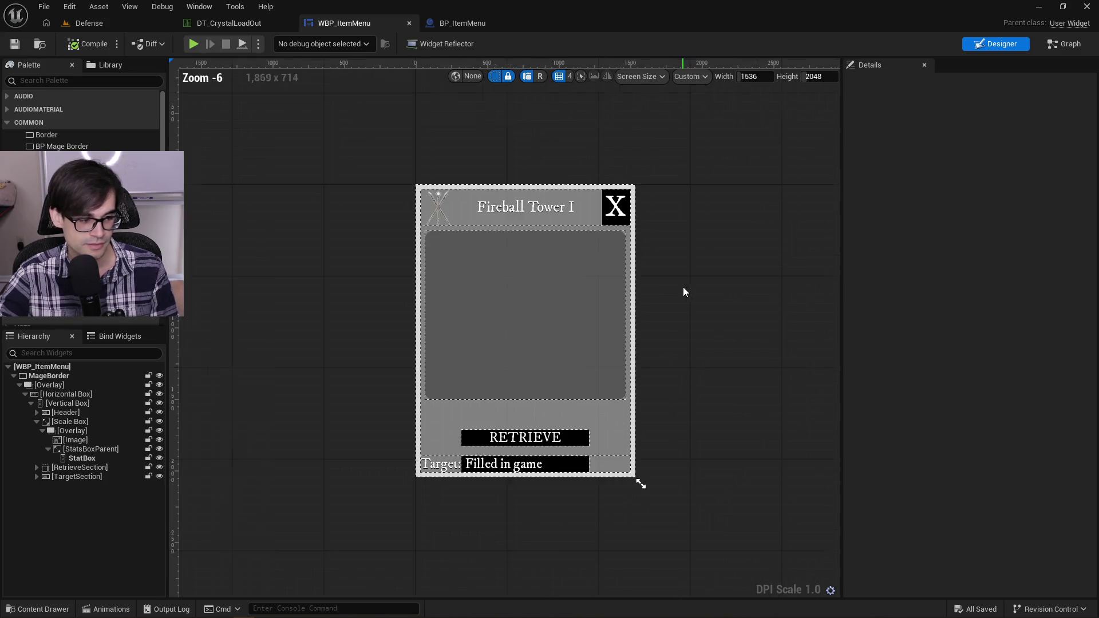
{"action": "left_click_drag", "start_coordinate": [694, 294], "coordinate": [706, 300]}
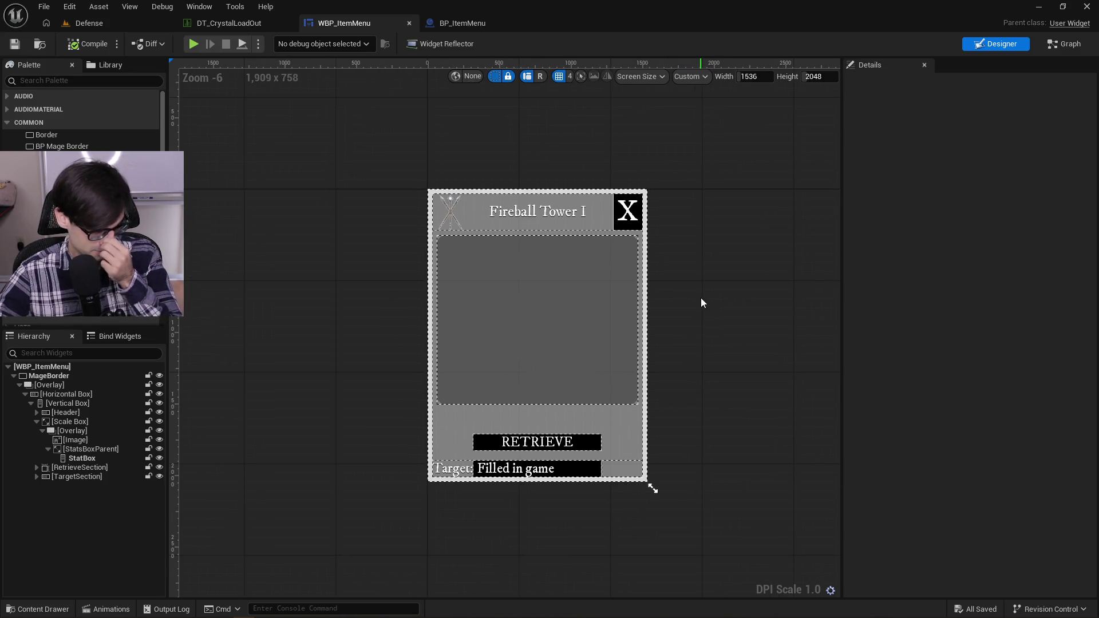
{"action": "scroll", "coordinate": [633, 248], "scroll_direction": "up", "scroll_amount": 2}
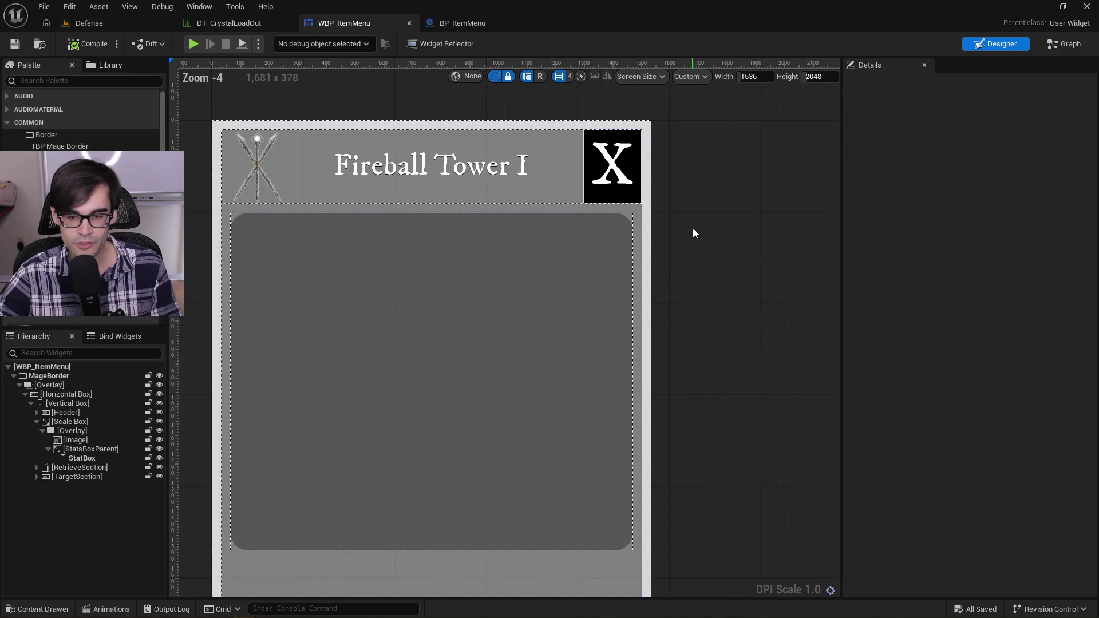
{"action": "scroll", "coordinate": [694, 229], "scroll_direction": "down", "scroll_amount": 2}
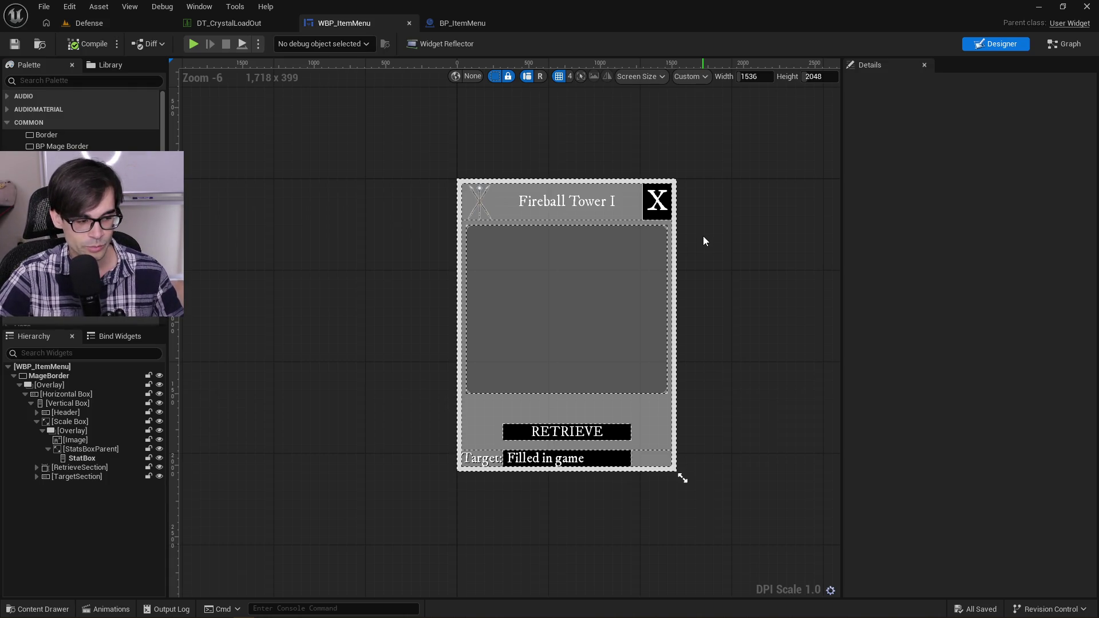
{"action": "scroll", "coordinate": [694, 243], "scroll_direction": "up", "scroll_amount": 1}
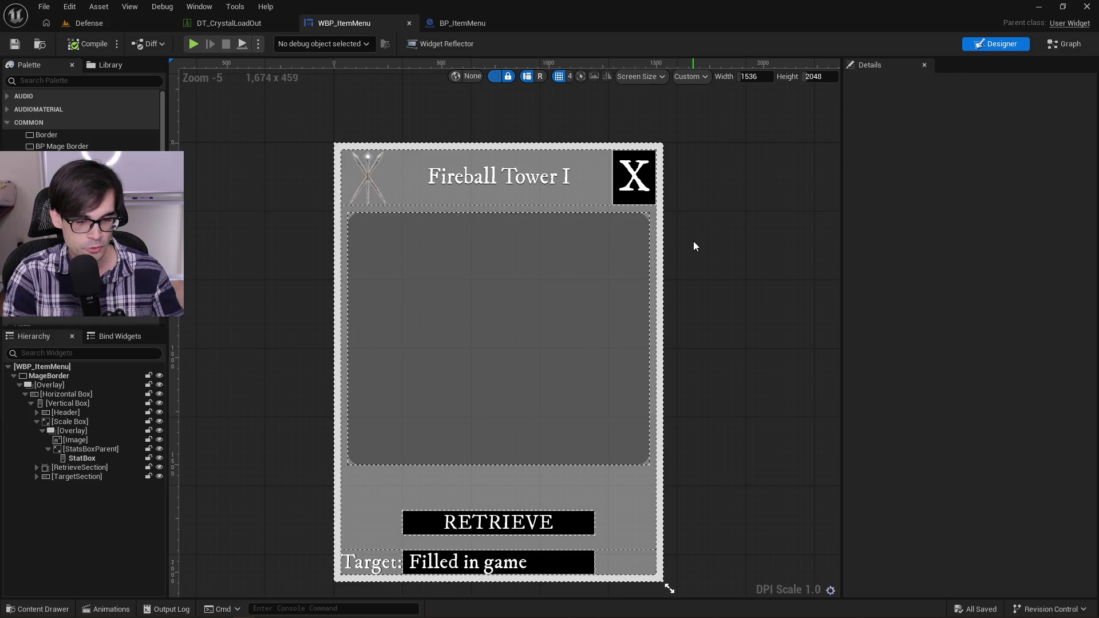
{"action": "scroll", "coordinate": [643, 221], "scroll_direction": "down", "scroll_amount": 2}
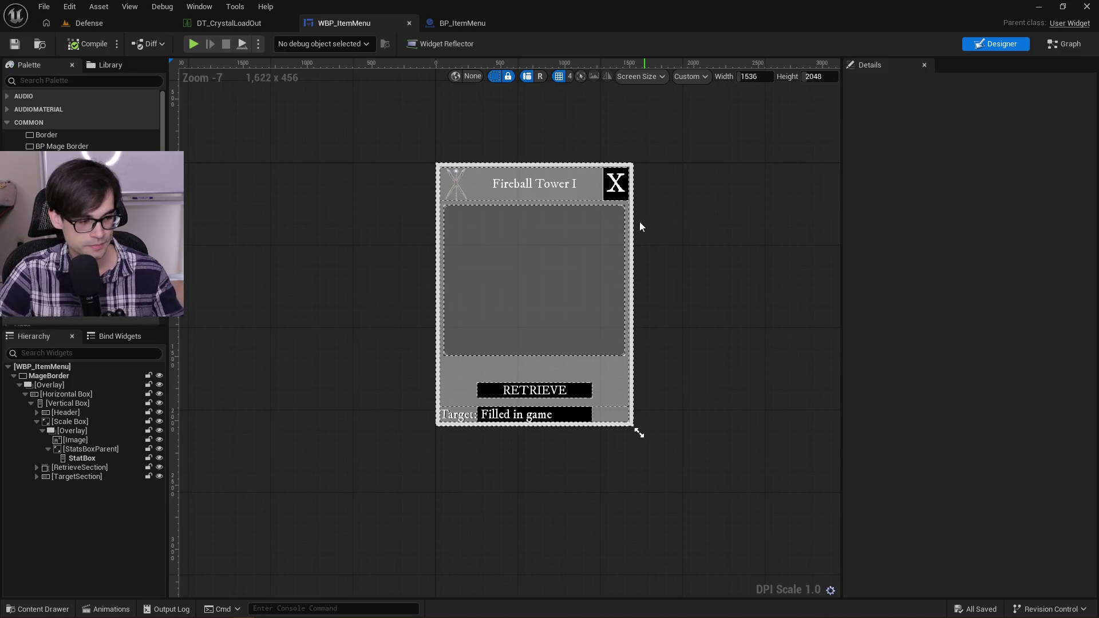
{"action": "left_click_drag", "start_coordinate": [461, 250], "coordinate": [411, 249]}
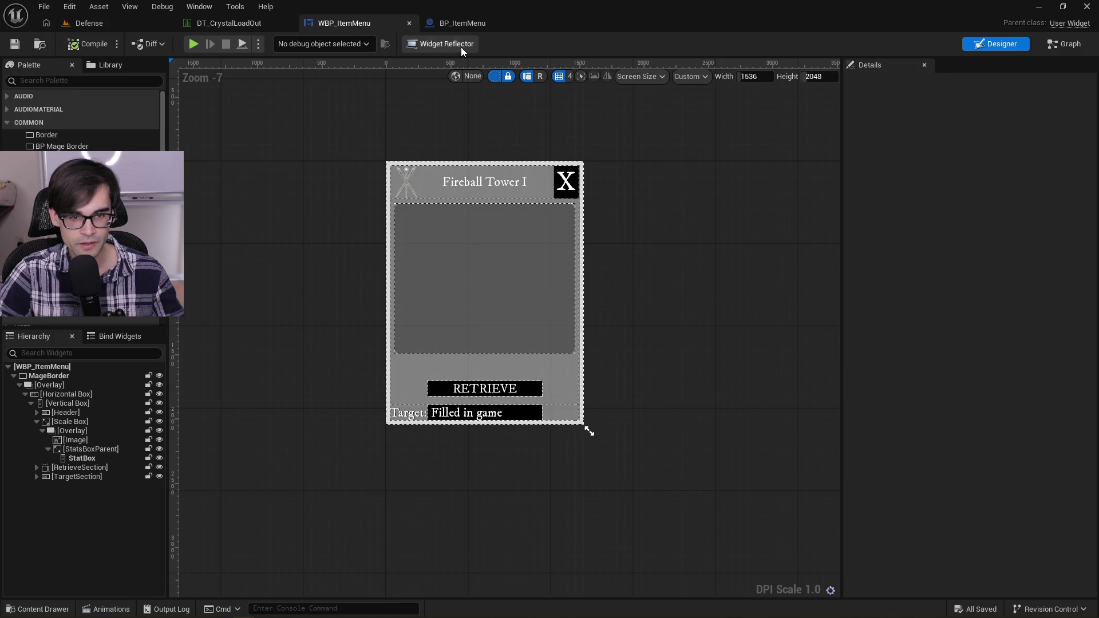
{"action": "left_click", "coordinate": [468, 24]}
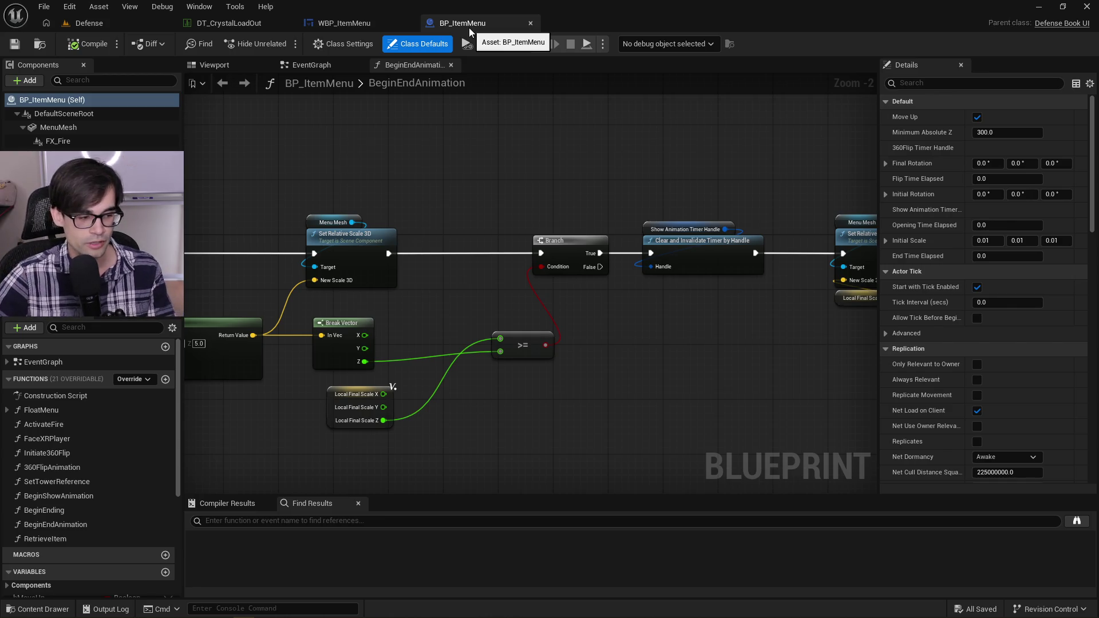
Step: Pan the graph to bring the Set Visibility and Destroy Actor nodes into view
{"action": "scroll", "coordinate": [537, 216], "scroll_direction": "down", "scroll_amount": 2}
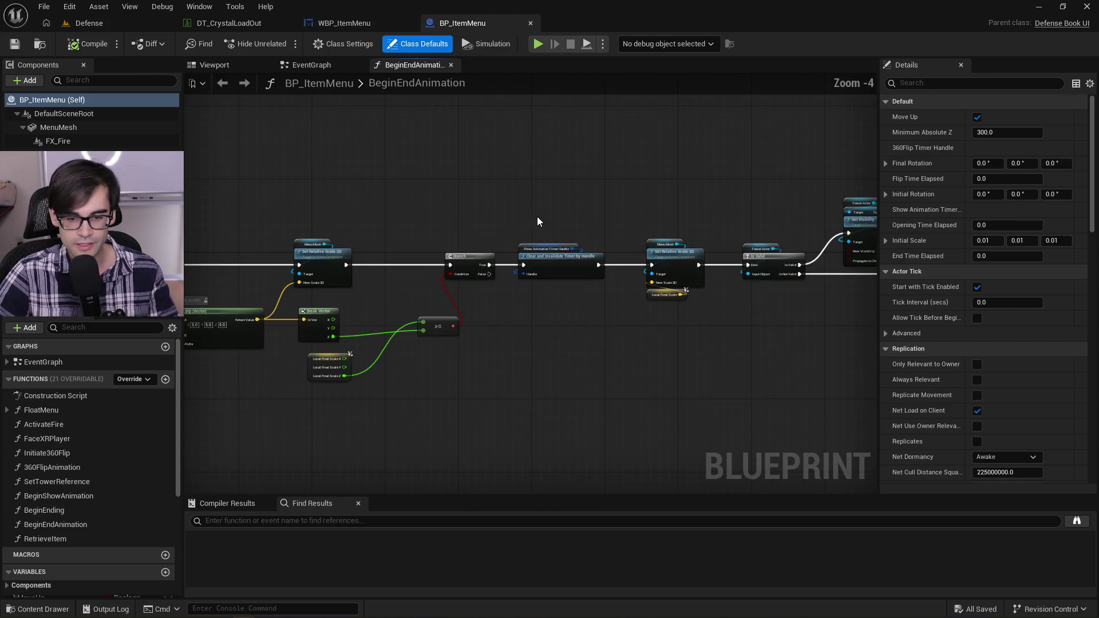
{"action": "left_click_drag", "start_coordinate": [678, 198], "coordinate": [459, 197]}
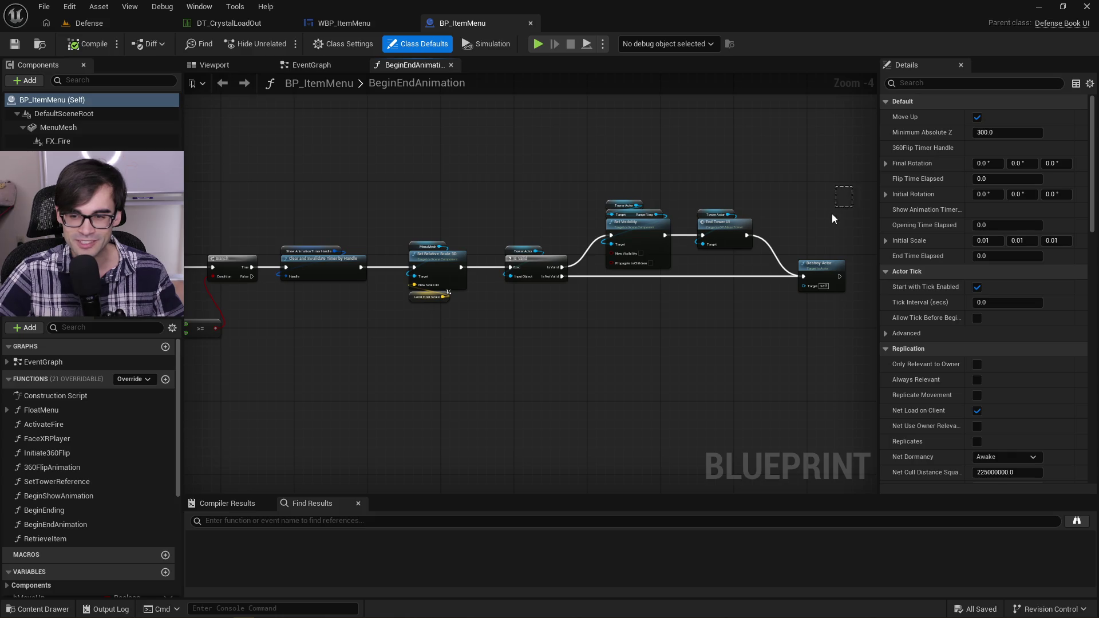
{"action": "scroll", "coordinate": [832, 216], "scroll_direction": "down", "scroll_amount": 2}
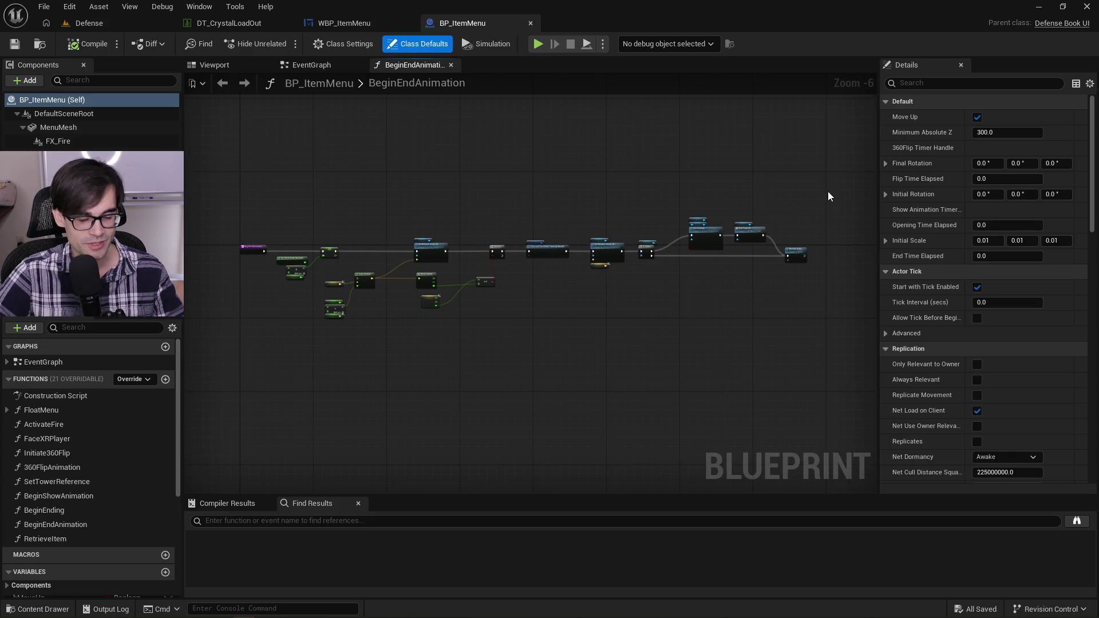
Step: Go through the WBP_ItemMenu and DT_CrystalLoadOut tabs back to the Defense level
{"action": "left_click", "coordinate": [339, 24]}
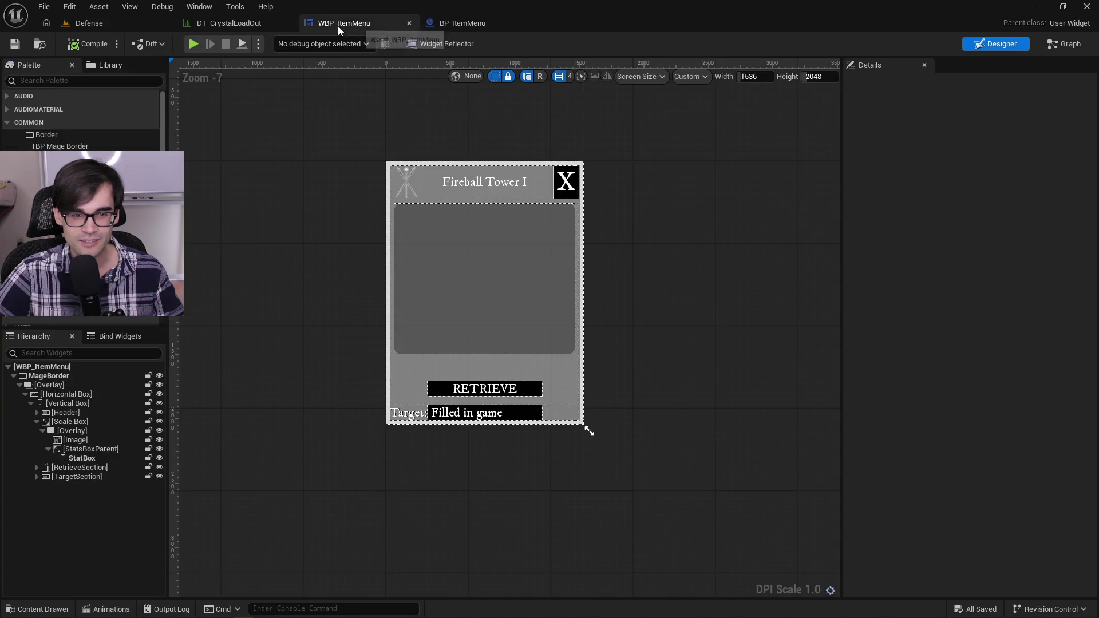
{"action": "left_click", "coordinate": [242, 24]}
{"action": "left_click", "coordinate": [125, 23]}
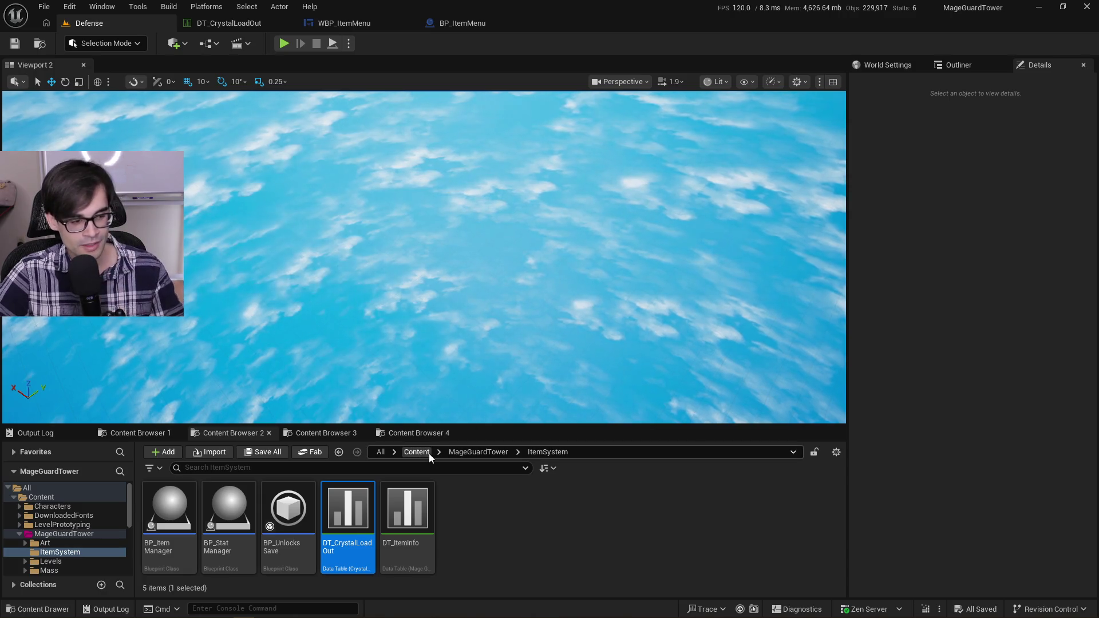
Step: Flip between the ItemSystem, UI/Defense/Tower and Mass/Configurations content browser tabs
{"action": "left_click", "coordinate": [412, 434]}
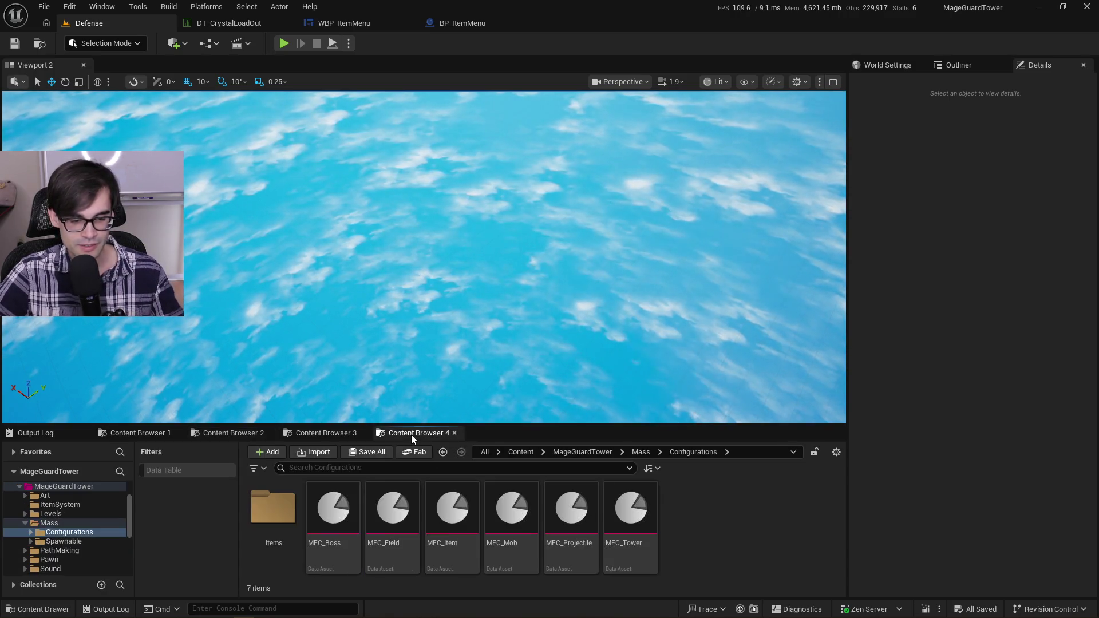
{"action": "left_click", "coordinate": [316, 434]}
{"action": "left_click", "coordinate": [229, 434]}
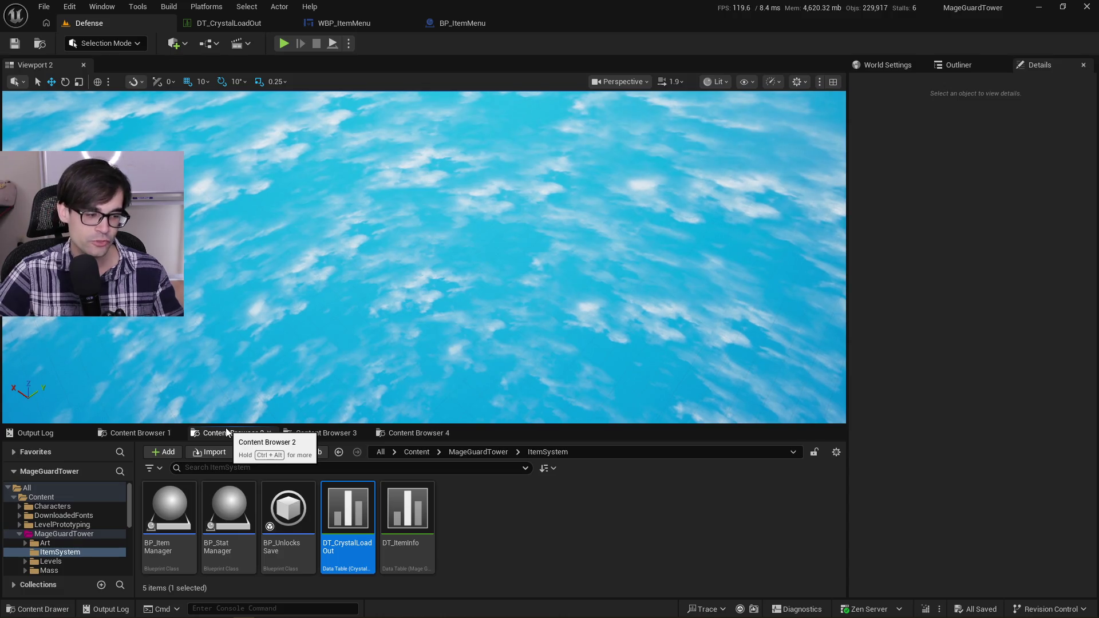
{"action": "left_click", "coordinate": [411, 434]}
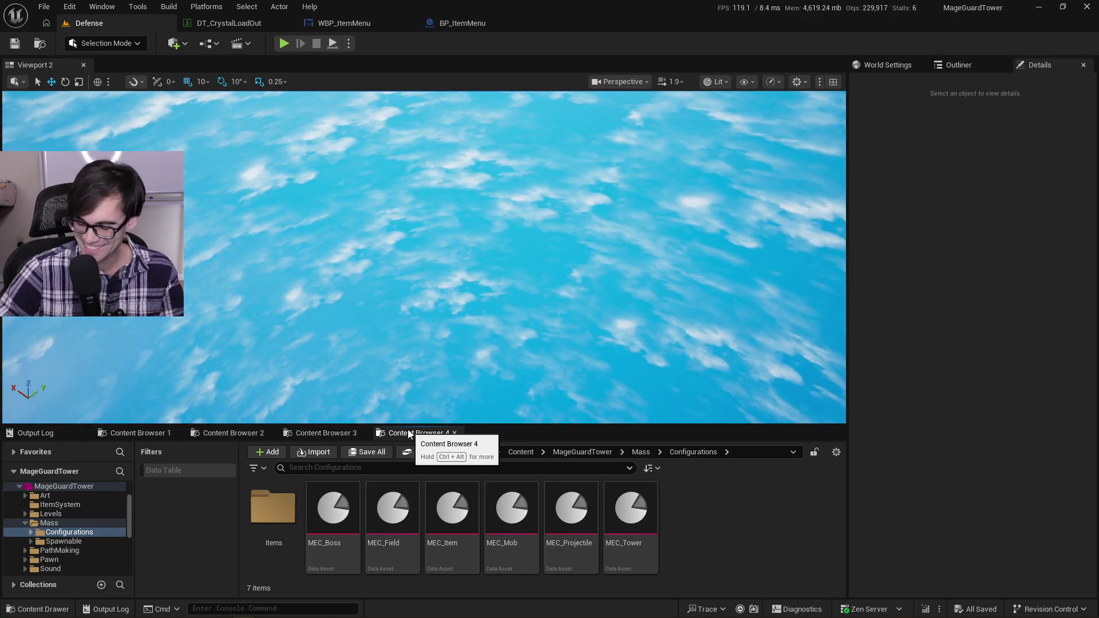
{"action": "left_click", "coordinate": [330, 433]}
{"action": "left_click", "coordinate": [229, 434]}
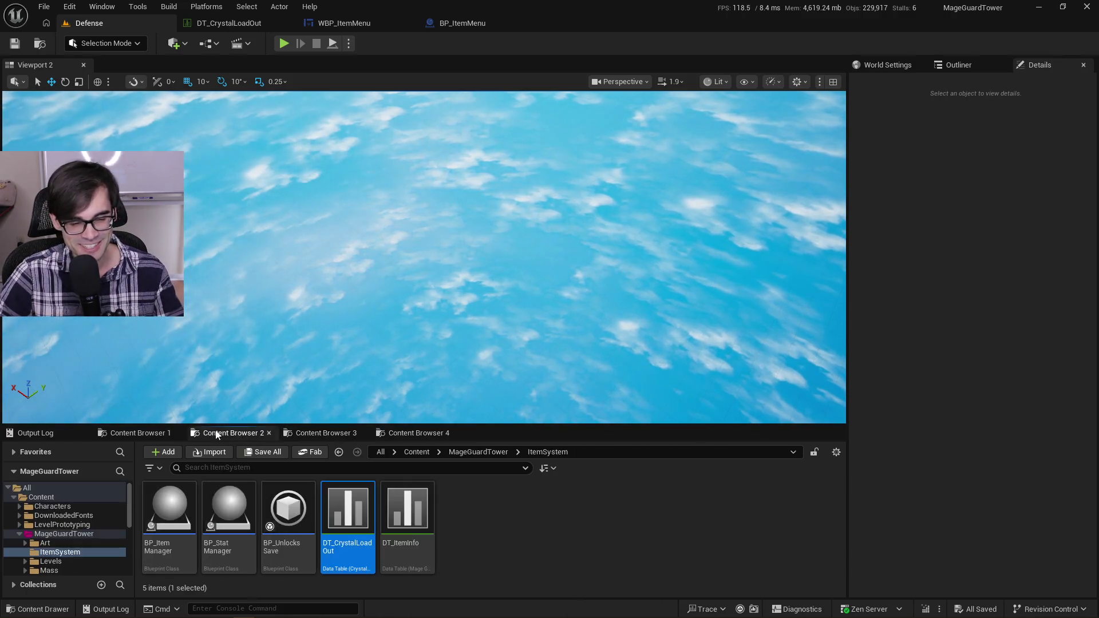
{"action": "left_click", "coordinate": [324, 434]}
{"action": "left_click", "coordinate": [433, 434]}
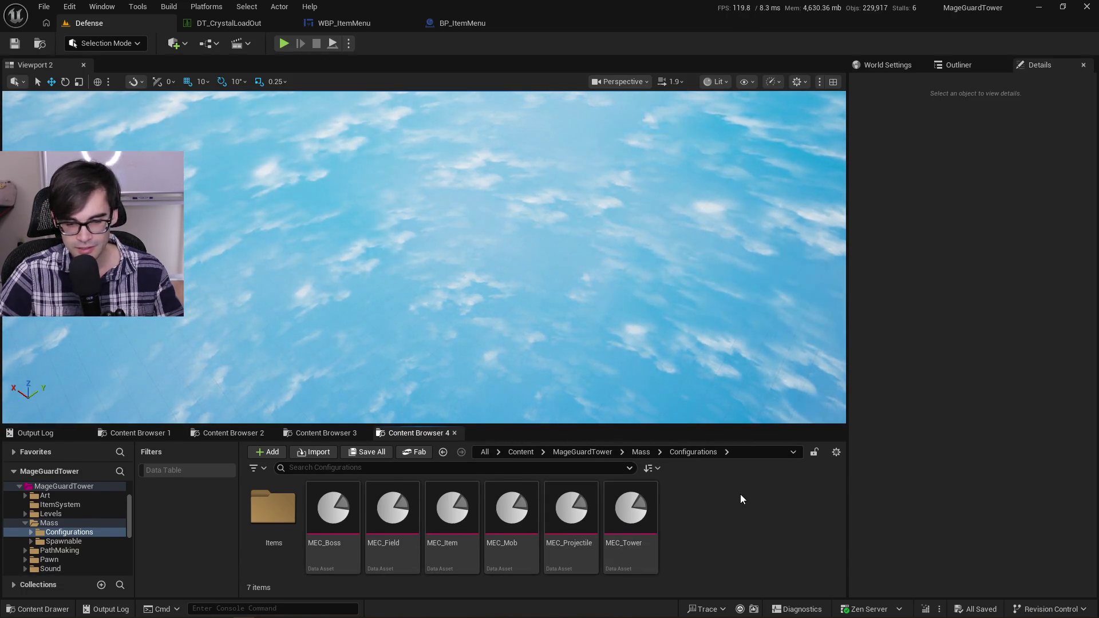
Step: Check Levels/Defense and Mass/Configurations, settle on UI/Defense/Tower, then switch to Cursor
{"action": "left_click", "coordinate": [325, 434]}
{"action": "left_click", "coordinate": [229, 434]}
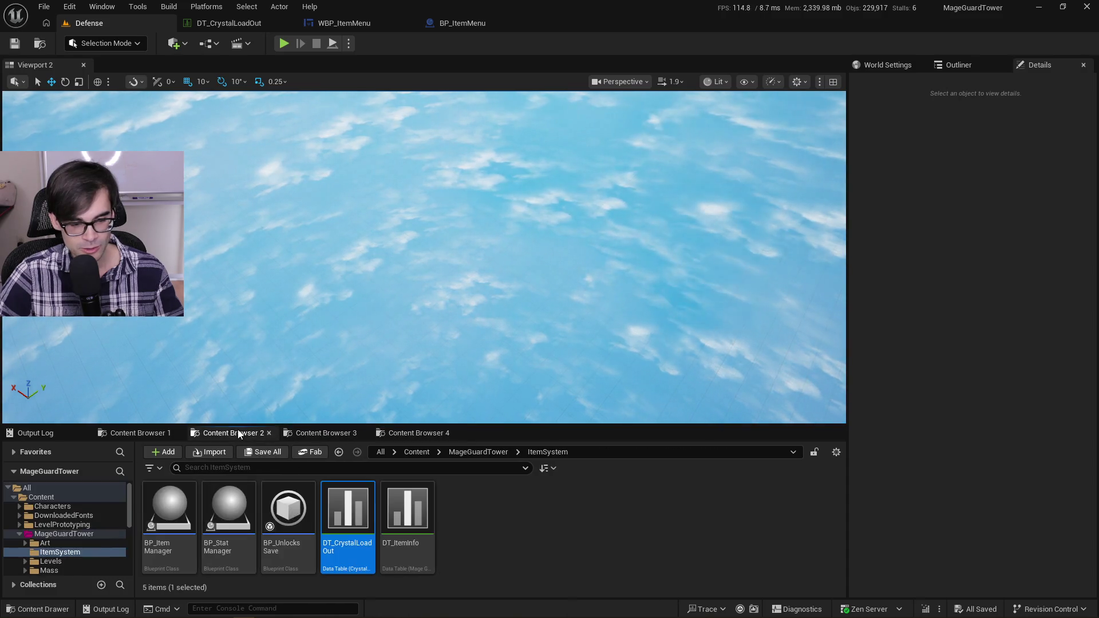
{"action": "left_click", "coordinate": [148, 433]}
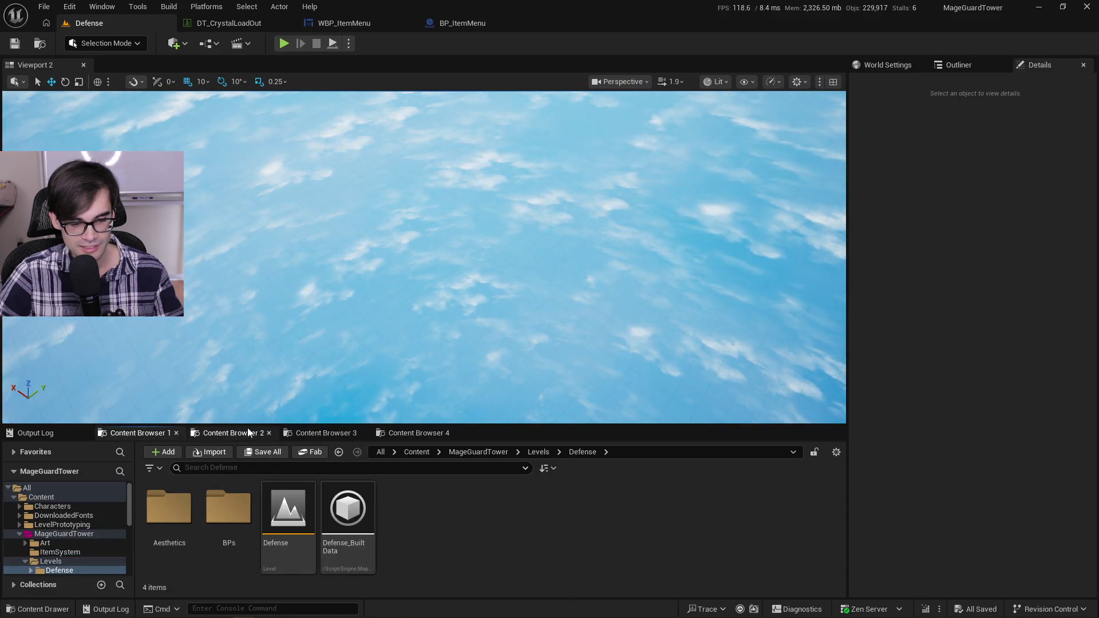
{"action": "left_click", "coordinate": [340, 434]}
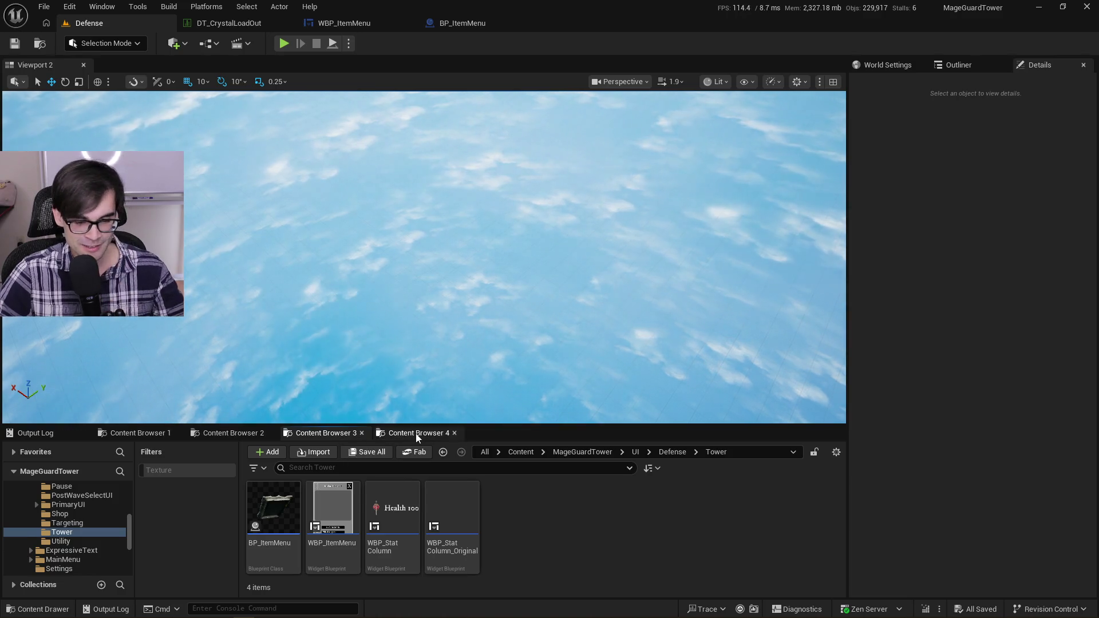
{"action": "left_click", "coordinate": [416, 434]}
{"action": "left_click", "coordinate": [332, 433]}
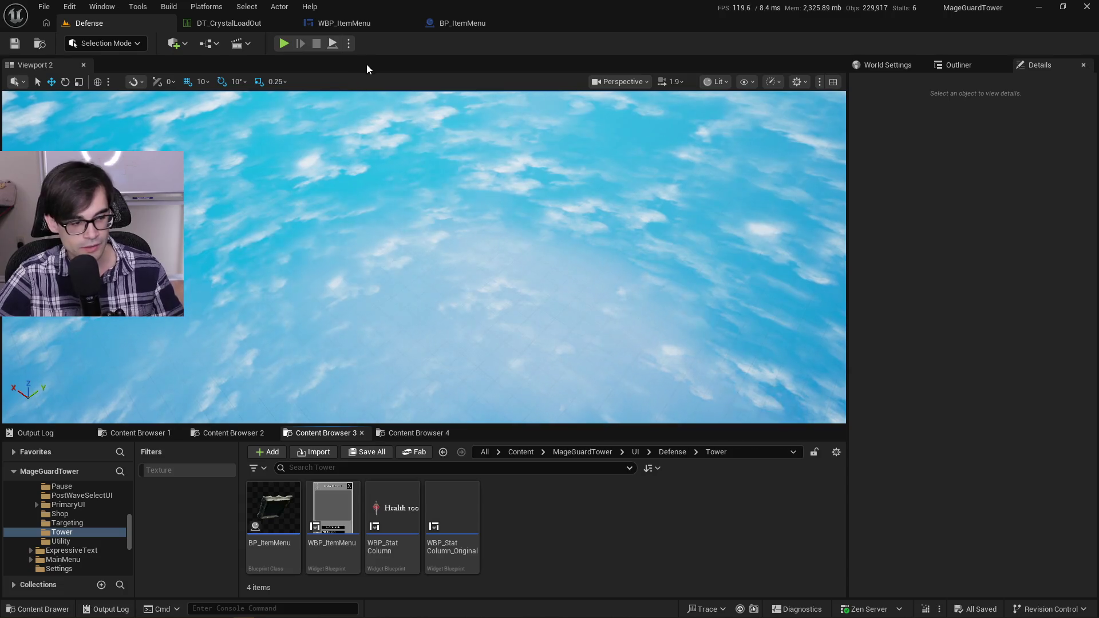
{"action": "left_click", "coordinate": [414, 433]}
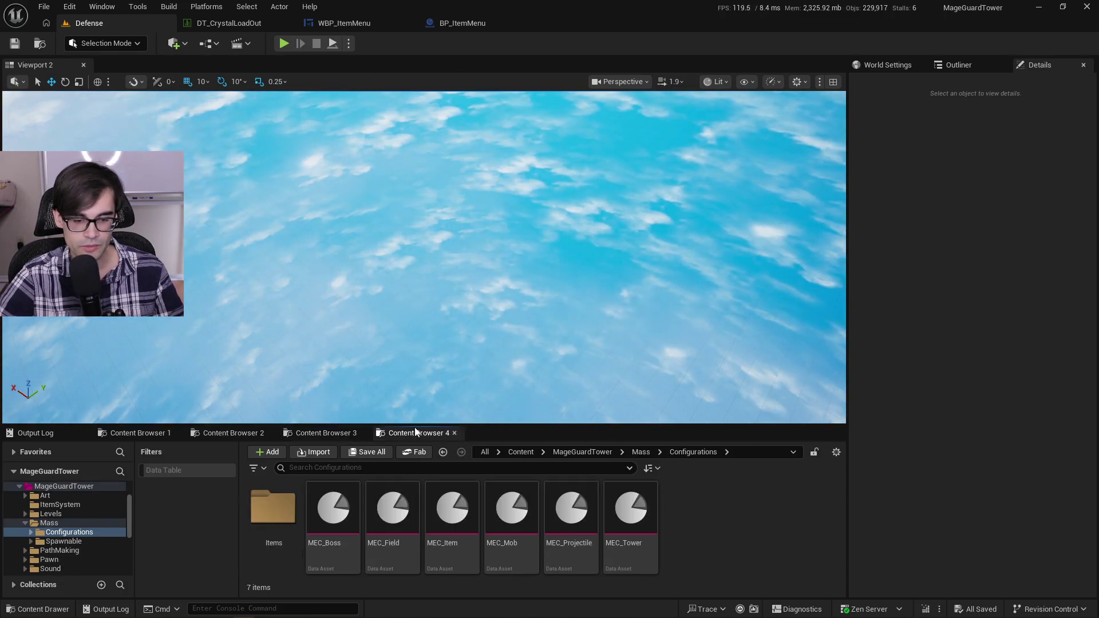
{"action": "left_click", "coordinate": [336, 433]}
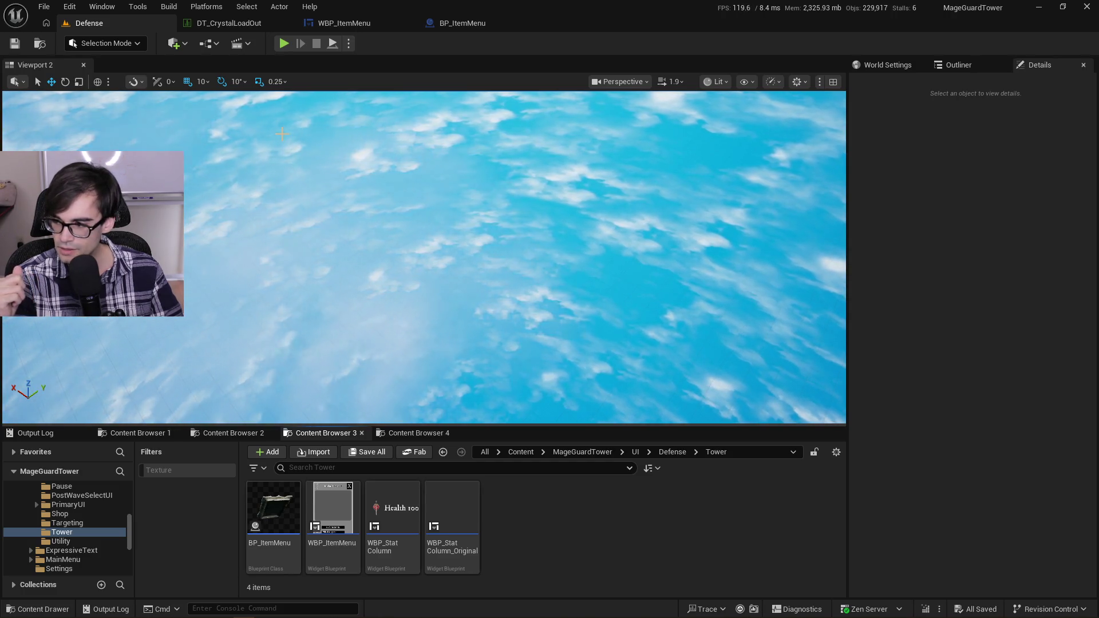
{"action": "key", "text": "alt+Tab"}
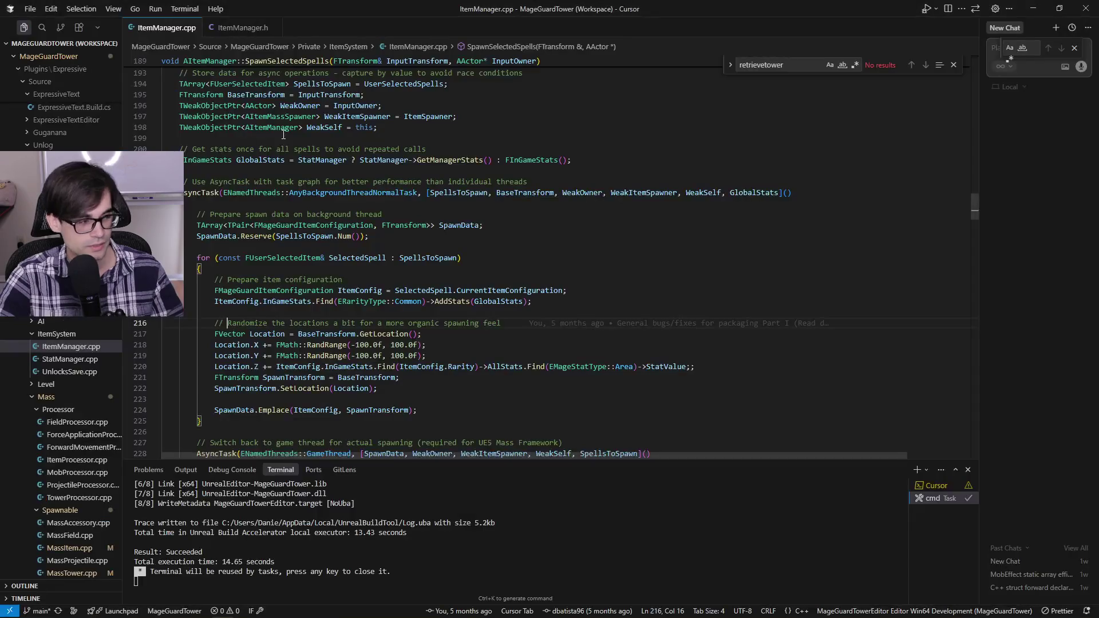
Step: In the browser, search for 'greek first circle of hell'
{"action": "key", "text": "alt+Tab"}
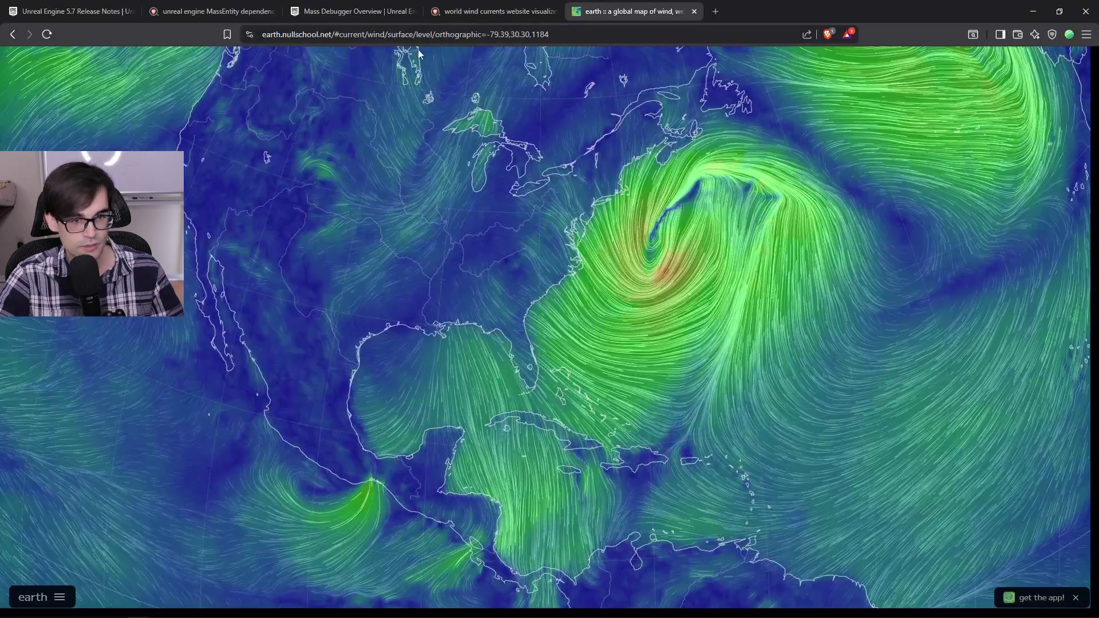
{"action": "left_click", "coordinate": [479, 33]}
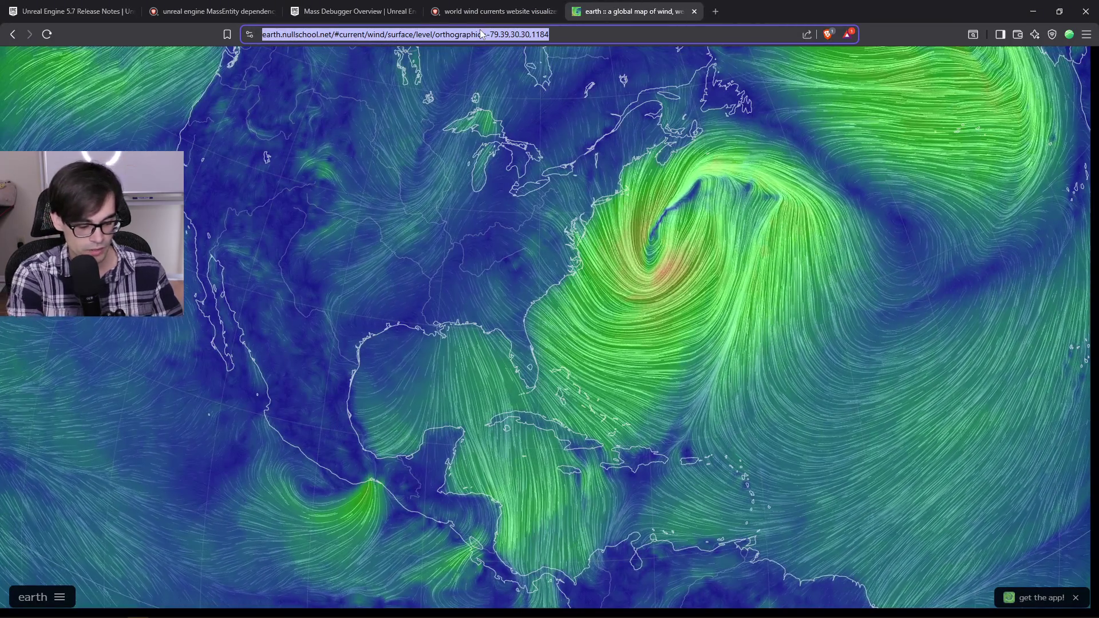
{"action": "type", "text": "greek first circle "}
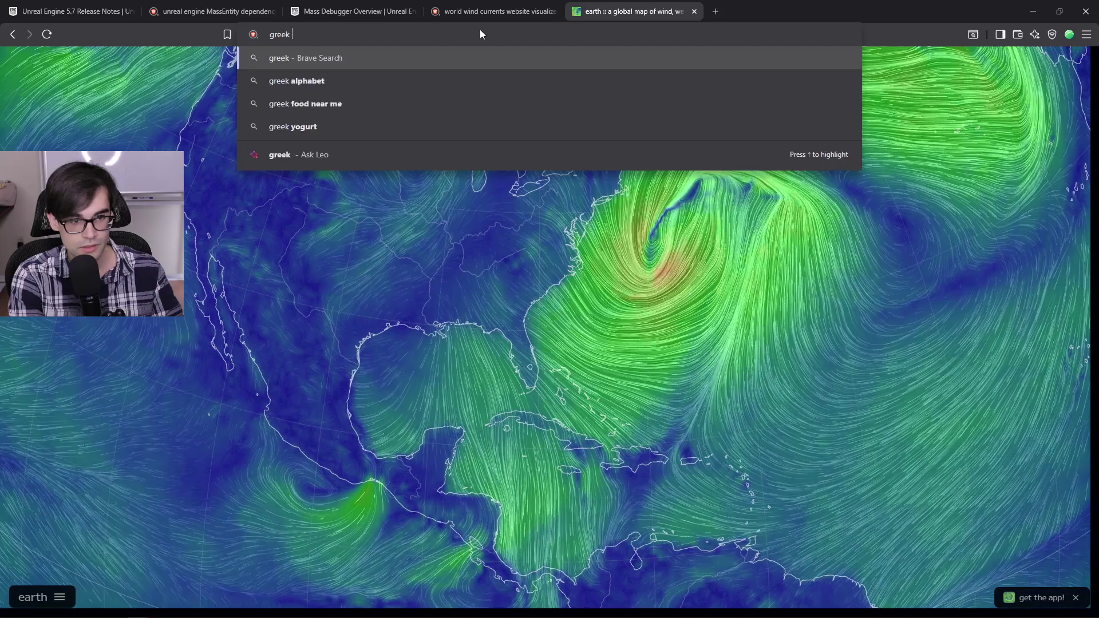
{"action": "type", "text": "of hell"}
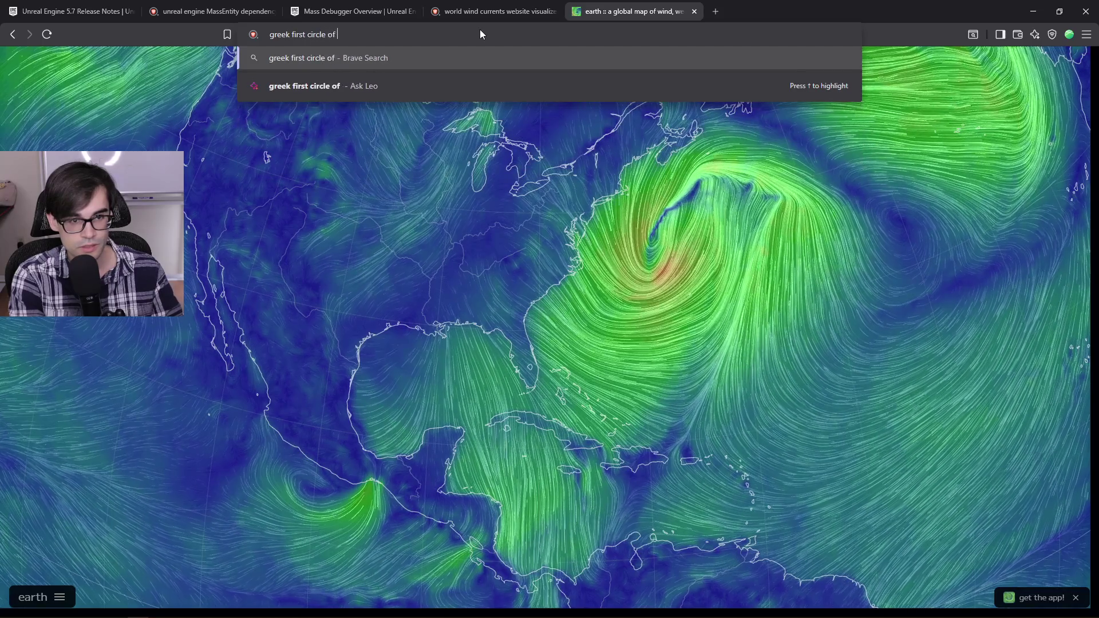
{"action": "key", "text": "Return"}
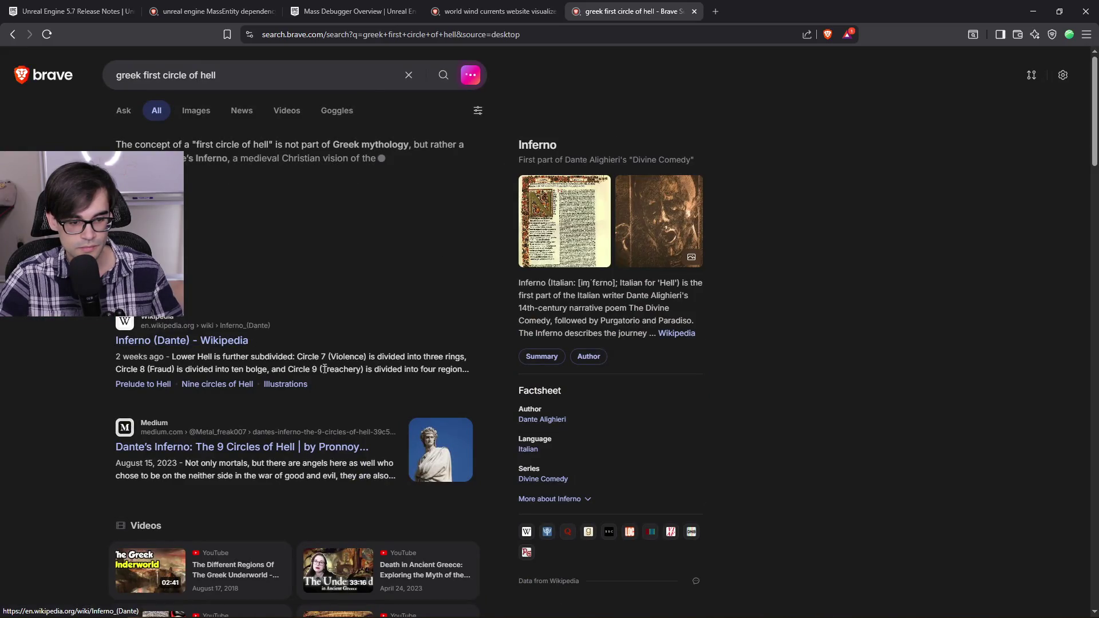
Step: Replace the query with 'greek river' and run the search
{"action": "scroll", "coordinate": [380, 384], "scroll_direction": "down", "scroll_amount": 2}
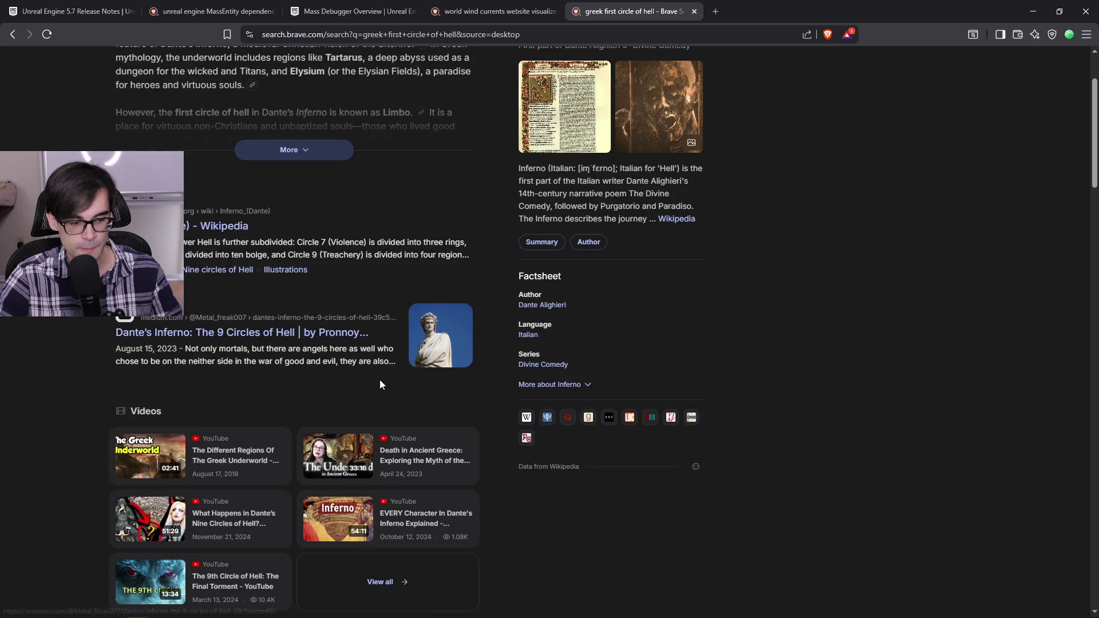
{"action": "scroll", "coordinate": [381, 384], "scroll_direction": "up", "scroll_amount": 2}
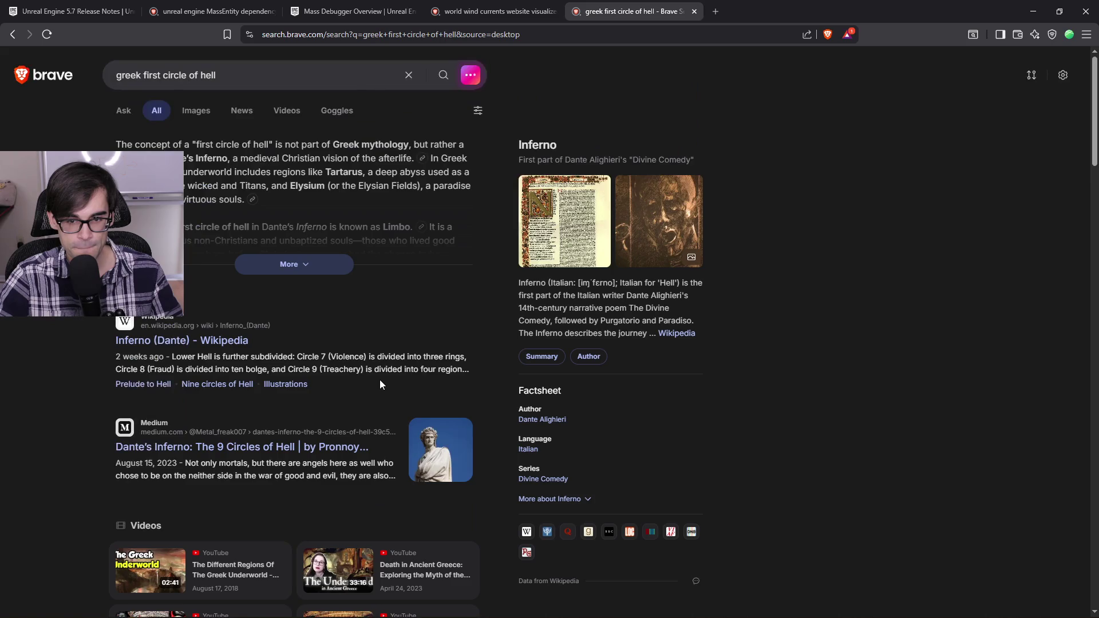
{"action": "double_click", "coordinate": [142, 74]}
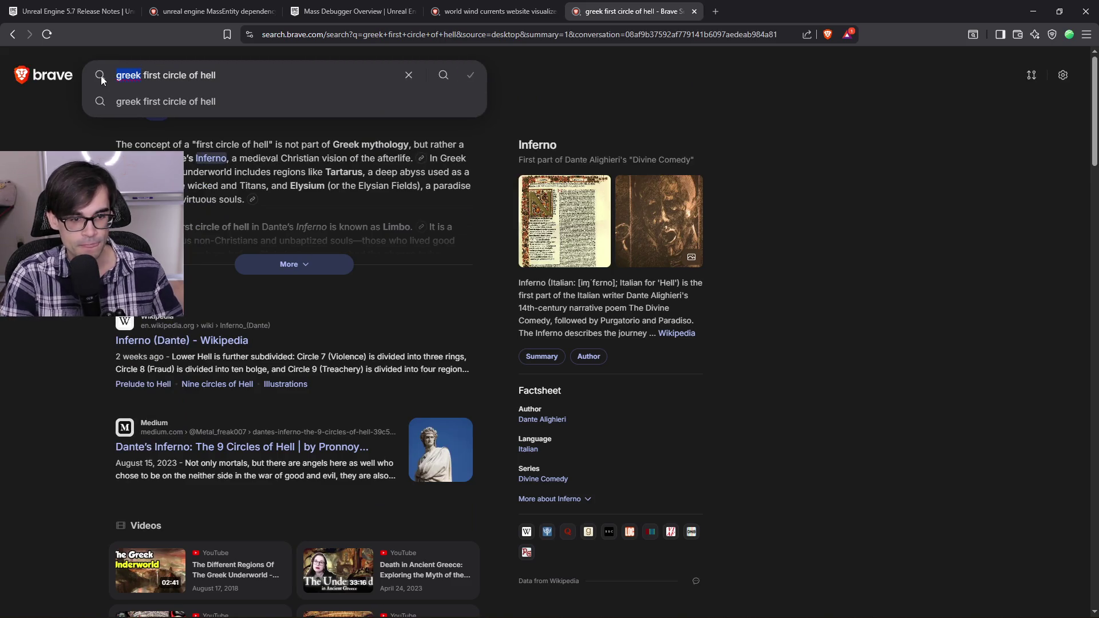
{"action": "key", "text": "ctrl+shift+Right"}
{"action": "key", "text": "ctrl+shift+Right"}
{"action": "key", "text": "ctrl+shift+Right"}
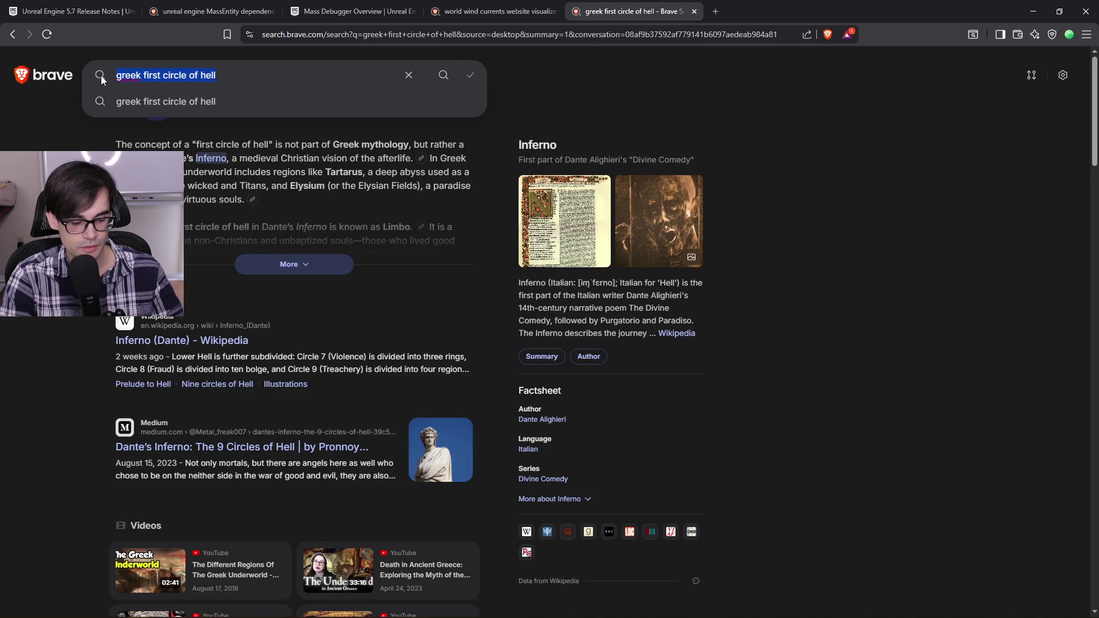
{"action": "type", "text": "greek river"}
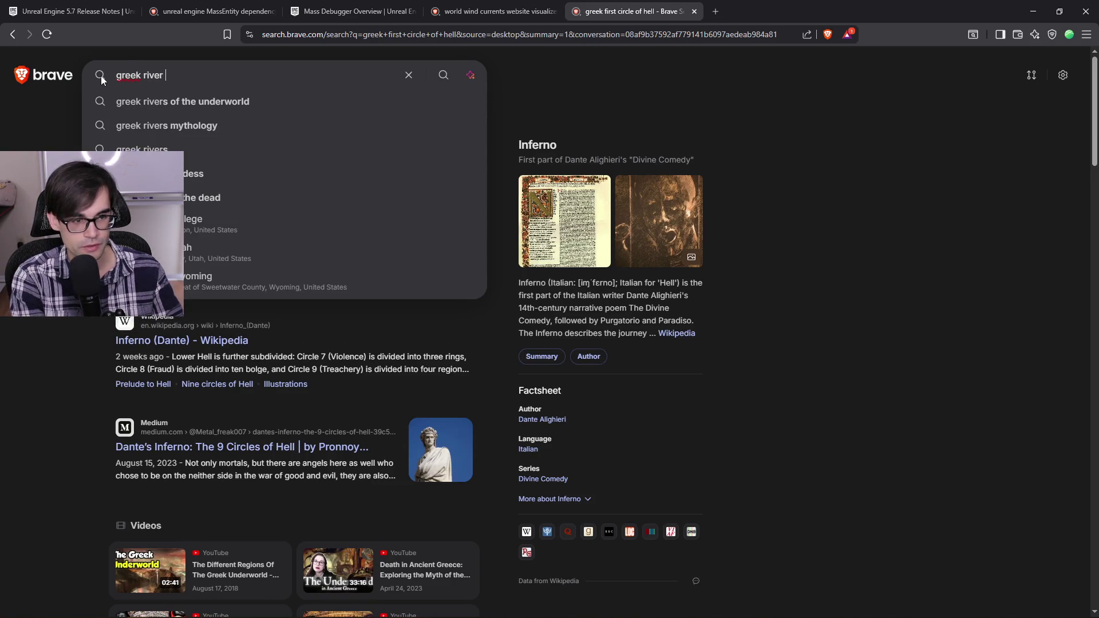
{"action": "key", "text": "Return"}
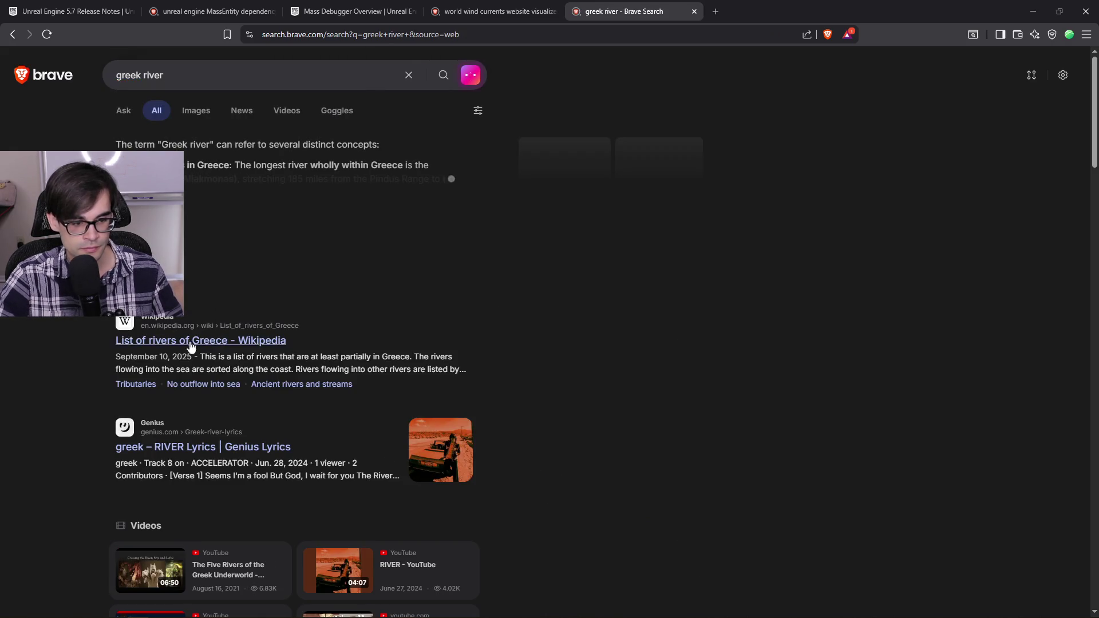
Step: Extend the search to 'greek river myth' and expand the Lethe summary
{"action": "left_click", "coordinate": [227, 77]}
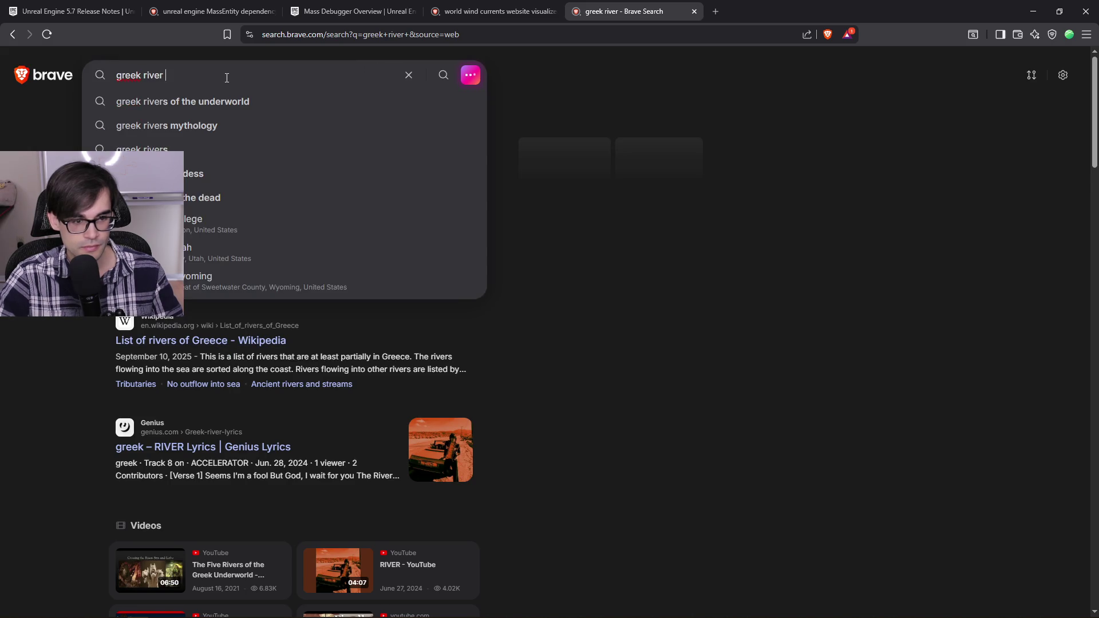
{"action": "type", "text": "myth"}
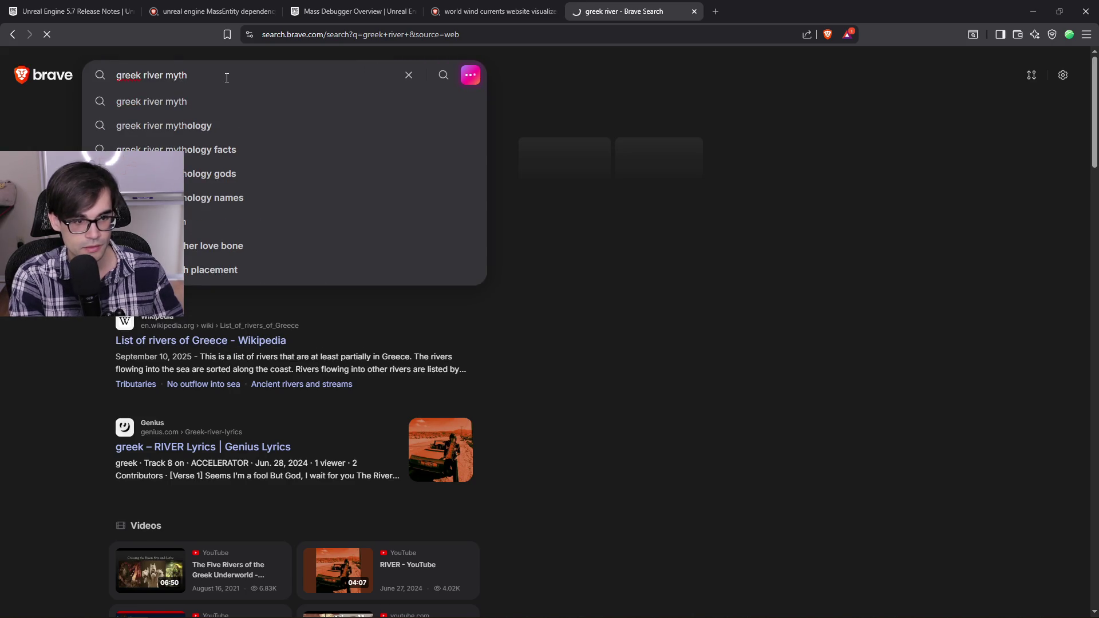
{"action": "key", "text": "Return"}
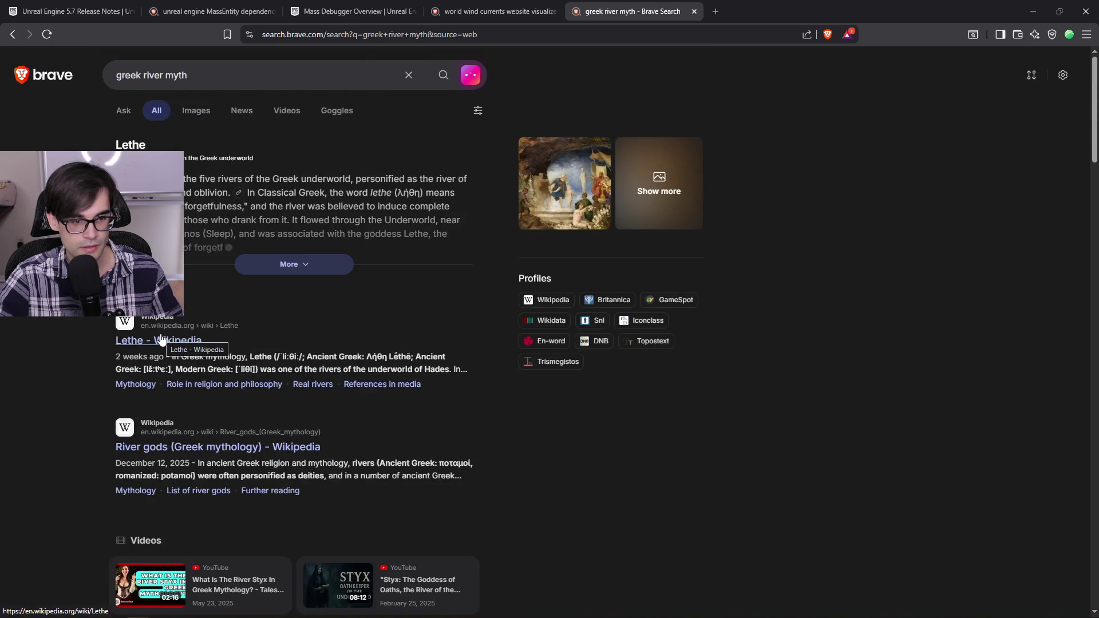
{"action": "left_click", "coordinate": [276, 267]}
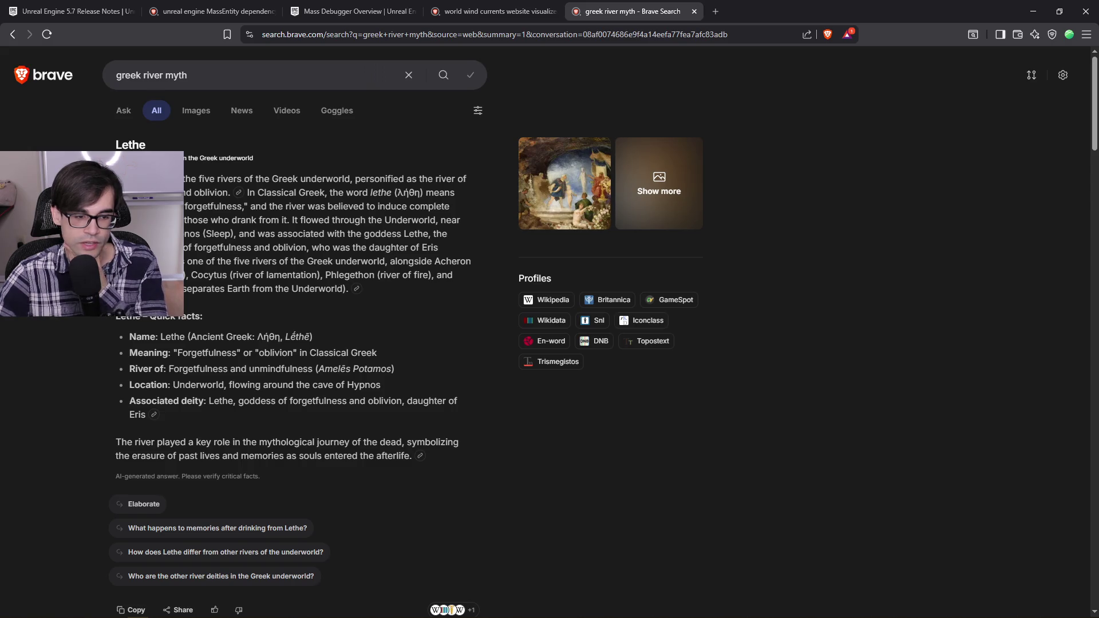
Step: Replace the query with a search for purgatory
{"action": "left_click", "coordinate": [228, 75]}
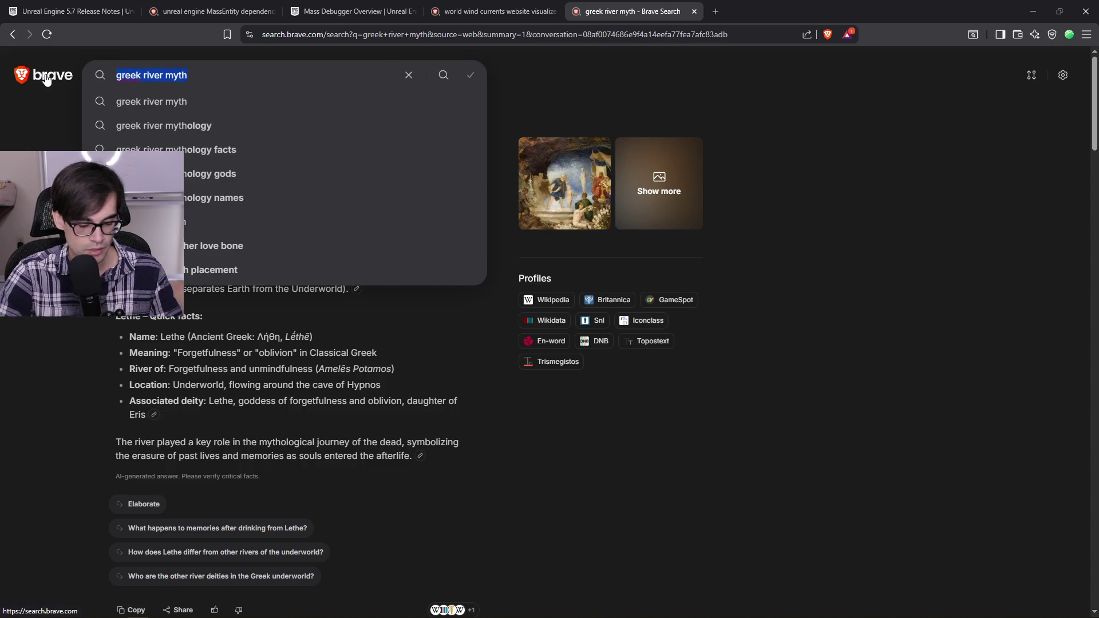
{"action": "type", "text": "l"}
{"action": "key", "text": "Escape"}
{"action": "type", "text": "urgatory"}
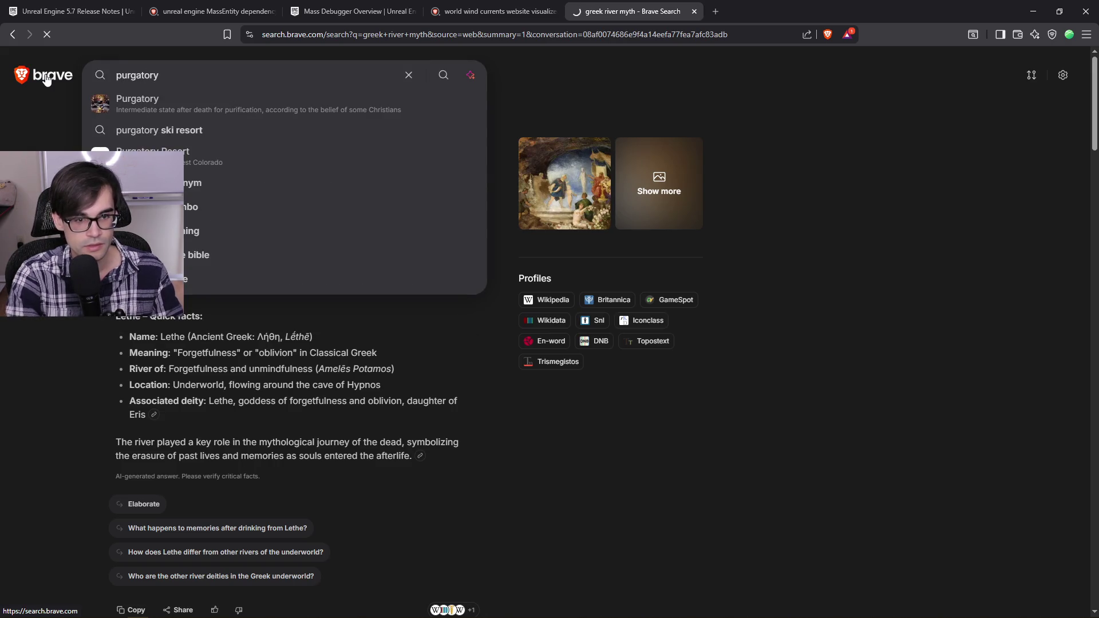
{"action": "key", "text": "Return"}
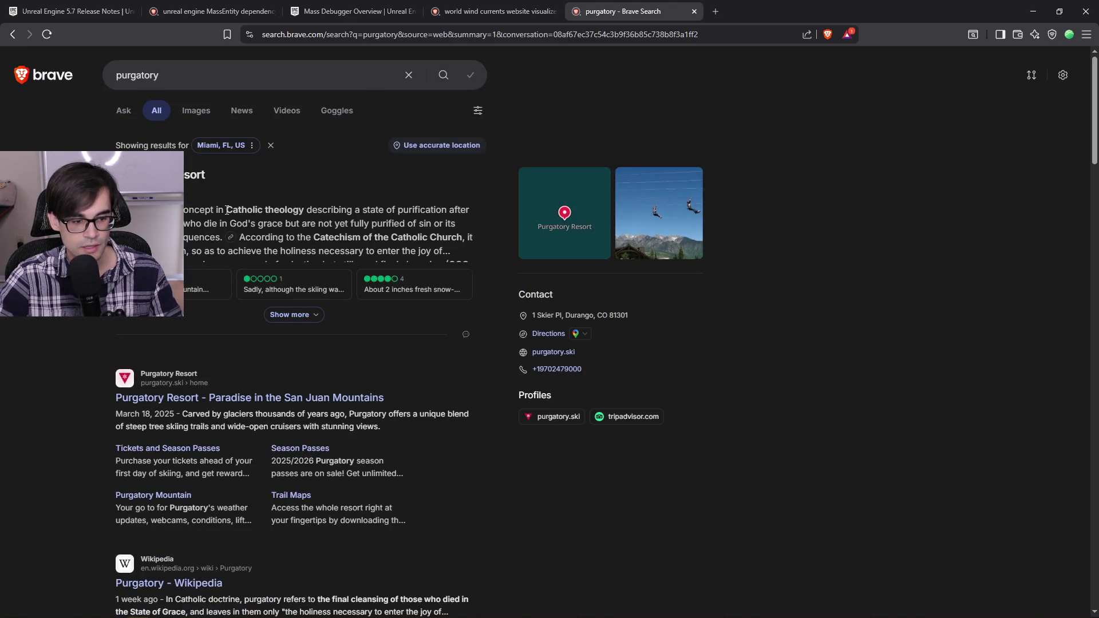
Step: Search for 'greek after life infinite state before judgement' instead
{"action": "left_click_drag", "start_coordinate": [230, 212], "coordinate": [311, 222]}
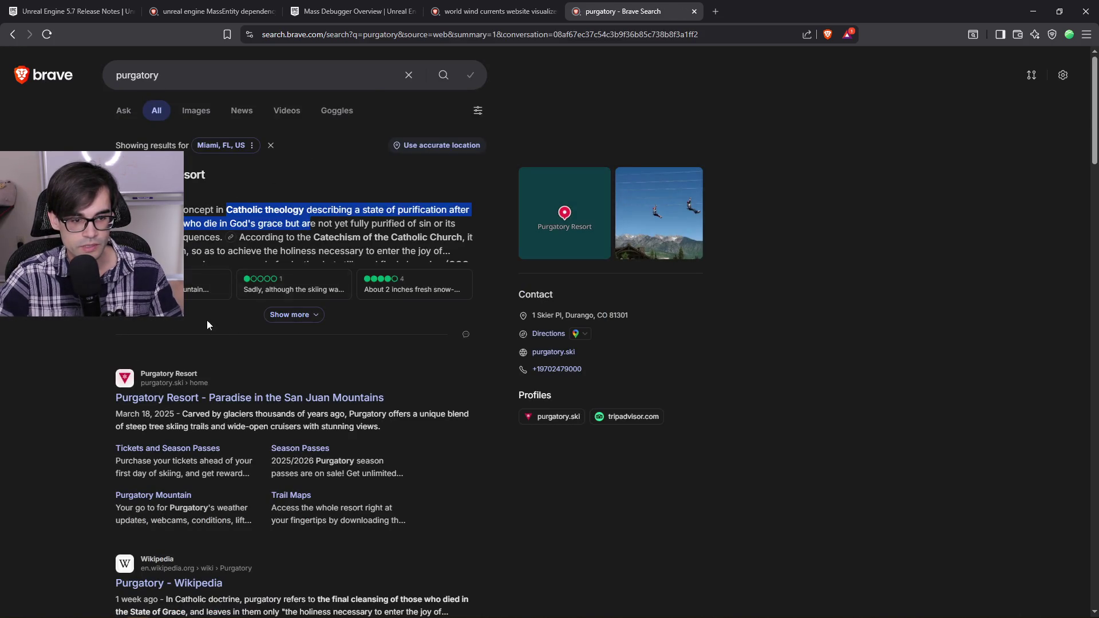
{"action": "scroll", "coordinate": [207, 326], "scroll_direction": "down", "scroll_amount": 5}
{"action": "scroll", "coordinate": [165, 319], "scroll_direction": "up", "scroll_amount": 5}
{"action": "left_click", "coordinate": [253, 85]}
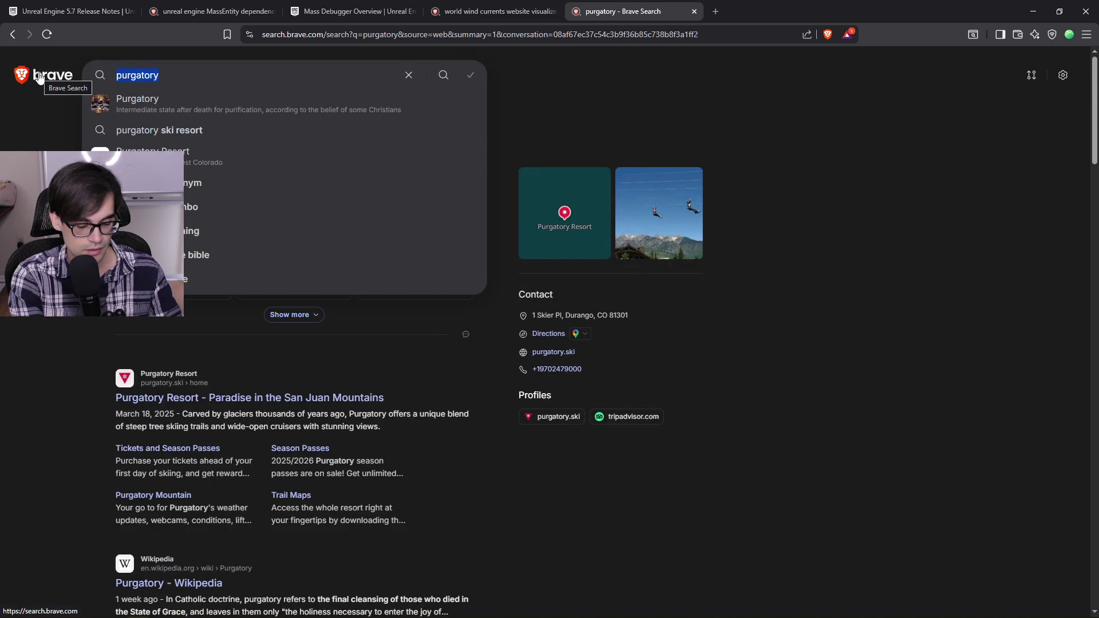
{"action": "type", "text": "greek "}
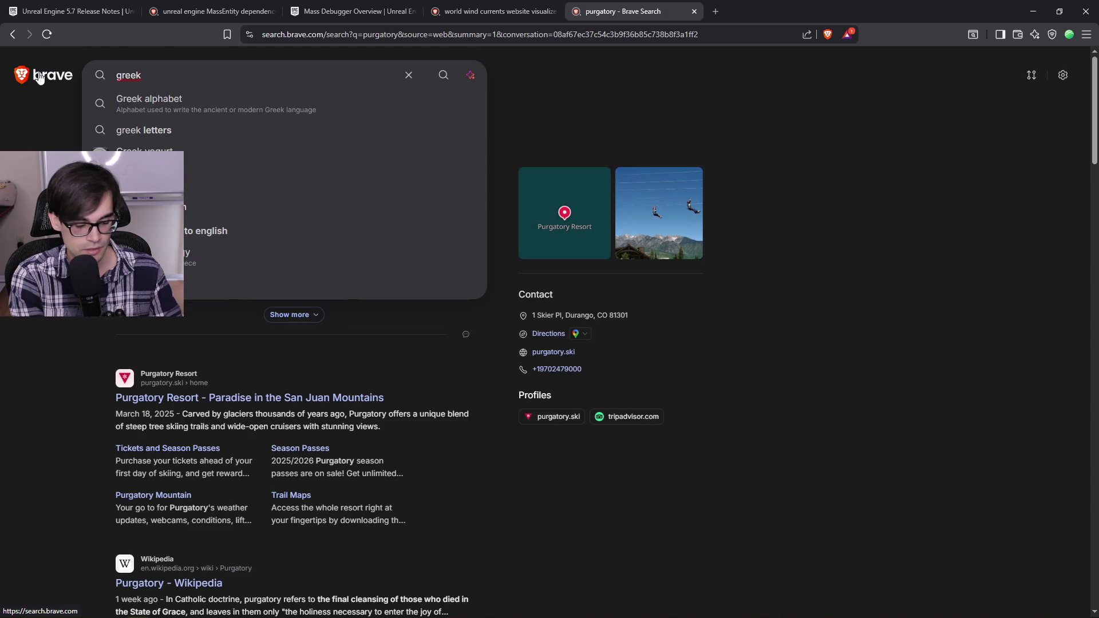
{"action": "type", "text": "after life inf"}
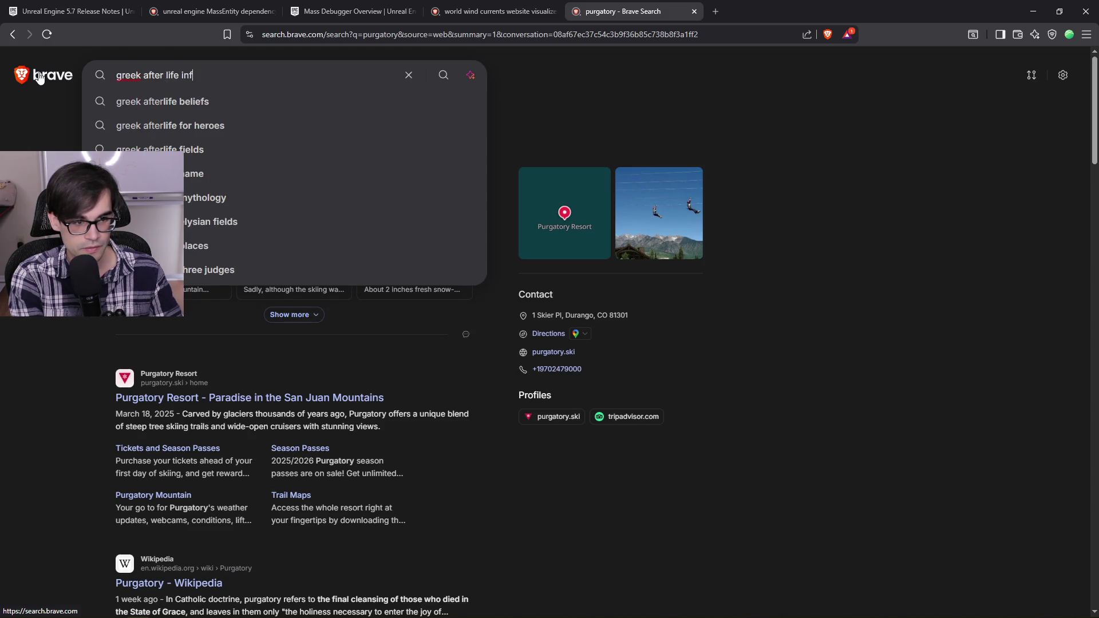
{"action": "type", "text": "inite state before"}
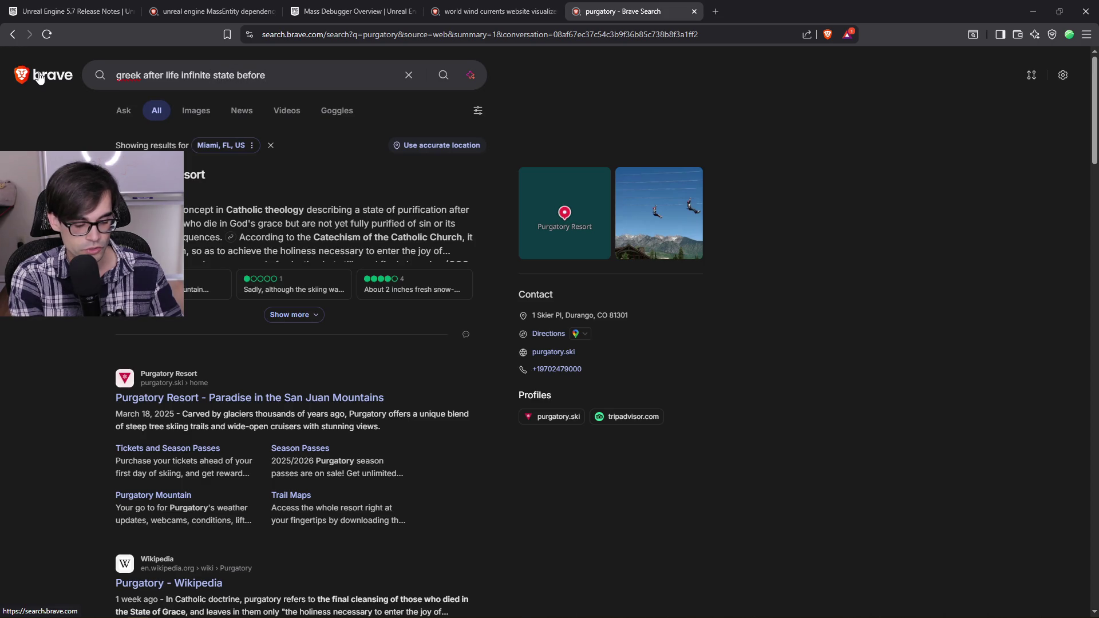
{"action": "type", "text": "t"}
{"action": "key", "text": "Return"}
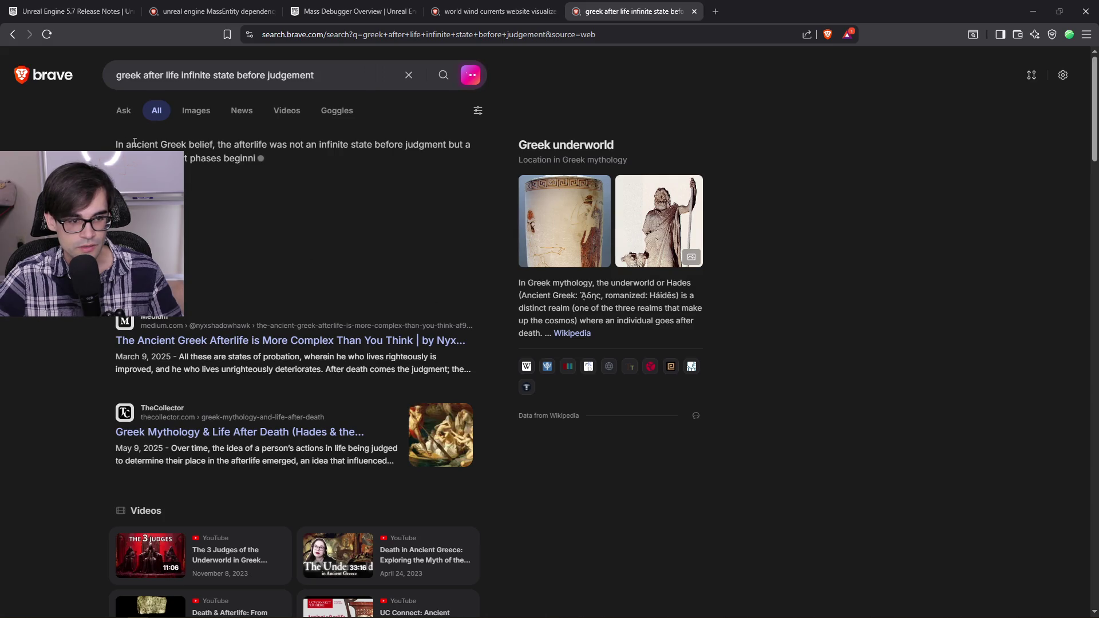
Step: Expand the full AI answer and highlight the soul's journey passage and the word State
{"action": "left_click", "coordinate": [288, 266]}
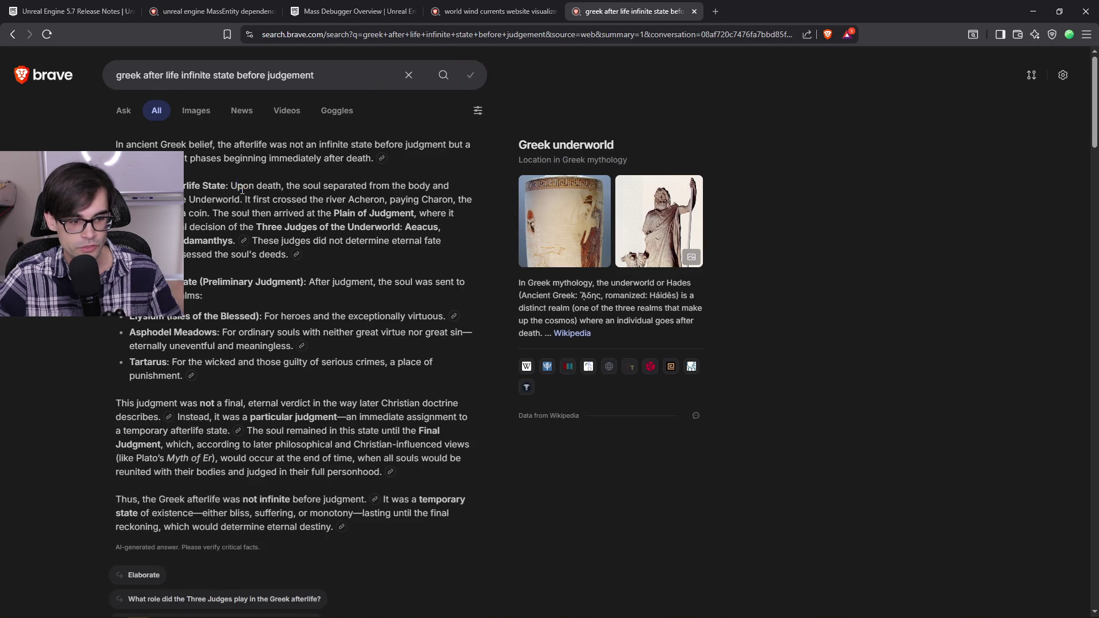
{"action": "left_click_drag", "start_coordinate": [242, 189], "coordinate": [262, 216]}
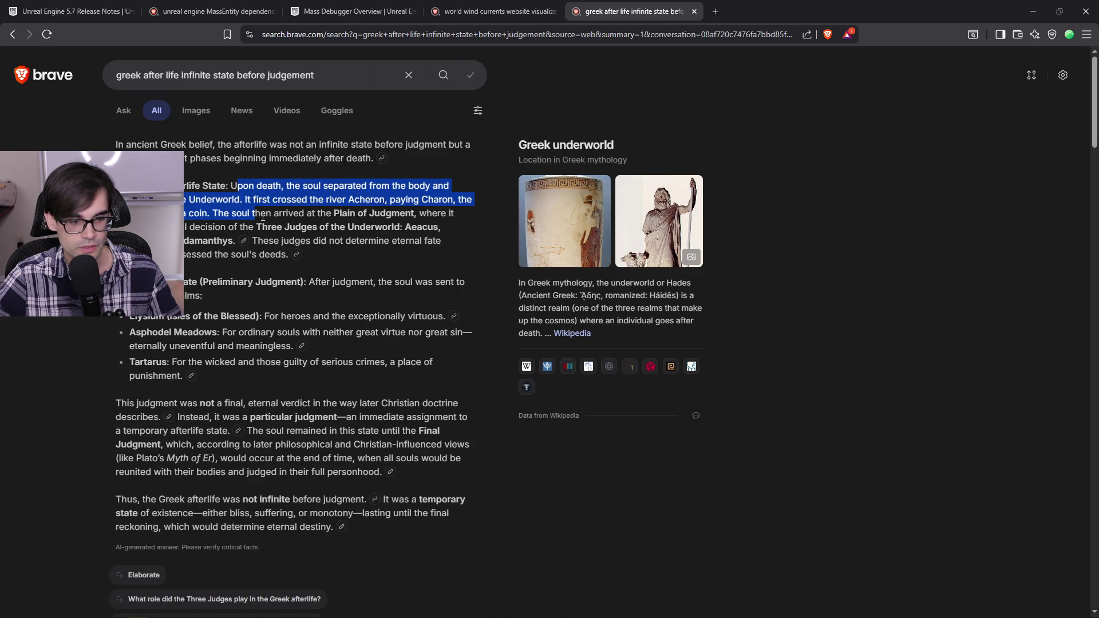
{"action": "double_click", "coordinate": [195, 279]}
Step: Scroll through the Greek afterlife results and back up, then close that tab
{"action": "scroll", "coordinate": [371, 373], "scroll_direction": "down", "scroll_amount": 1}
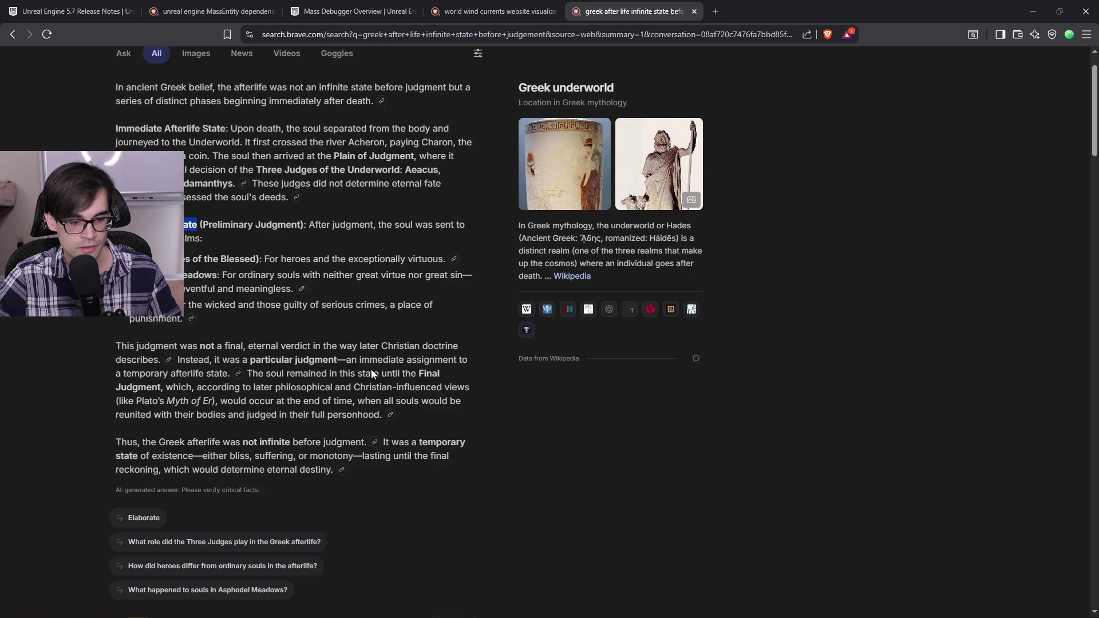
{"action": "scroll", "coordinate": [372, 370], "scroll_direction": "down", "scroll_amount": 1}
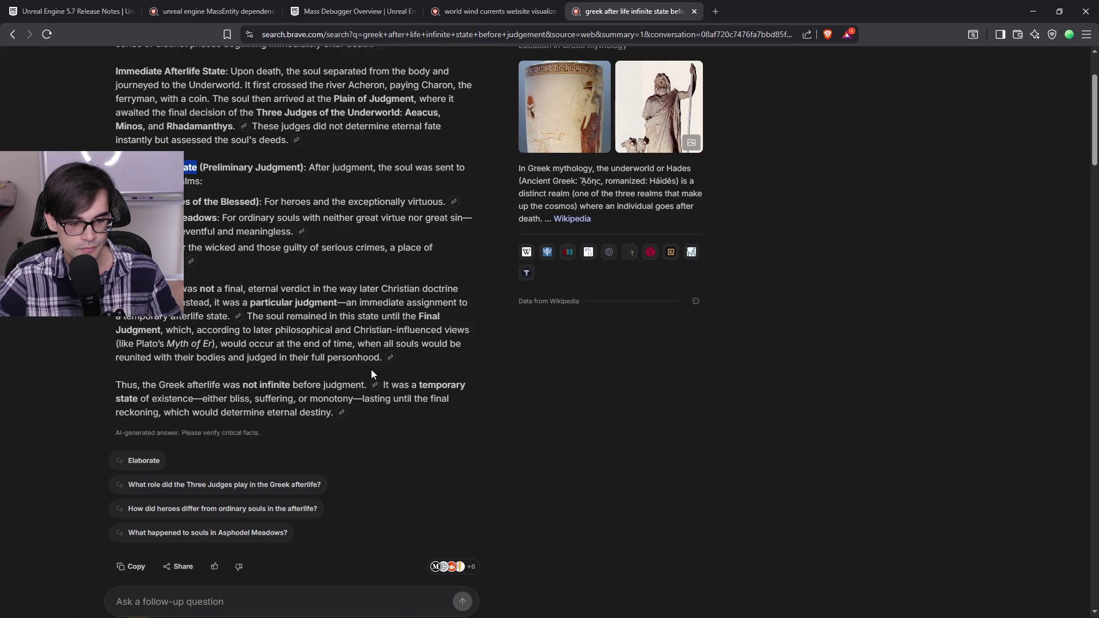
{"action": "scroll", "coordinate": [371, 373], "scroll_direction": "down", "scroll_amount": 8}
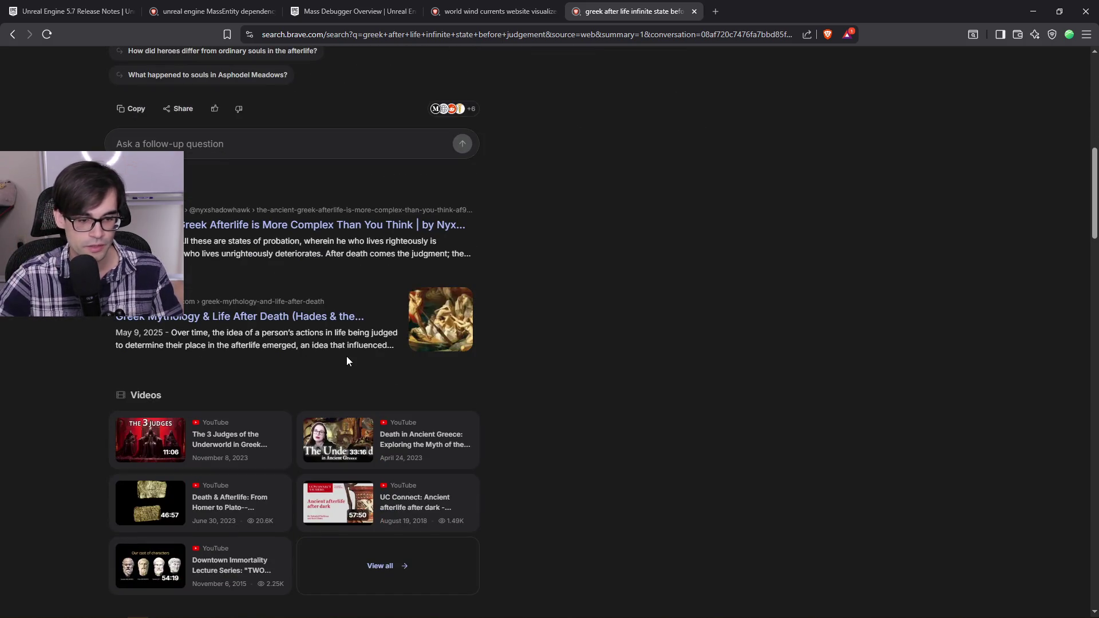
{"action": "scroll", "coordinate": [347, 361], "scroll_direction": "down", "scroll_amount": 9}
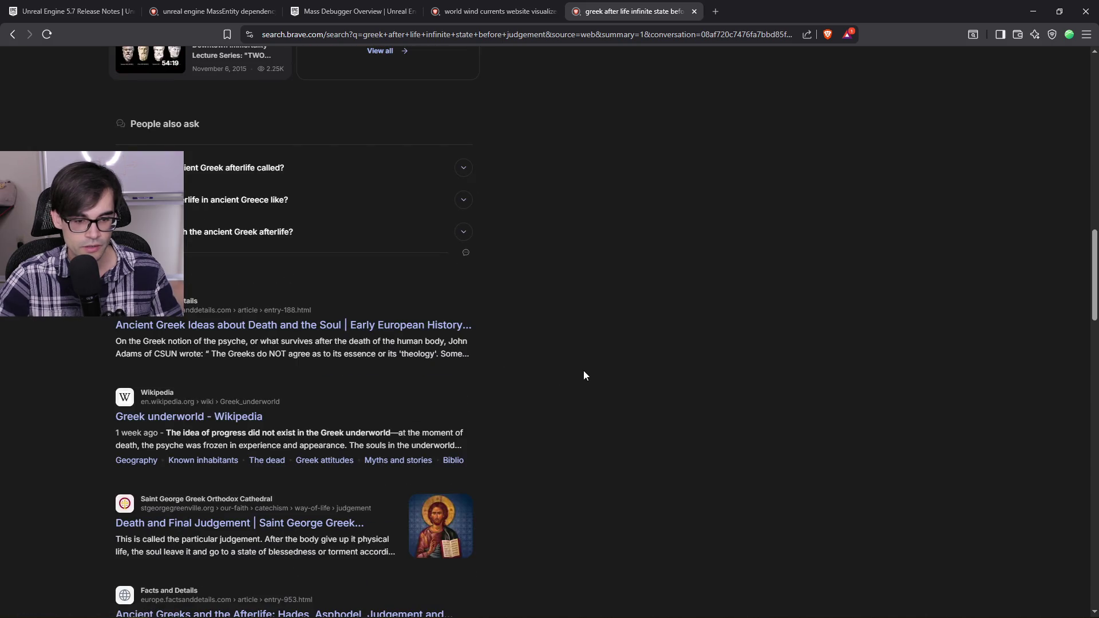
{"action": "scroll", "coordinate": [610, 392], "scroll_direction": "down", "scroll_amount": 3}
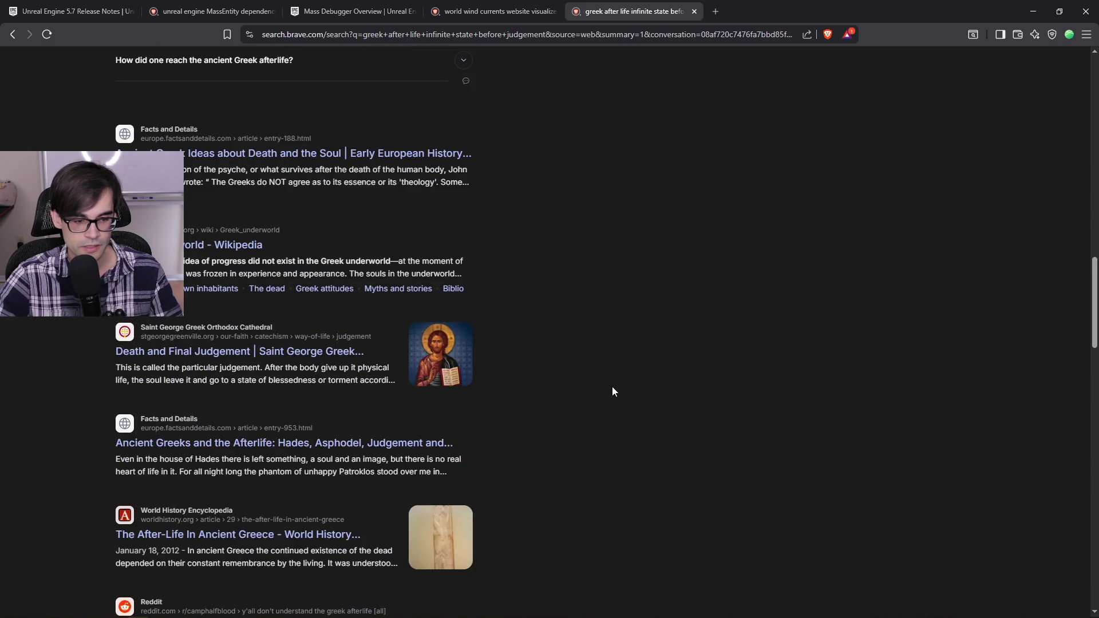
{"action": "scroll", "coordinate": [612, 391], "scroll_direction": "down", "scroll_amount": 3}
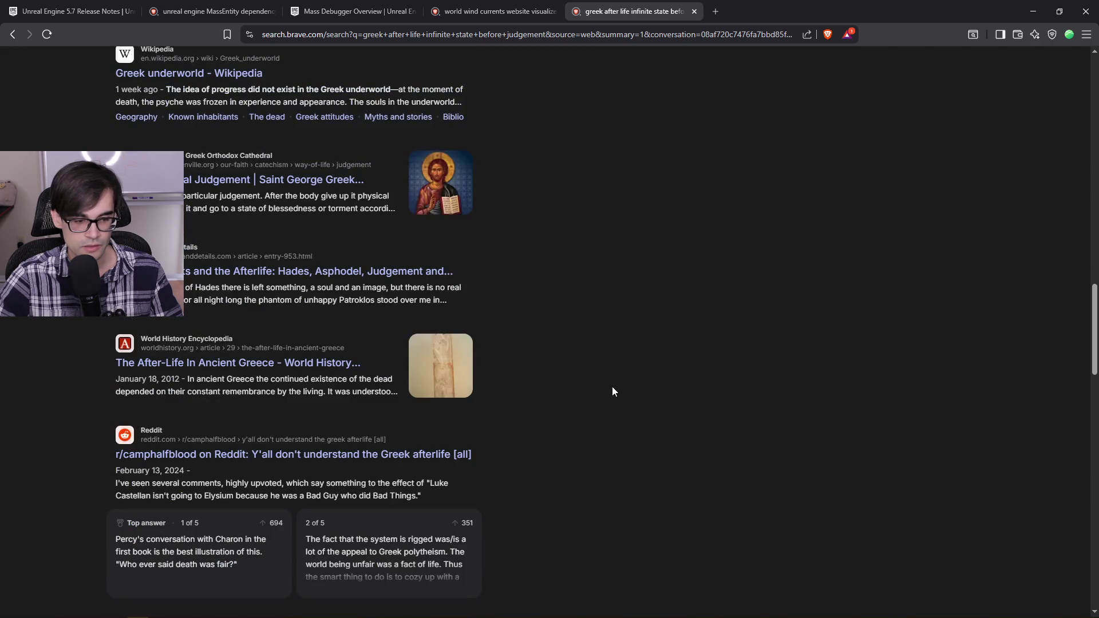
{"action": "scroll", "coordinate": [557, 380], "scroll_direction": "down", "scroll_amount": 1}
{"action": "scroll", "coordinate": [555, 379], "scroll_direction": "down", "scroll_amount": 3}
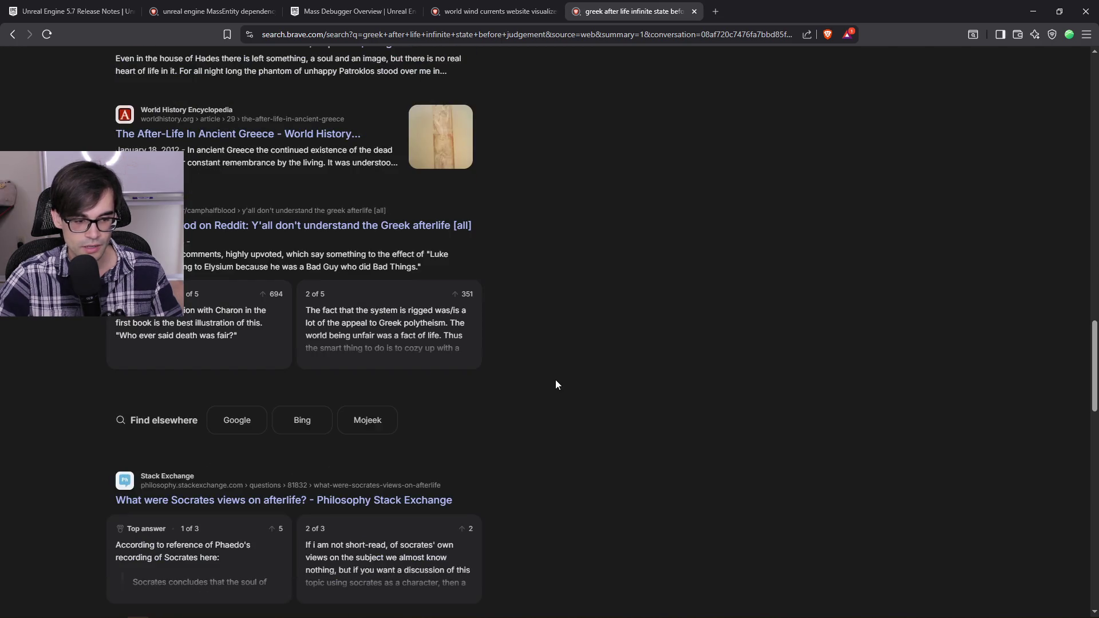
{"action": "scroll", "coordinate": [555, 380], "scroll_direction": "down", "scroll_amount": 4}
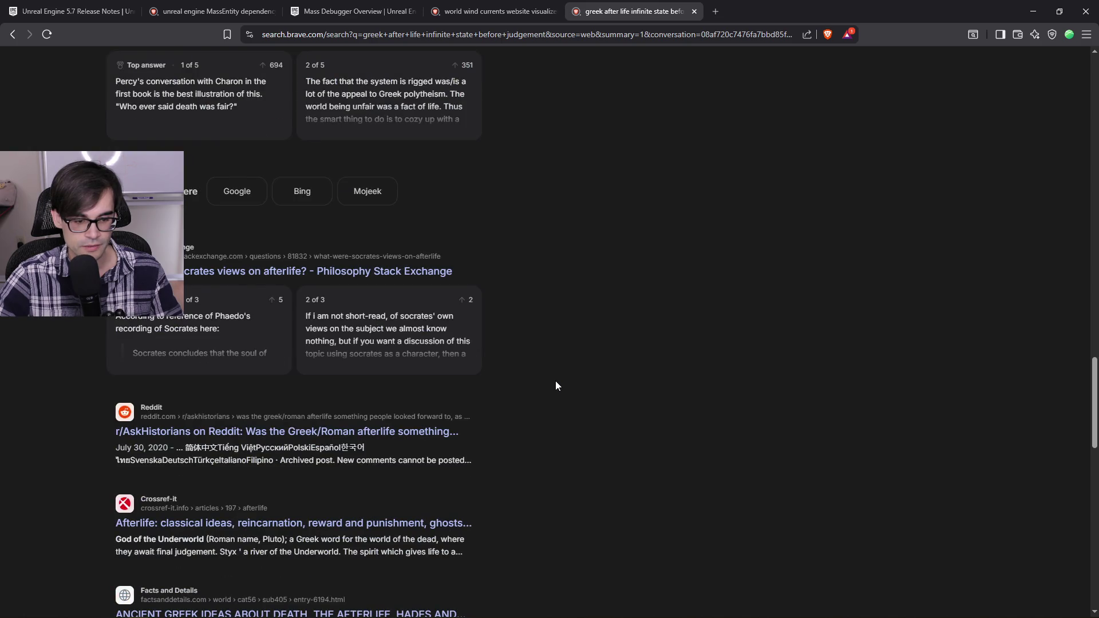
{"action": "scroll", "coordinate": [555, 385], "scroll_direction": "down", "scroll_amount": 3}
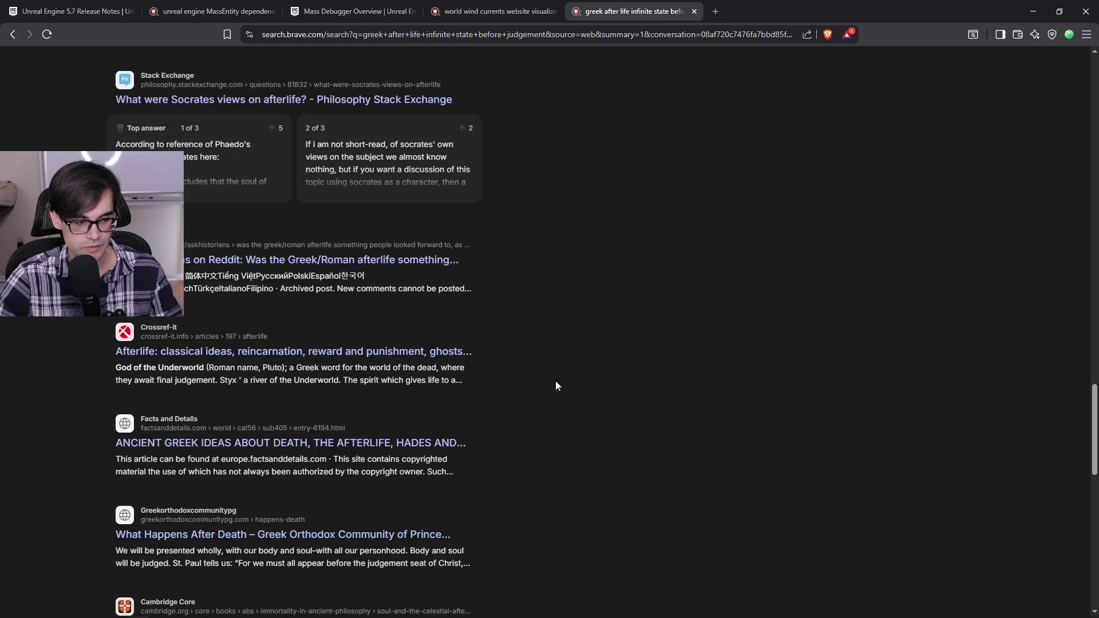
{"action": "scroll", "coordinate": [555, 381], "scroll_direction": "down", "scroll_amount": 3}
{"action": "scroll", "coordinate": [555, 382], "scroll_direction": "down", "scroll_amount": 4}
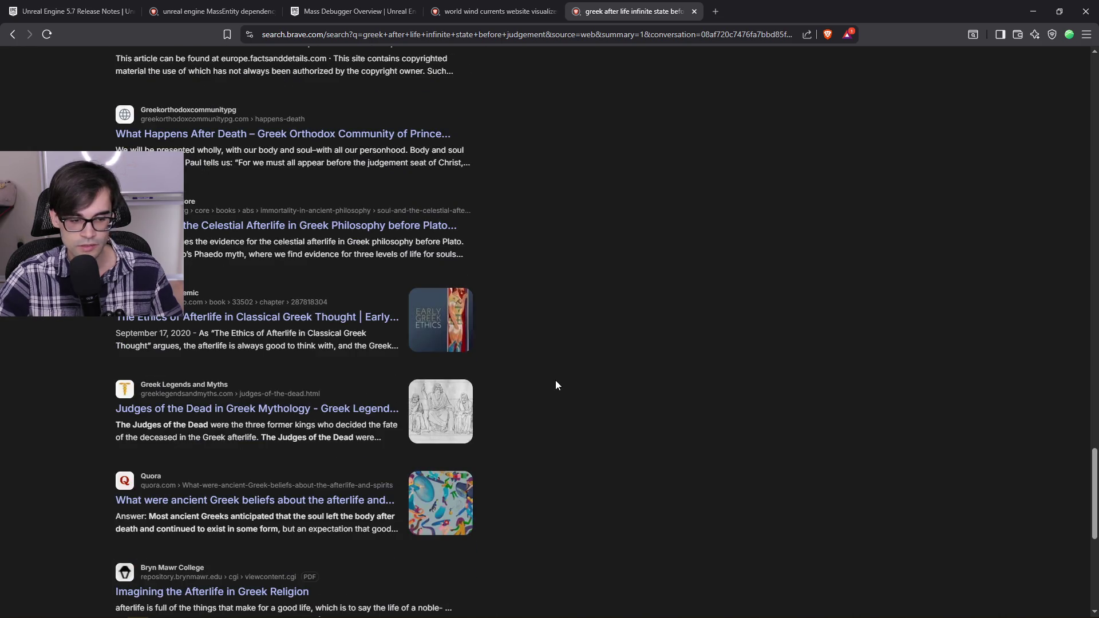
{"action": "scroll", "coordinate": [555, 382], "scroll_direction": "down", "scroll_amount": 5}
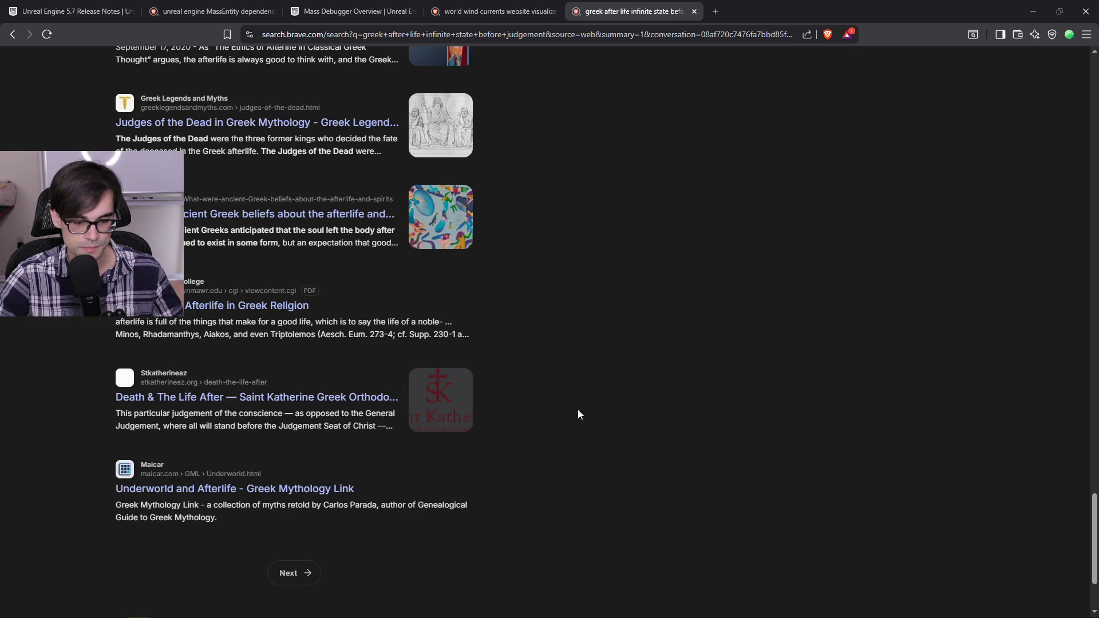
{"action": "scroll", "coordinate": [578, 410], "scroll_direction": "up", "scroll_amount": 15}
{"action": "scroll", "coordinate": [573, 403], "scroll_direction": "up", "scroll_amount": 10}
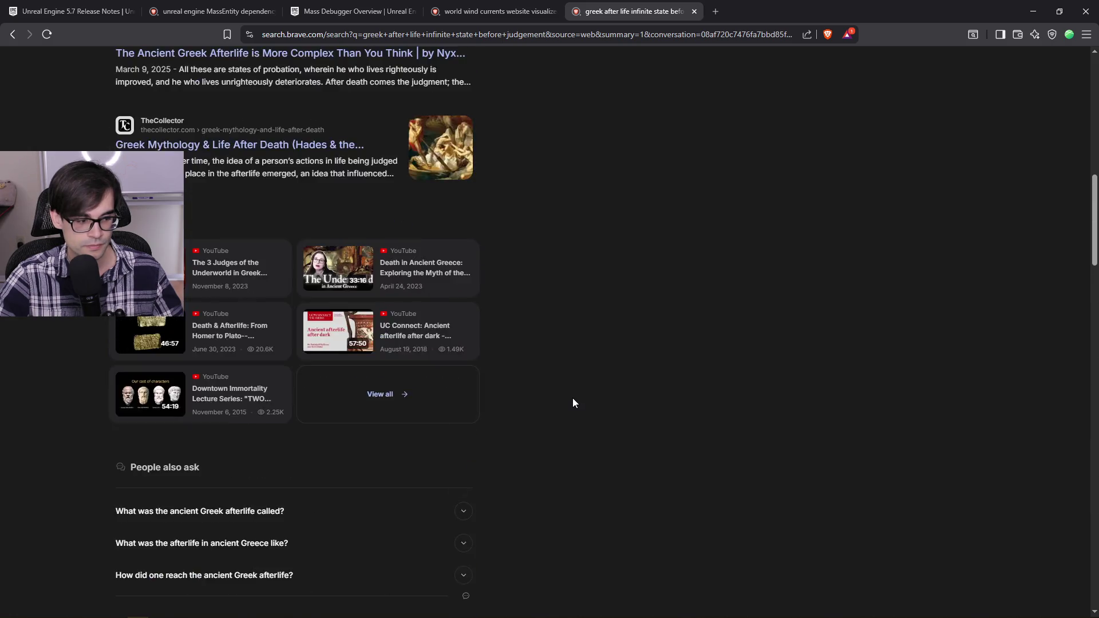
{"action": "scroll", "coordinate": [572, 403], "scroll_direction": "up", "scroll_amount": 5}
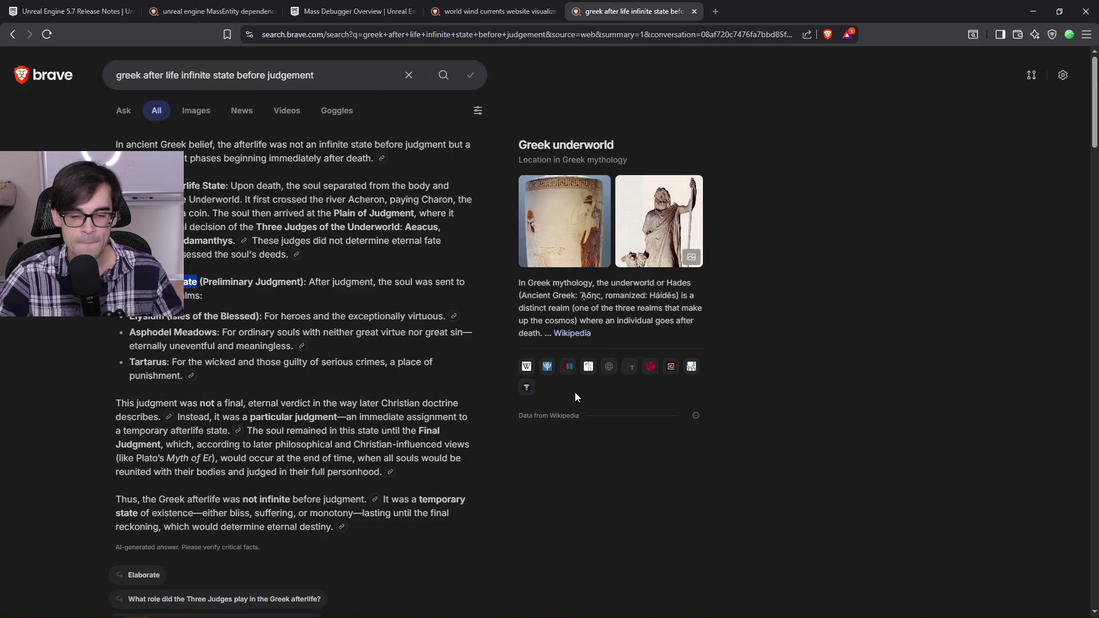
{"action": "left_click", "coordinate": [693, 12]}
Step: Minimize Brave, put the caret at the end of line 216 in ItemManager.cpp, and go to Unreal
{"action": "left_click", "coordinate": [1034, 11]}
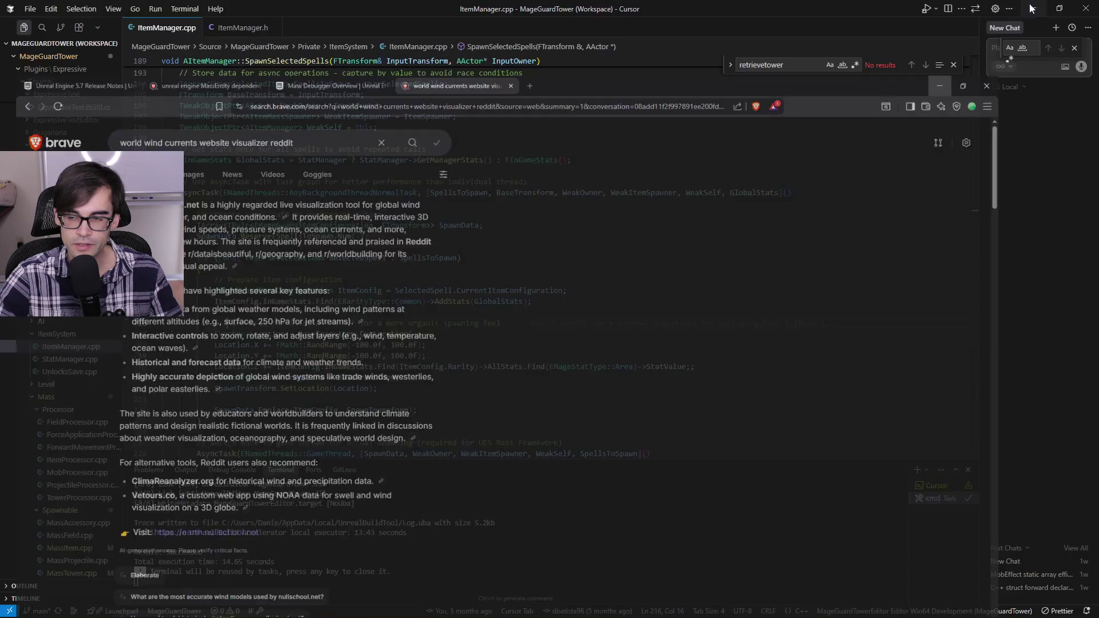
{"action": "left_click", "coordinate": [842, 322]}
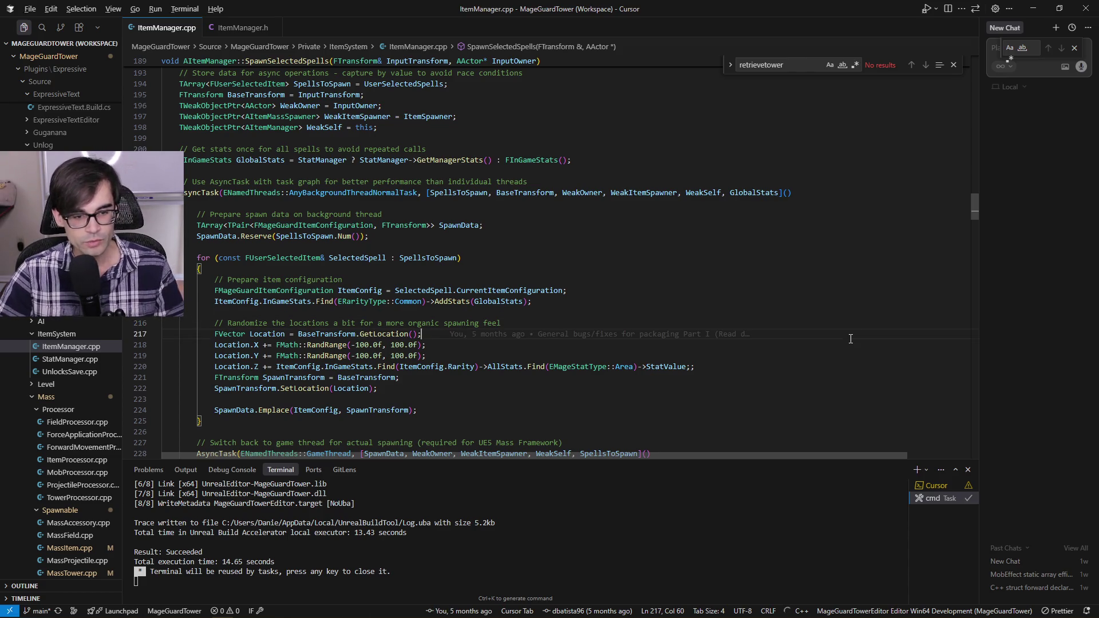
{"action": "key", "text": "alt+Tab"}
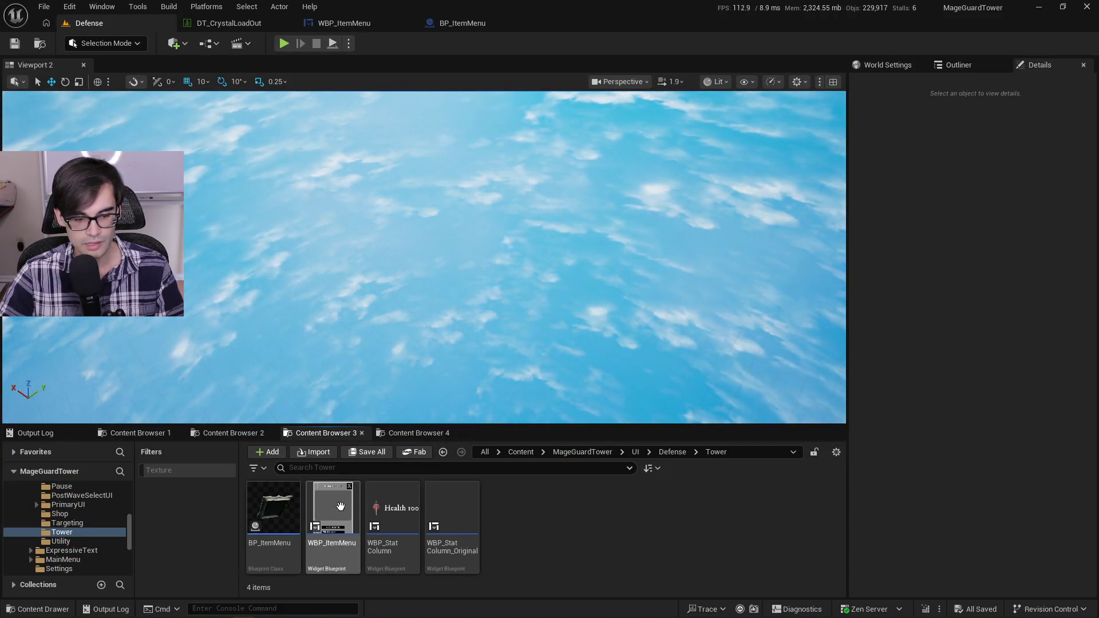
Step: Go up to the Defense folder and drag the splitter to give the asset list more height
{"action": "left_click", "coordinate": [676, 454]}
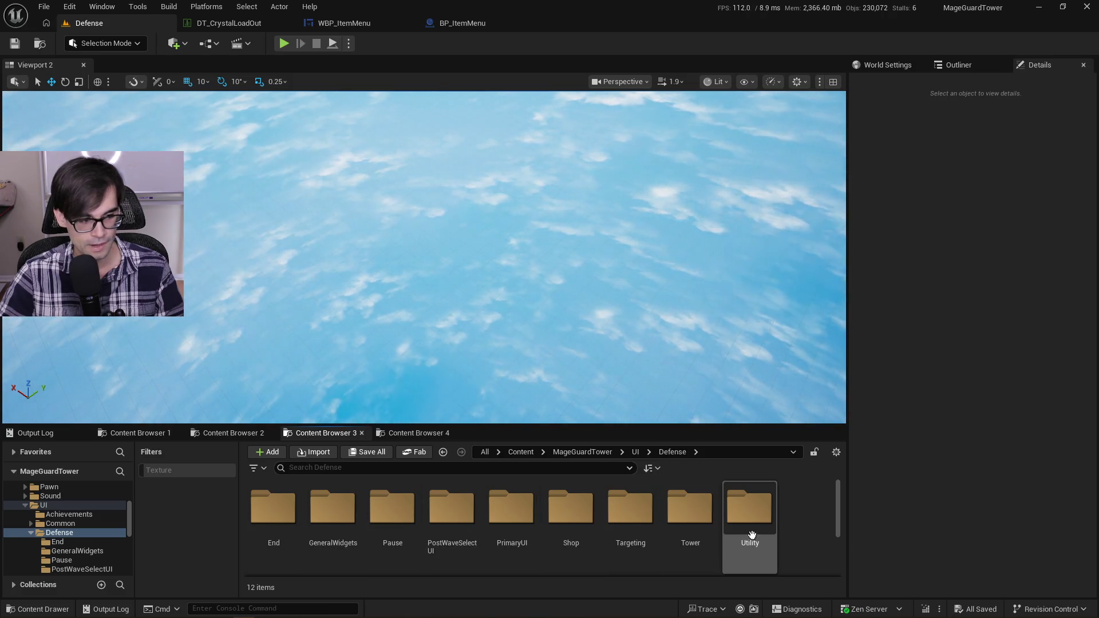
{"action": "mouse_move", "coordinate": [804, 423]}
{"action": "left_mouse_down"}
{"action": "mouse_move", "coordinate": [807, 355]}
{"action": "mouse_move", "coordinate": [812, 398]}
{"action": "left_mouse_up"}
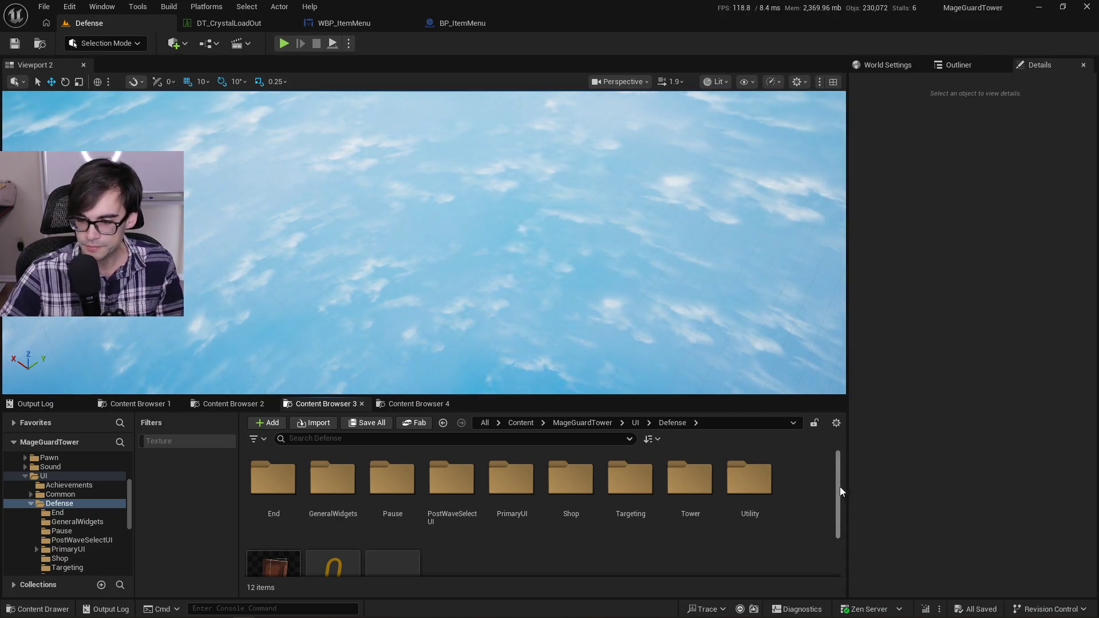
{"action": "scroll", "coordinate": [841, 498], "scroll_direction": "down", "scroll_amount": 3}
{"action": "scroll", "coordinate": [841, 507], "scroll_direction": "up", "scroll_amount": 3}
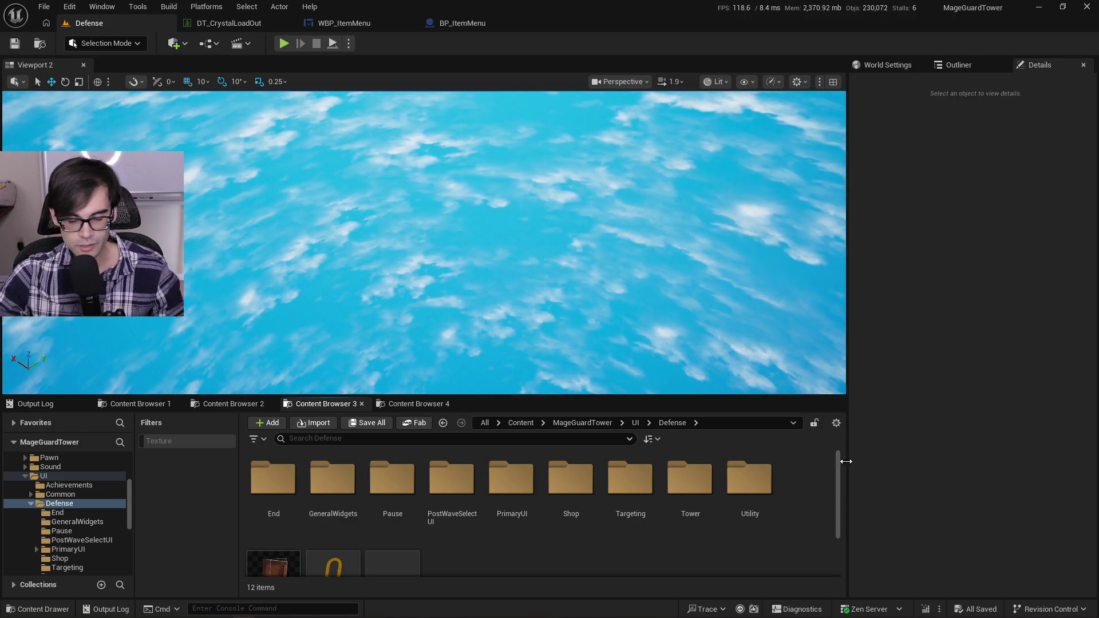
{"action": "mouse_move", "coordinate": [837, 479]}
{"action": "left_mouse_down"}
{"action": "mouse_move", "coordinate": [841, 504]}
{"action": "mouse_move", "coordinate": [850, 460]}
{"action": "left_mouse_up"}
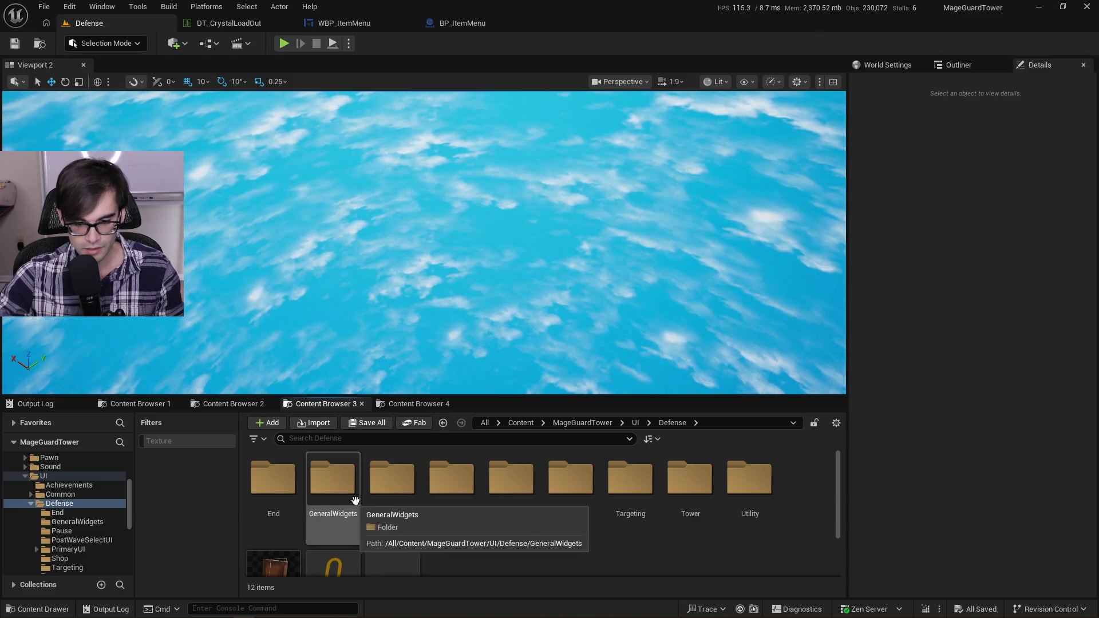
Step: Peek into PostWaveSelectUI, then return to Defense and open the PrimaryUI folder
{"action": "double_click", "coordinate": [454, 485]}
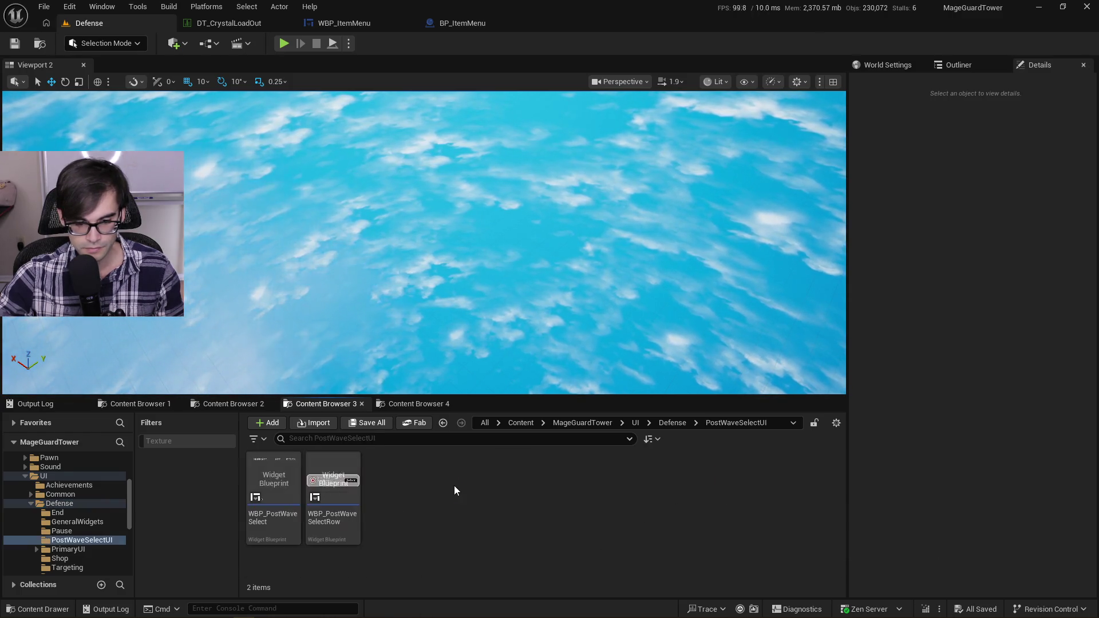
{"action": "left_click", "coordinate": [661, 425]}
{"action": "left_click", "coordinate": [504, 493]}
{"action": "double_click", "coordinate": [504, 494]}
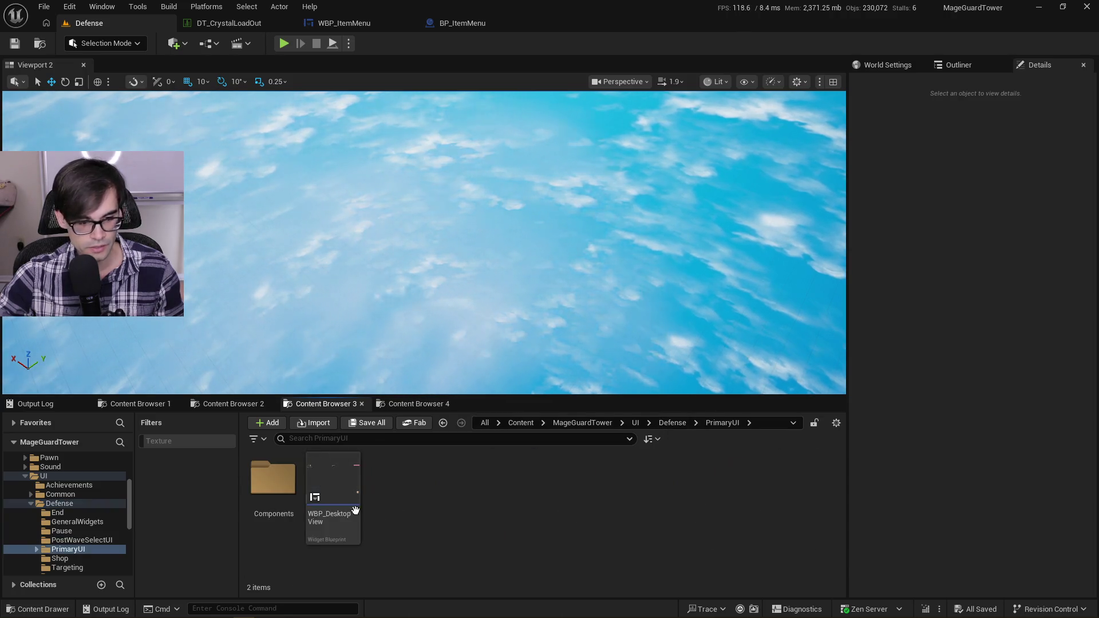
Step: Select WBP_DesktopView's right column, then return to the Defense level and the UI/Defense folder
{"action": "left_click", "coordinate": [346, 477]}
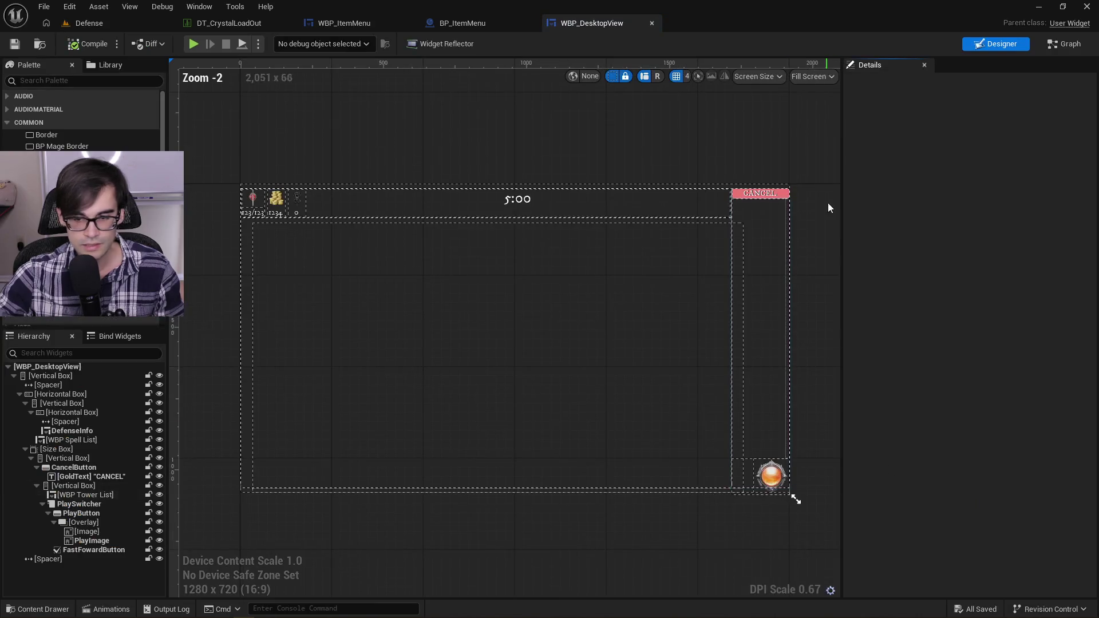
{"action": "left_click", "coordinate": [757, 336]}
{"action": "left_click", "coordinate": [113, 26]}
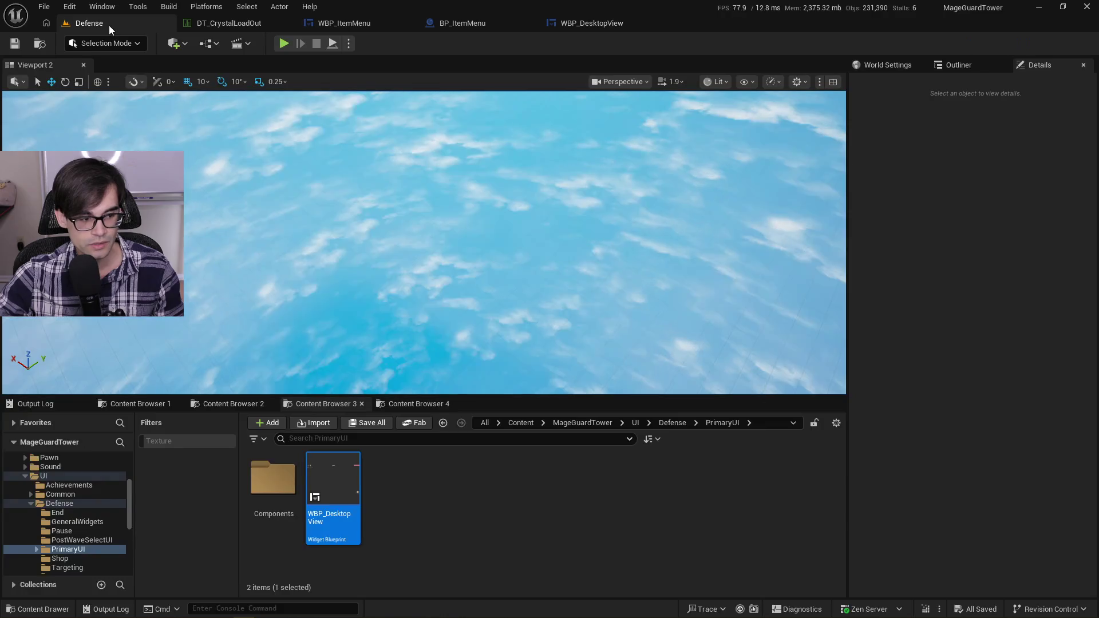
{"action": "left_click", "coordinate": [671, 423]}
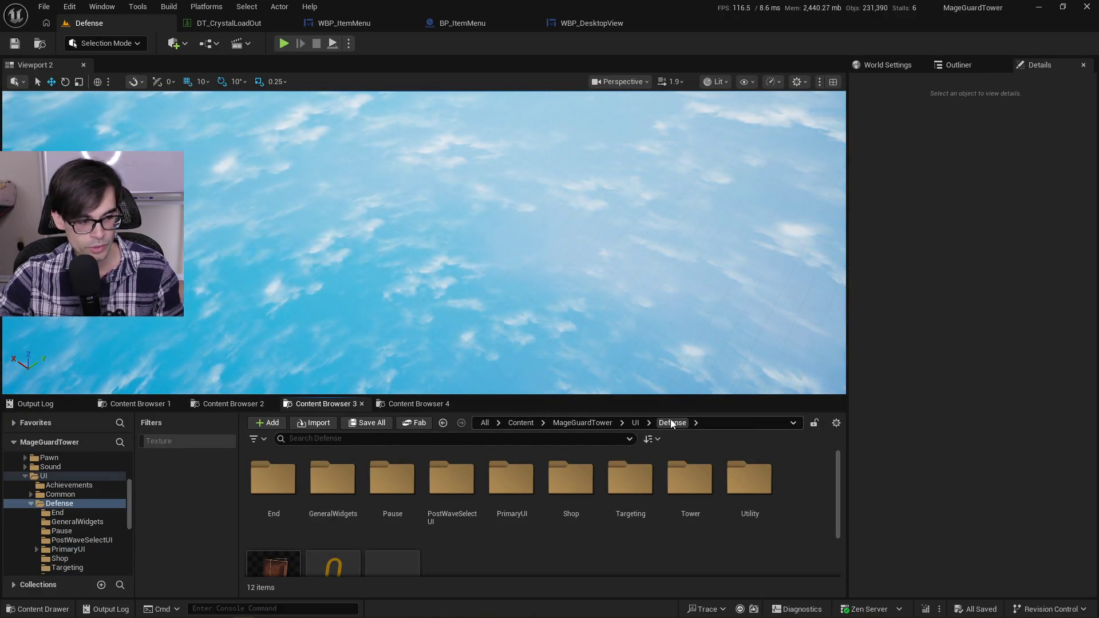
{"action": "scroll", "coordinate": [804, 517], "scroll_direction": "down", "scroll_amount": 2}
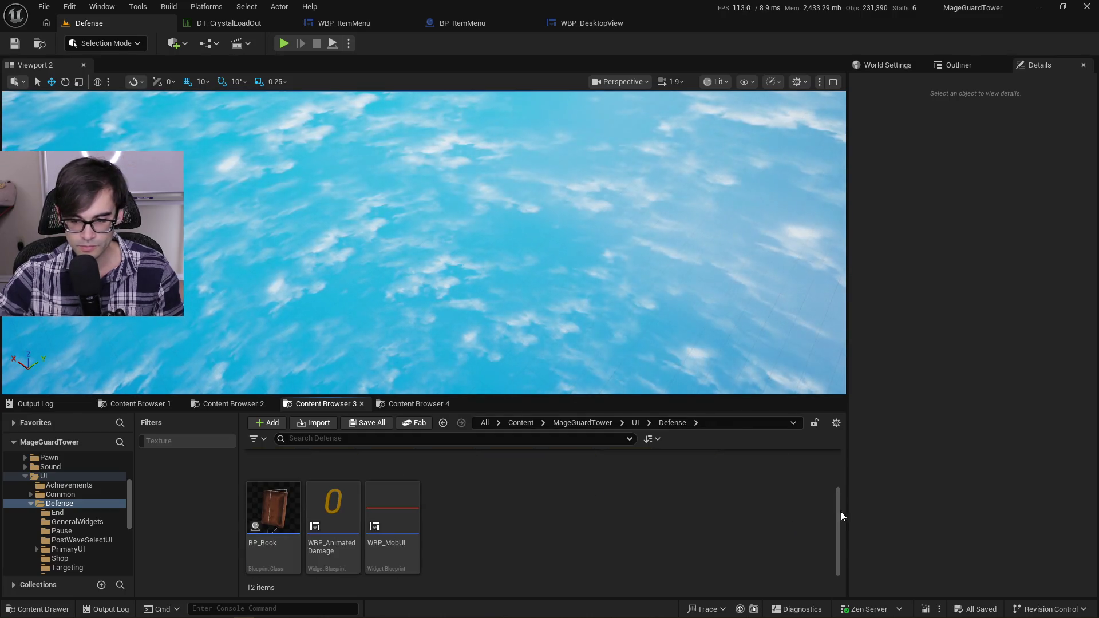
{"action": "left_click_drag", "start_coordinate": [839, 511], "coordinate": [842, 455]}
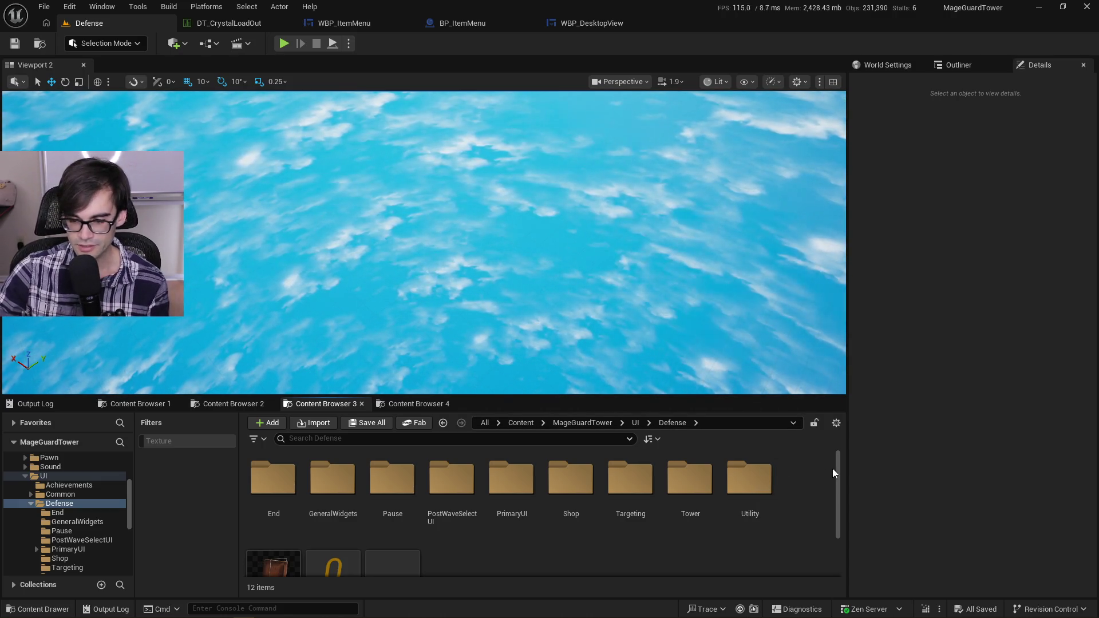
Step: Look inside the Tower folder, then go back up to Defense
{"action": "scroll", "coordinate": [840, 491], "scroll_direction": "down", "scroll_amount": 1}
{"action": "scroll", "coordinate": [840, 491], "scroll_direction": "up", "scroll_amount": 1}
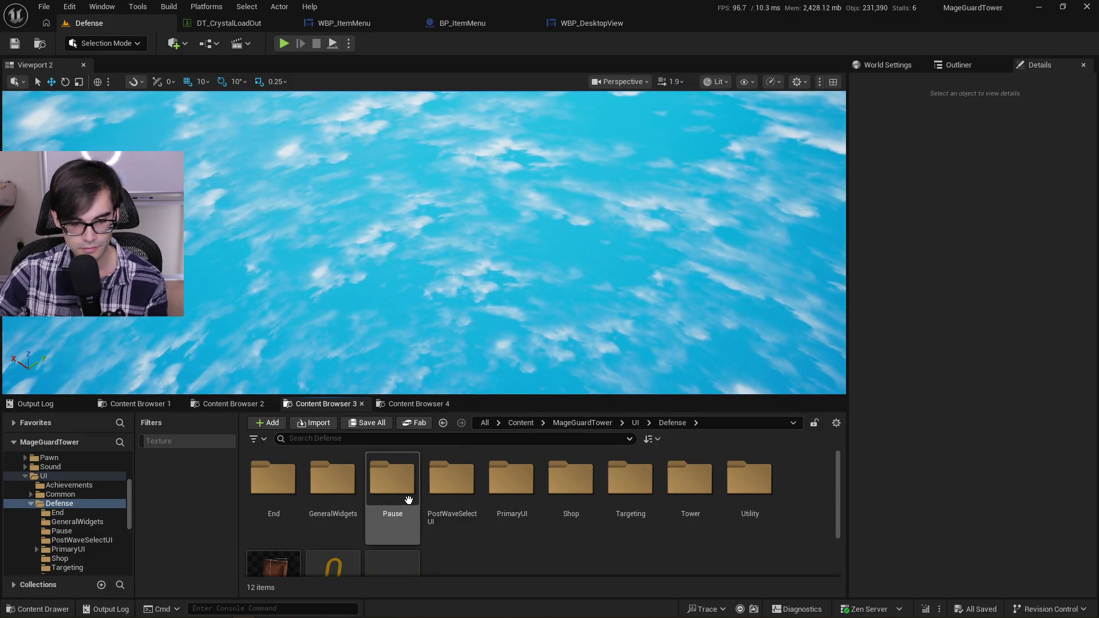
{"action": "double_click", "coordinate": [691, 513]}
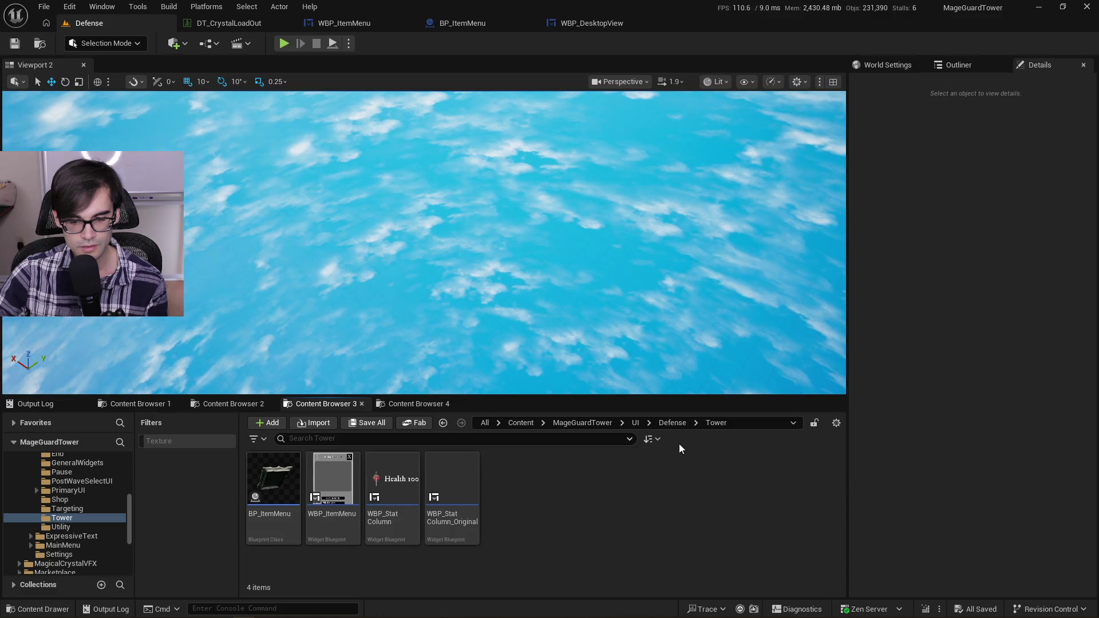
{"action": "left_click", "coordinate": [672, 423]}
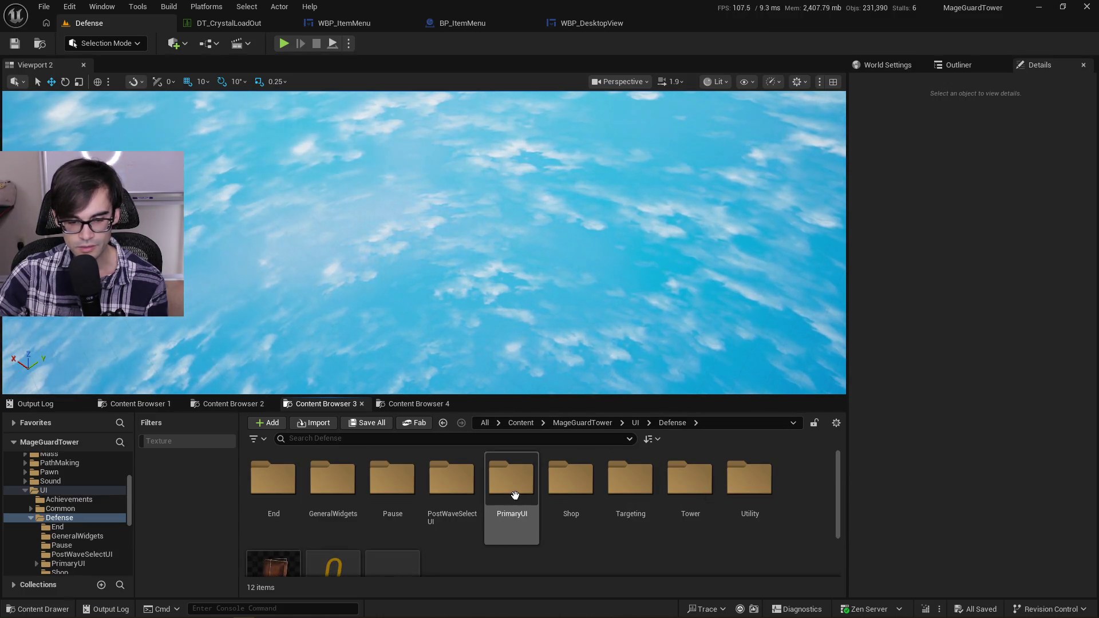
Step: Open the PrimaryUI folder and then its Components folder
{"action": "scroll", "coordinate": [567, 499], "scroll_direction": "down", "scroll_amount": 2}
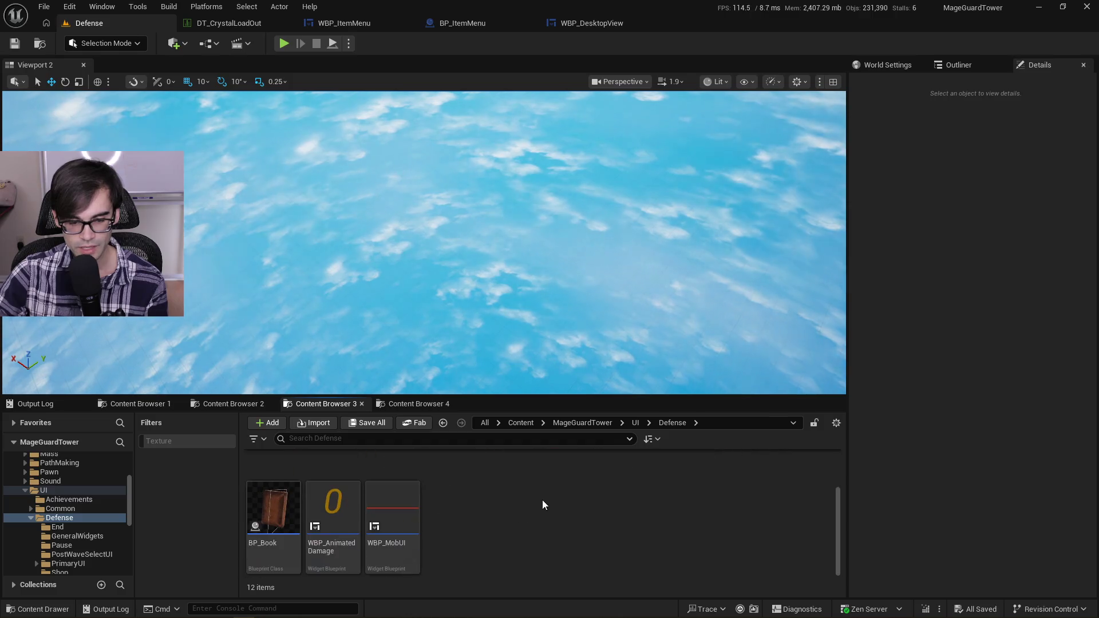
{"action": "scroll", "coordinate": [533, 498], "scroll_direction": "up", "scroll_amount": 2}
{"action": "scroll", "coordinate": [513, 498], "scroll_direction": "down", "scroll_amount": 2}
{"action": "scroll", "coordinate": [511, 498], "scroll_direction": "up", "scroll_amount": 2}
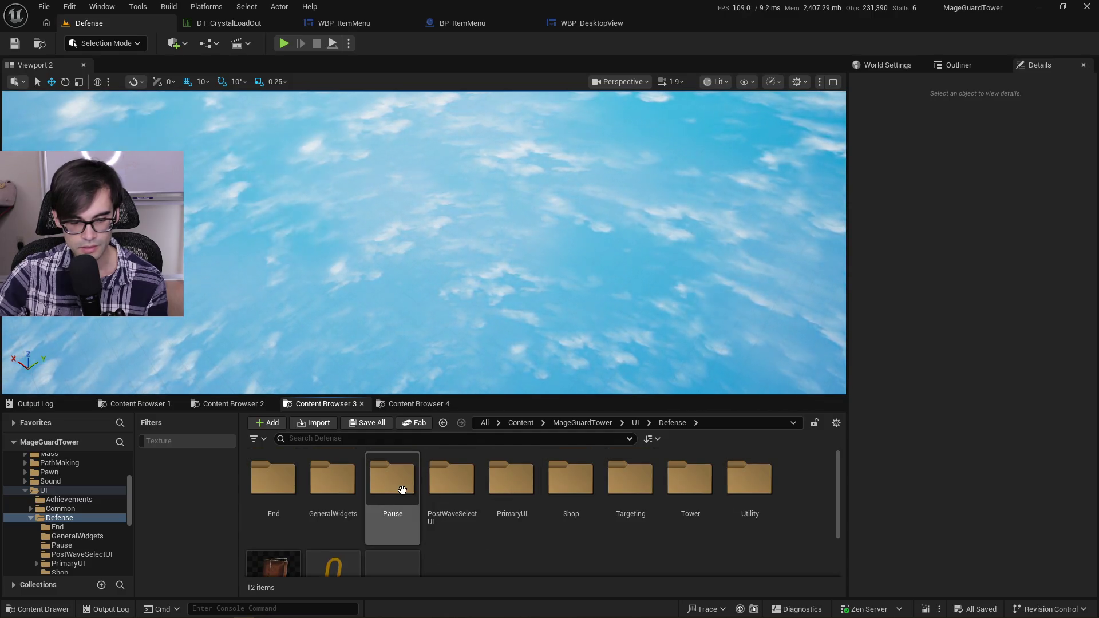
{"action": "double_click", "coordinate": [516, 483]}
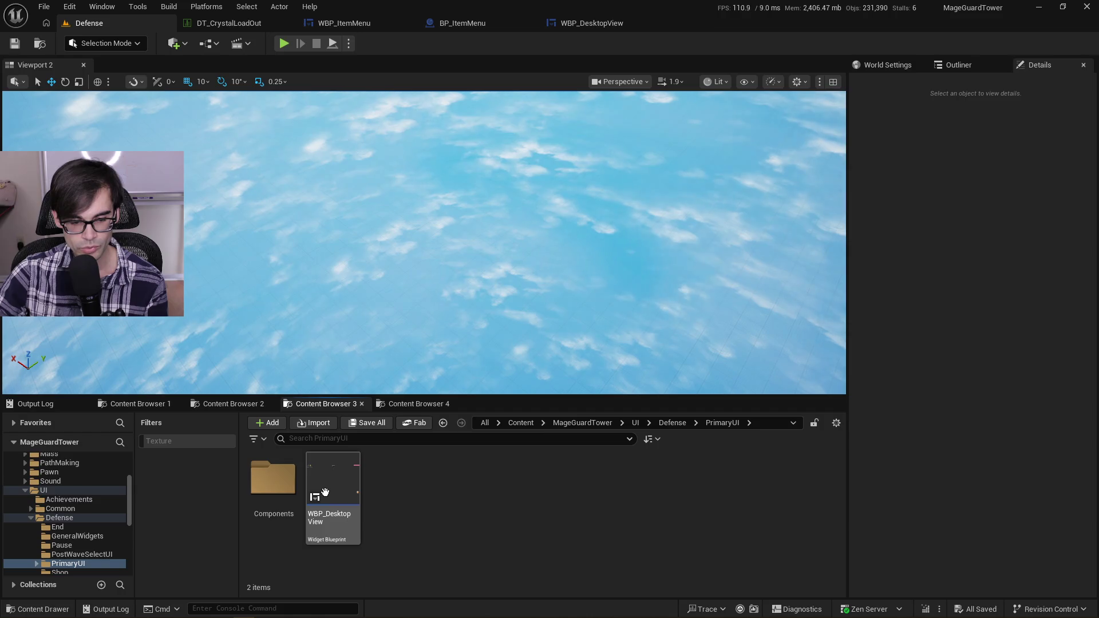
{"action": "left_click", "coordinate": [259, 482]}
{"action": "double_click", "coordinate": [260, 483]}
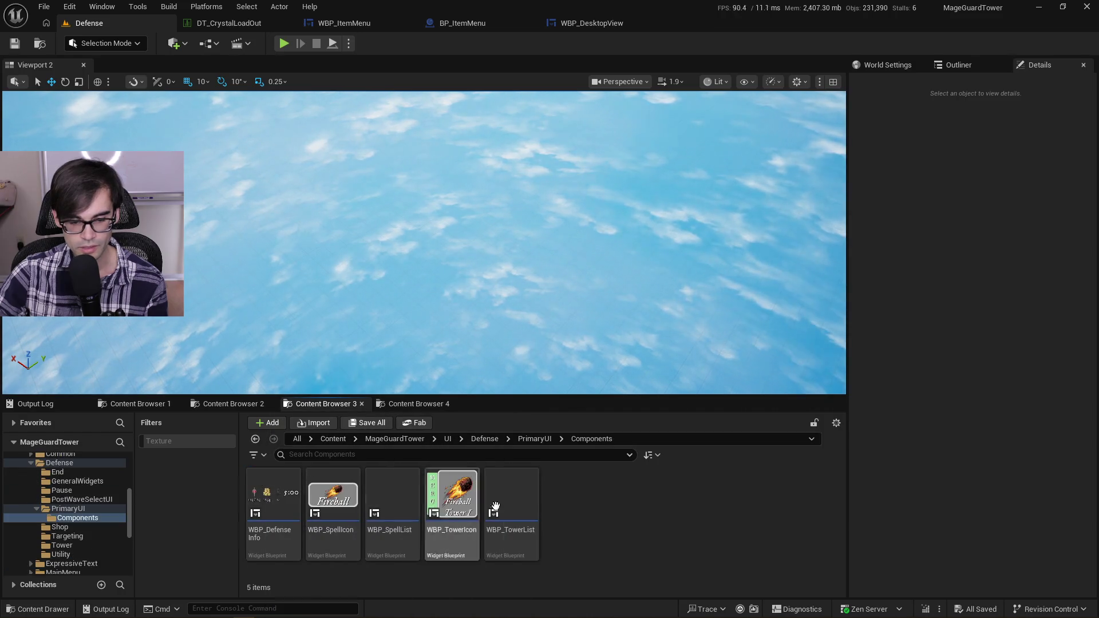
Step: Open WBP_TowerIcon, select MergeButton, then run and stop a quick Play session in Defense
{"action": "double_click", "coordinate": [447, 491]}
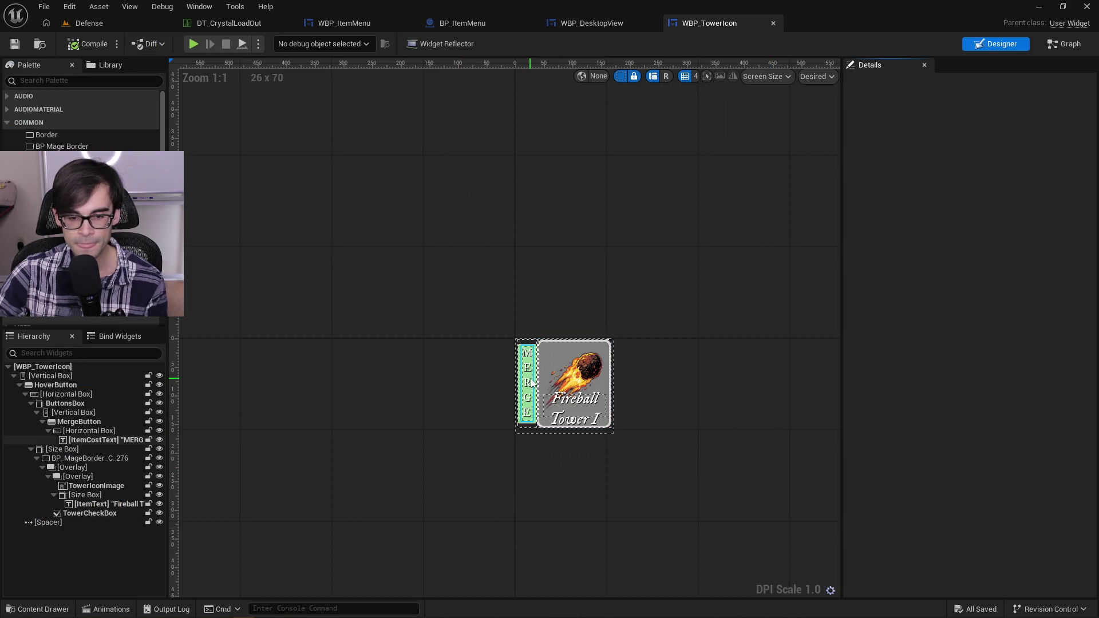
{"action": "left_click", "coordinate": [533, 383]}
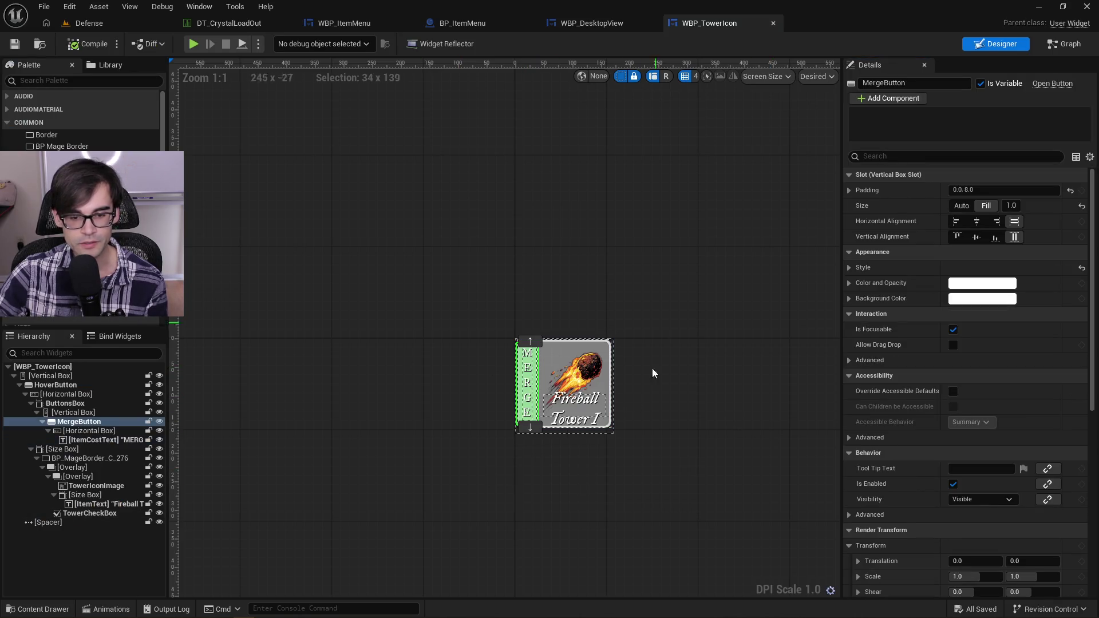
{"action": "left_click", "coordinate": [89, 23]}
{"action": "left_click", "coordinate": [285, 44]}
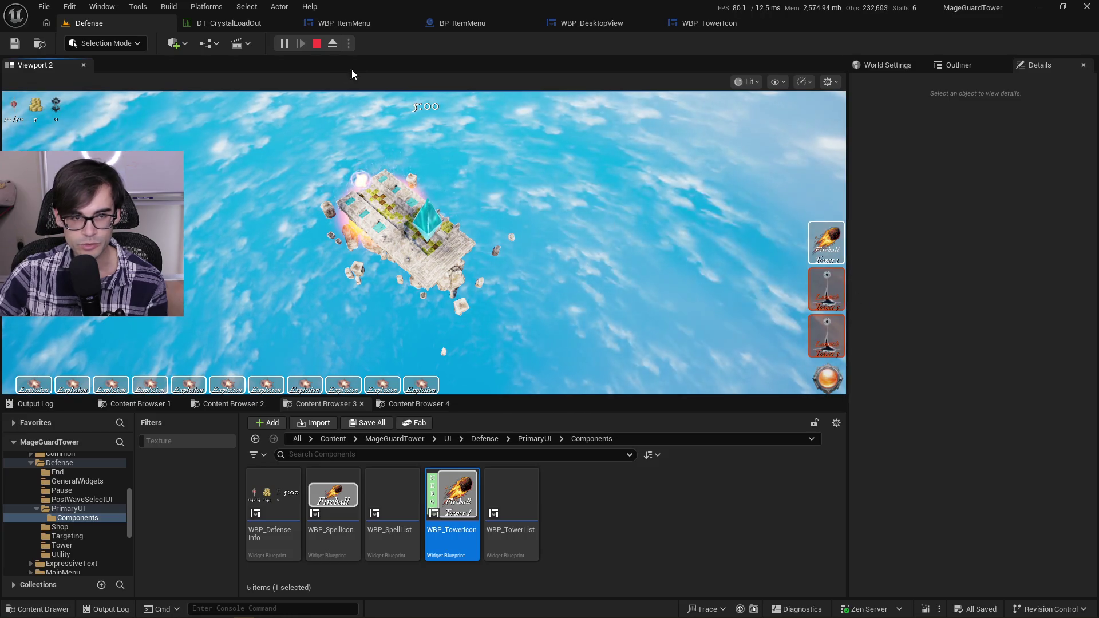
{"action": "left_click", "coordinate": [317, 43]}
Step: In WBP_TowerIcon's event graph, bring up the MergeButton variable's context menu
{"action": "left_click", "coordinate": [710, 24]}
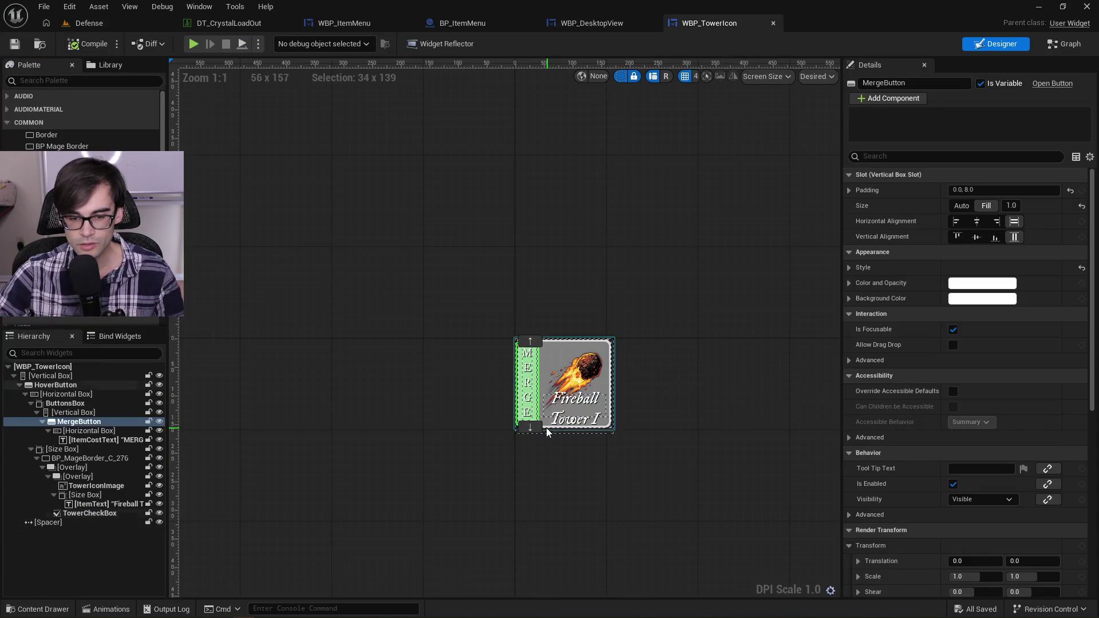
{"action": "left_click", "coordinate": [1060, 49]}
{"action": "right_click", "coordinate": [54, 286]}
{"action": "mouse_move", "coordinate": [143, 292]}
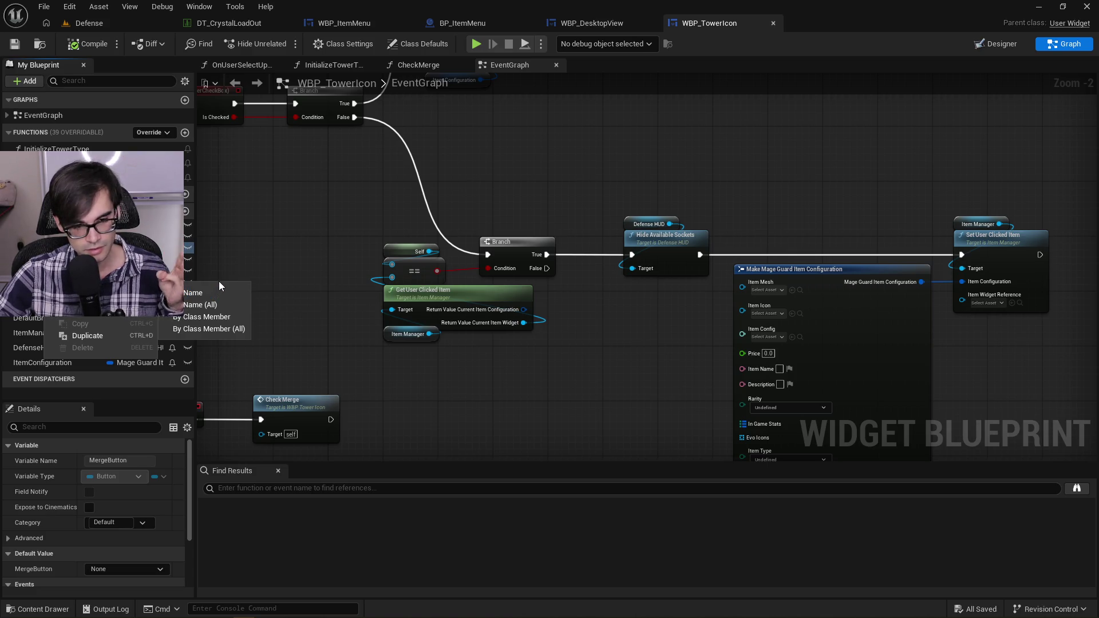
Step: Find references to MergeButton and jump to the On Clicked (MergeButton) event calling Merged Item
{"action": "left_click", "coordinate": [228, 293]}
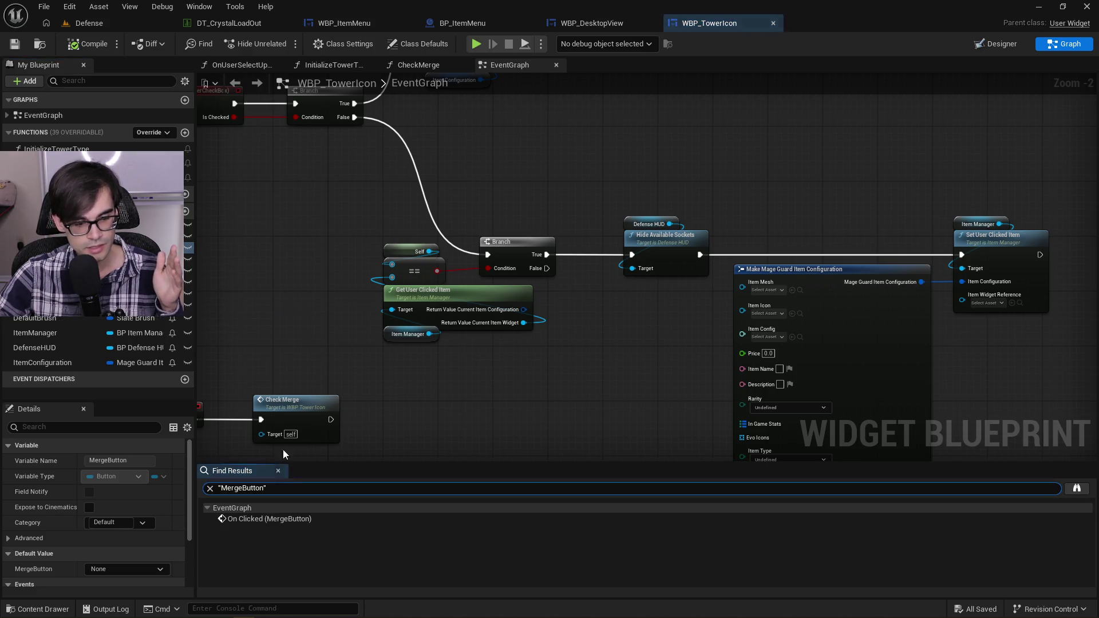
{"action": "double_click", "coordinate": [278, 518]}
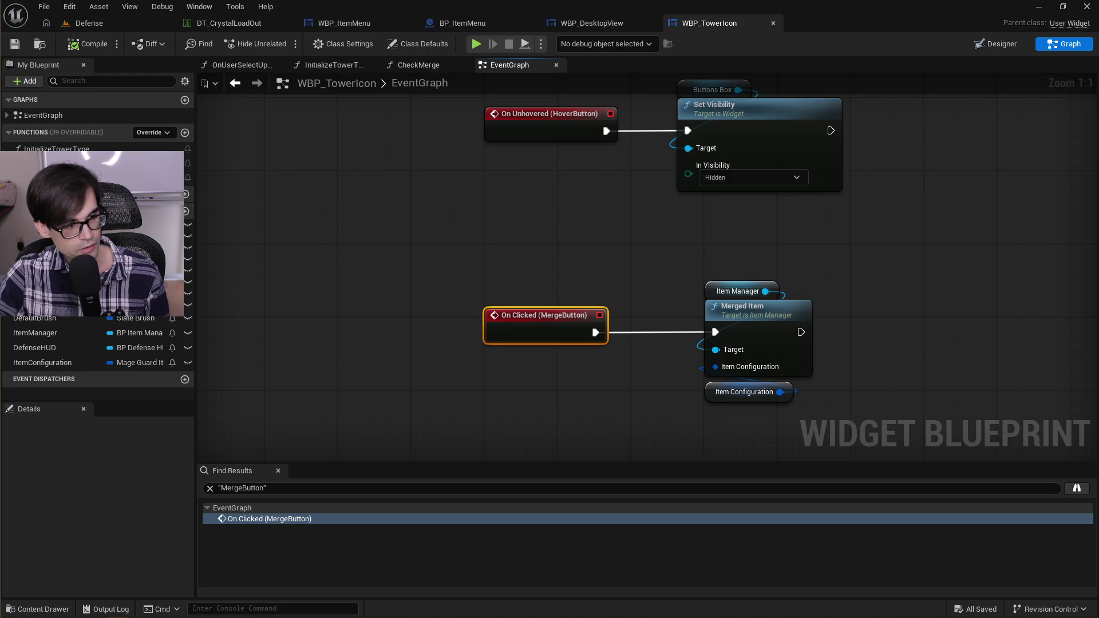
{"action": "left_click", "coordinate": [687, 314]}
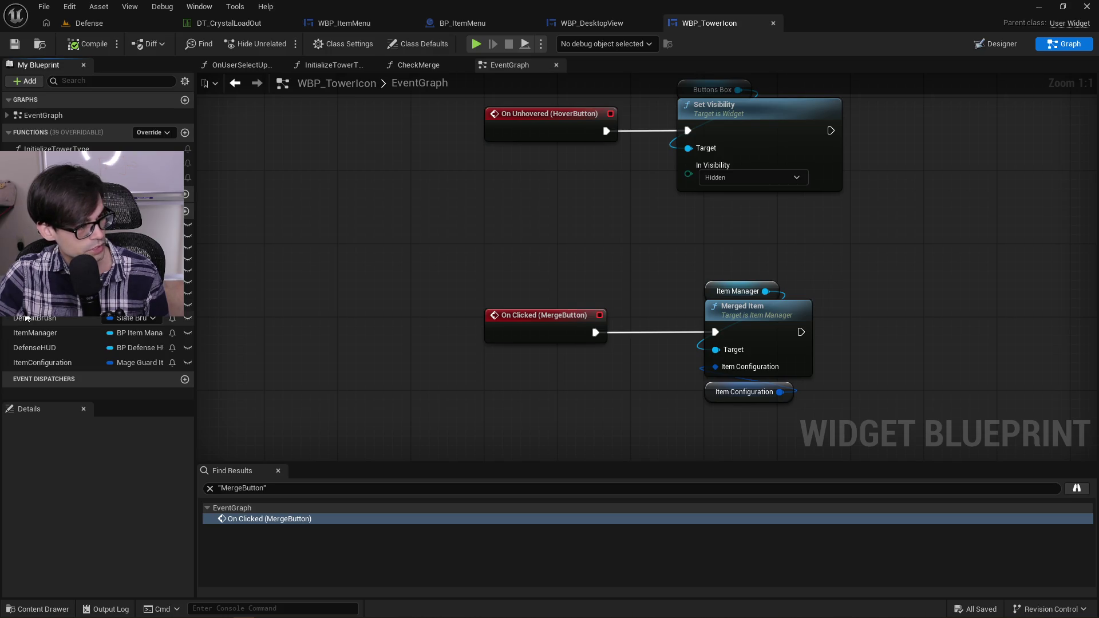
{"action": "mouse_move", "coordinate": [474, 239]}
{"action": "left_mouse_down"}
{"action": "mouse_move", "coordinate": [856, 442]}
{"action": "mouse_move", "coordinate": [855, 431]}
{"action": "left_mouse_up"}
{"action": "left_click", "coordinate": [901, 366]}
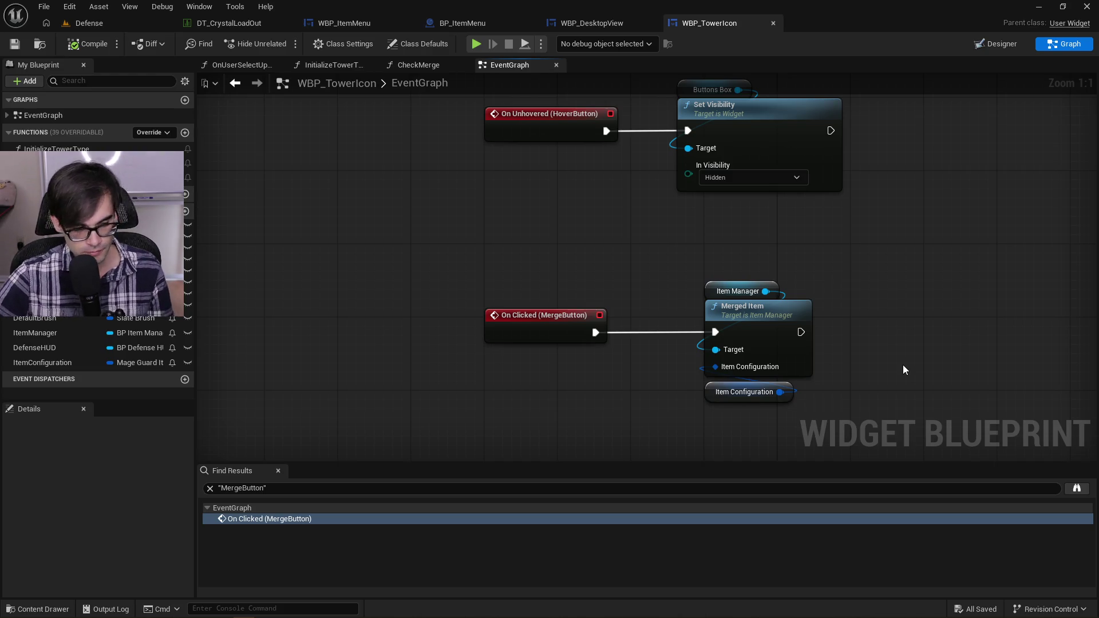
{"action": "mouse_move", "coordinate": [858, 245]}
{"action": "left_mouse_down"}
{"action": "mouse_move", "coordinate": [540, 441]}
{"action": "mouse_move", "coordinate": [410, 405]}
{"action": "left_mouse_up"}
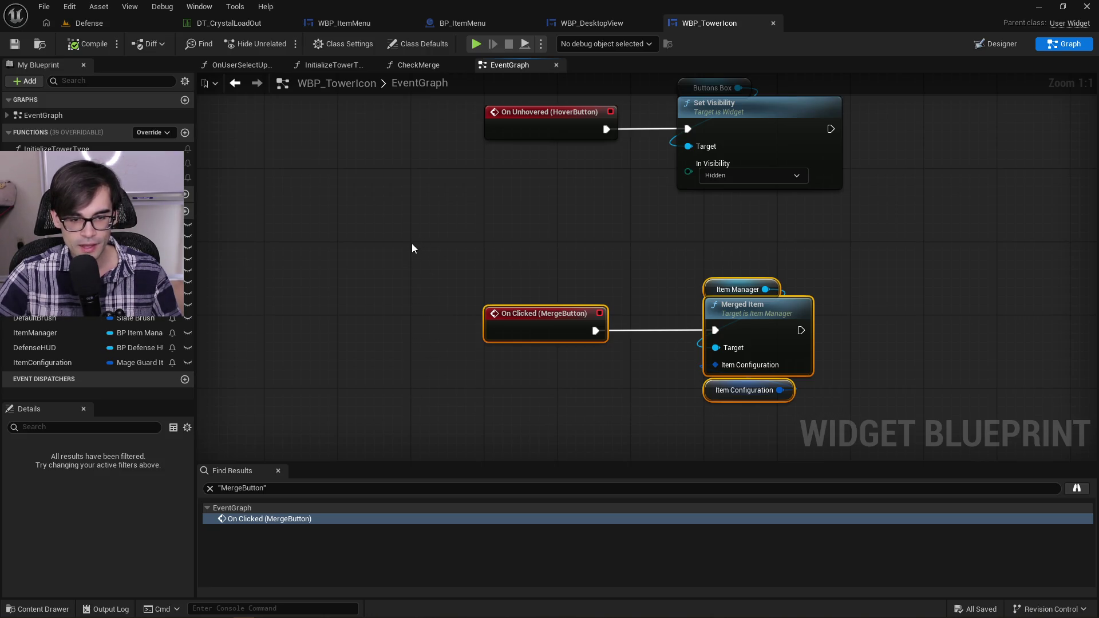
Step: Reselect the On Clicked (MergeButton) and Merged Item nodes without moving them, then select the previous Brave search query
{"action": "mouse_move", "coordinate": [413, 245]}
{"action": "left_mouse_down"}
{"action": "mouse_move", "coordinate": [708, 401]}
{"action": "mouse_move", "coordinate": [713, 387]}
{"action": "left_mouse_up"}
{"action": "scroll", "coordinate": [418, 238], "scroll_direction": "down", "scroll_amount": 3}
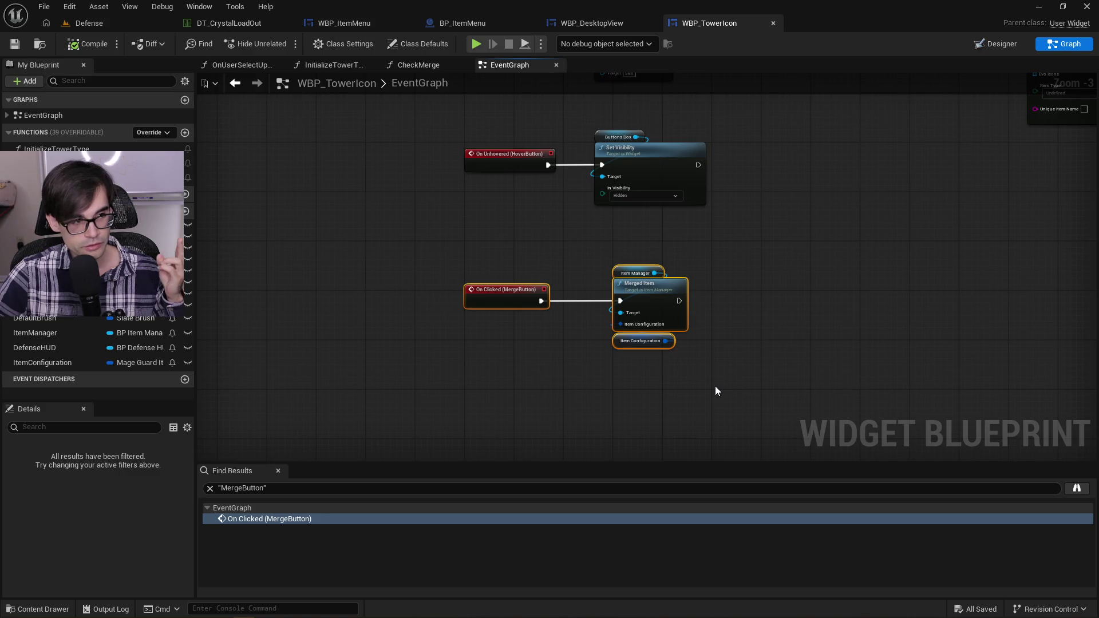
{"action": "mouse_move", "coordinate": [711, 388]}
{"action": "left_mouse_down"}
{"action": "mouse_move", "coordinate": [455, 249]}
{"action": "mouse_move", "coordinate": [416, 243]}
{"action": "left_mouse_up"}
{"action": "left_click_drag", "start_coordinate": [417, 242], "coordinate": [712, 391]}
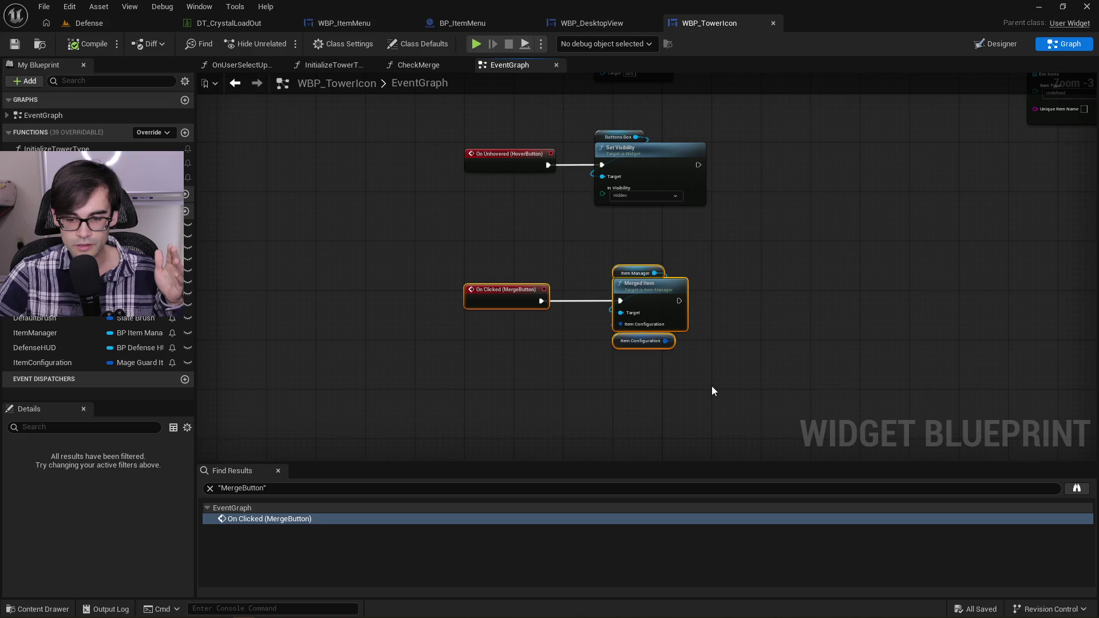
{"action": "scroll", "coordinate": [712, 391], "scroll_direction": "up", "scroll_amount": 3}
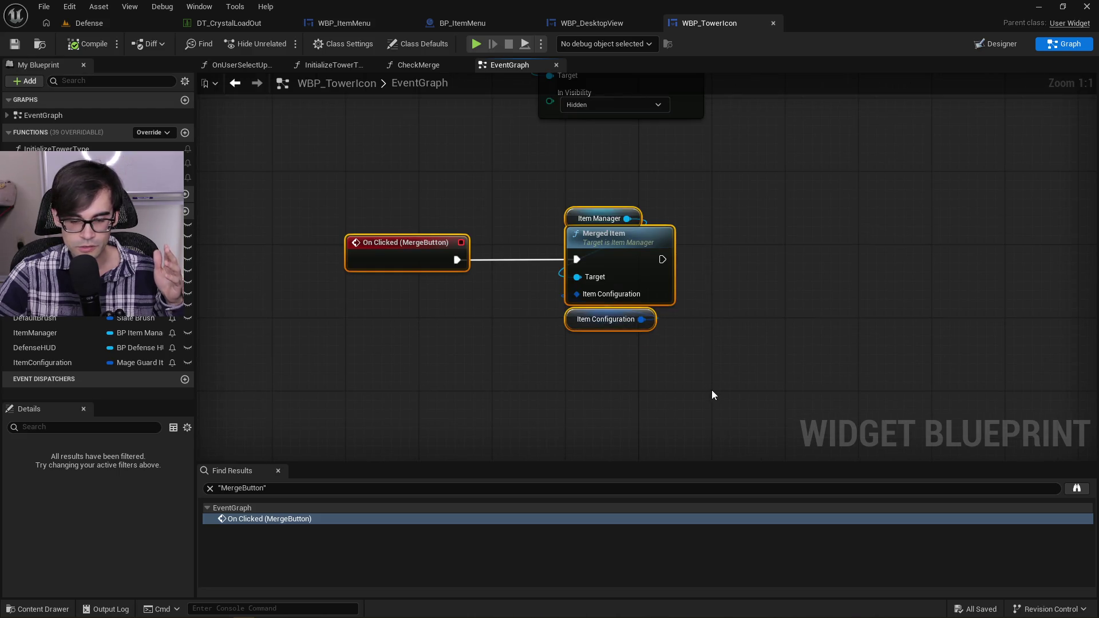
{"action": "mouse_move", "coordinate": [712, 389]}
{"action": "left_mouse_down"}
{"action": "mouse_move", "coordinate": [464, 217]}
{"action": "mouse_move", "coordinate": [350, 172]}
{"action": "mouse_move", "coordinate": [270, 171]}
{"action": "mouse_move", "coordinate": [699, 343]}
{"action": "mouse_move", "coordinate": [712, 396]}
{"action": "mouse_move", "coordinate": [561, 267]}
{"action": "mouse_move", "coordinate": [272, 175]}
{"action": "left_mouse_up"}
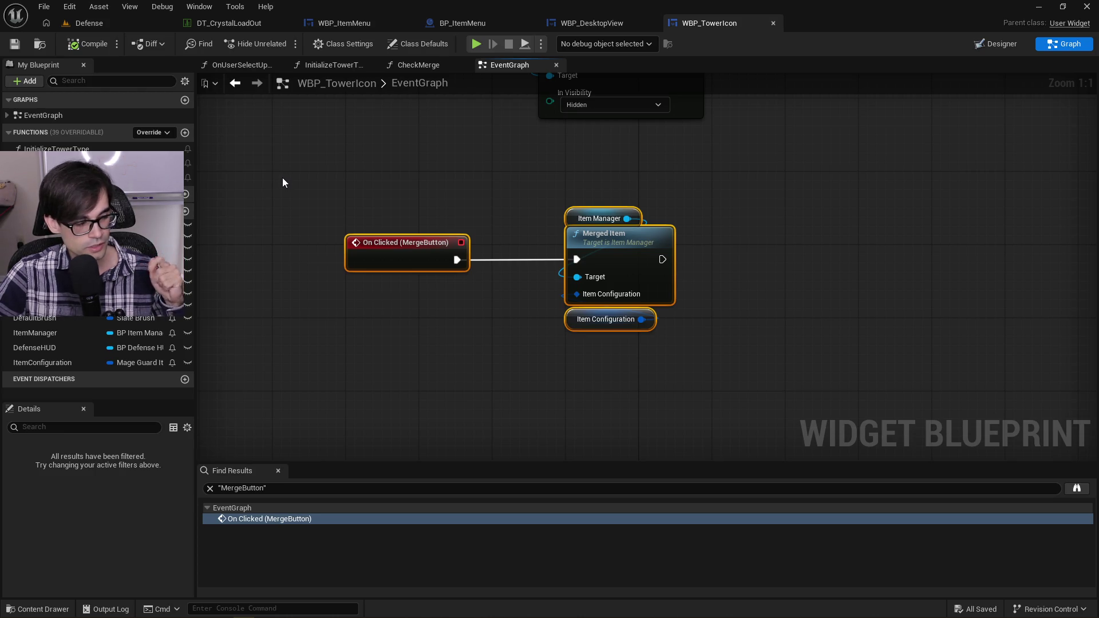
{"action": "left_click", "coordinate": [470, 203]}
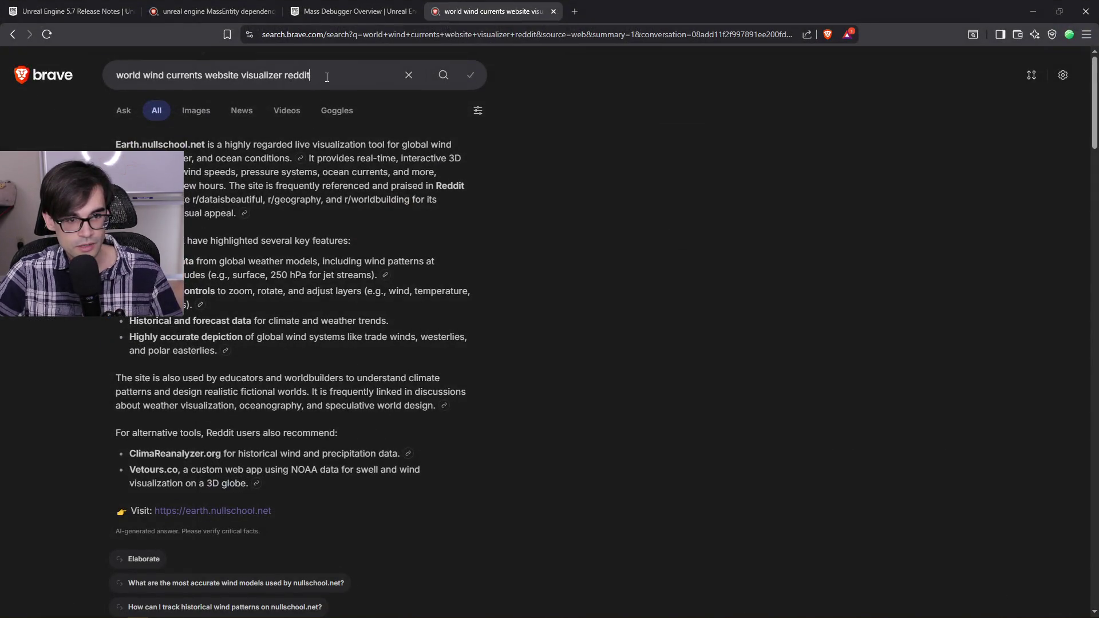
{"action": "left_click_drag", "start_coordinate": [327, 76], "coordinate": [88, 79]}
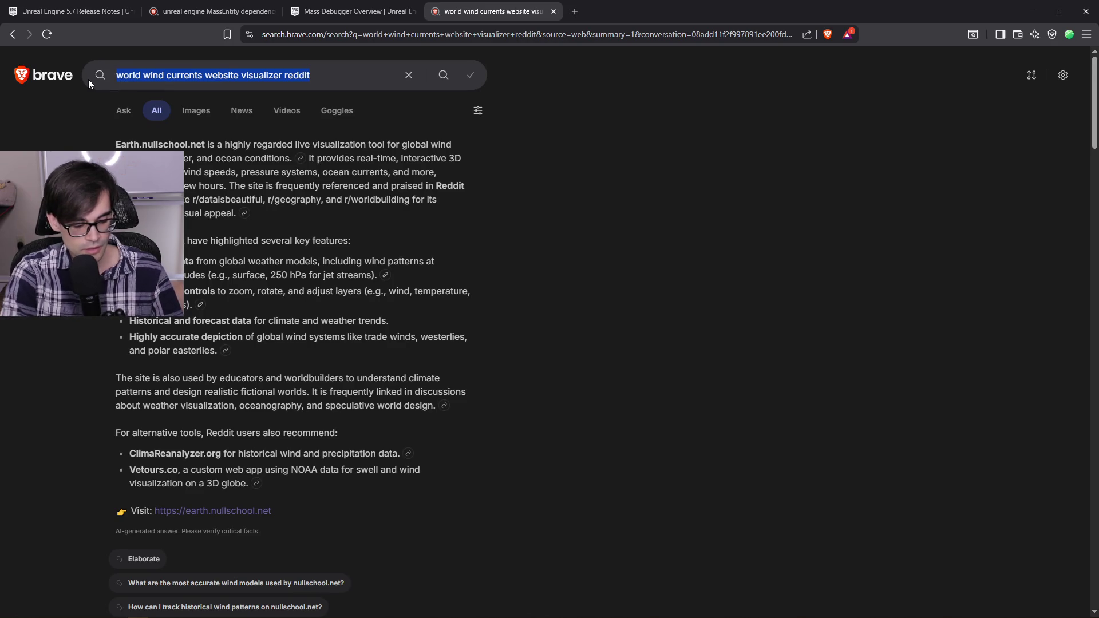
Step: Search 'at what age do babies have object retention', then change 'retention' to 'permanence' and search again
{"action": "type", "text": "at what age do babies hav"}
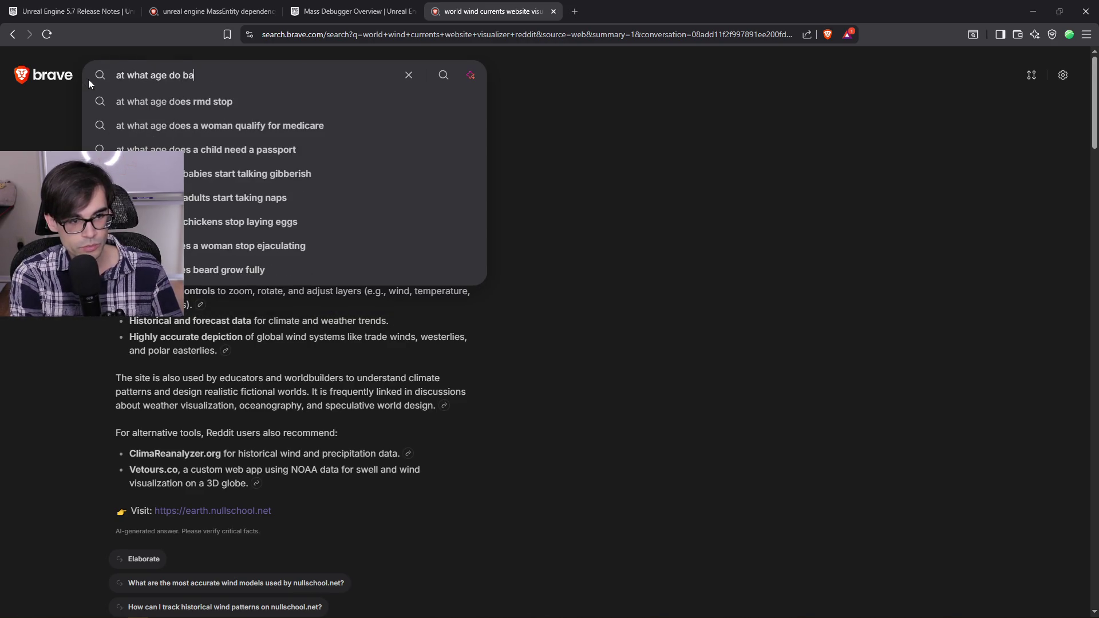
{"action": "type", "text": "e object "}
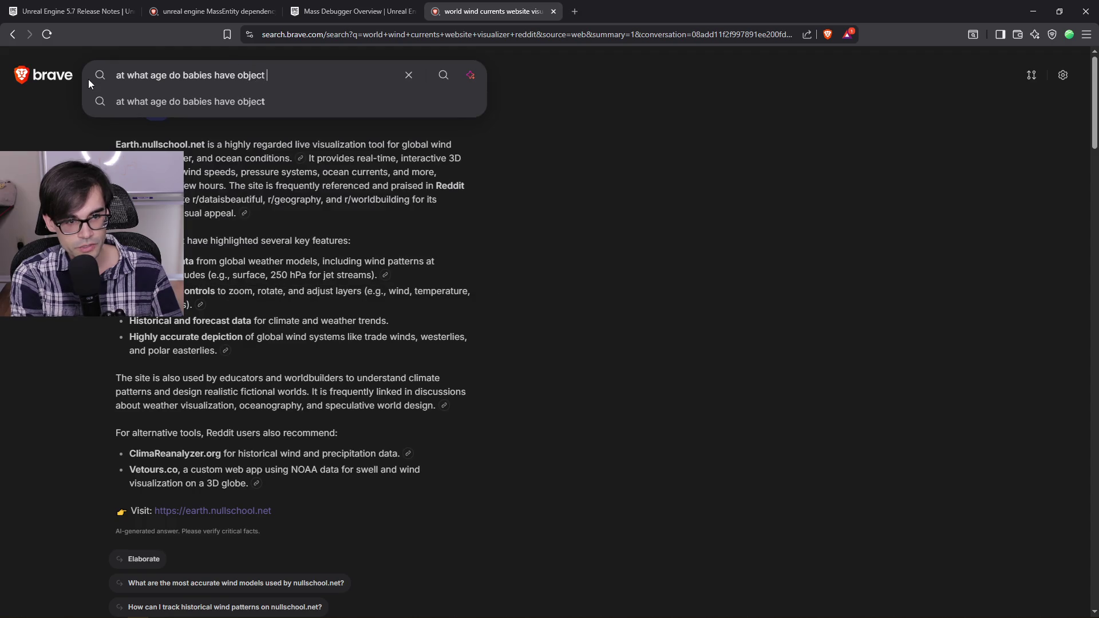
{"action": "type", "text": "retention"}
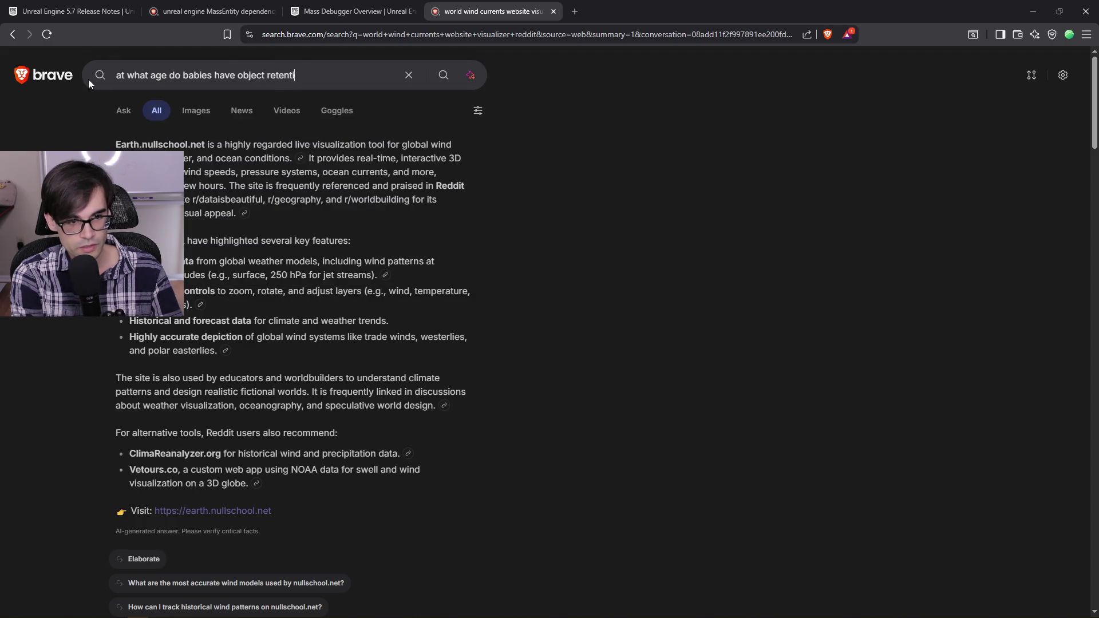
{"action": "key", "text": "Return"}
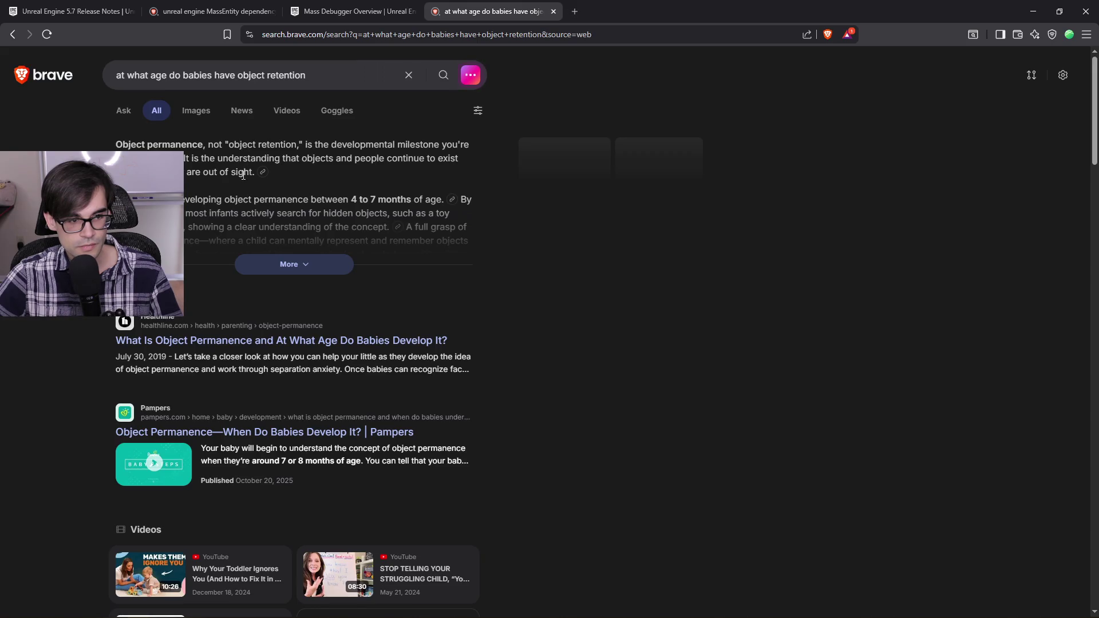
{"action": "left_click_drag", "start_coordinate": [306, 75], "coordinate": [265, 76]}
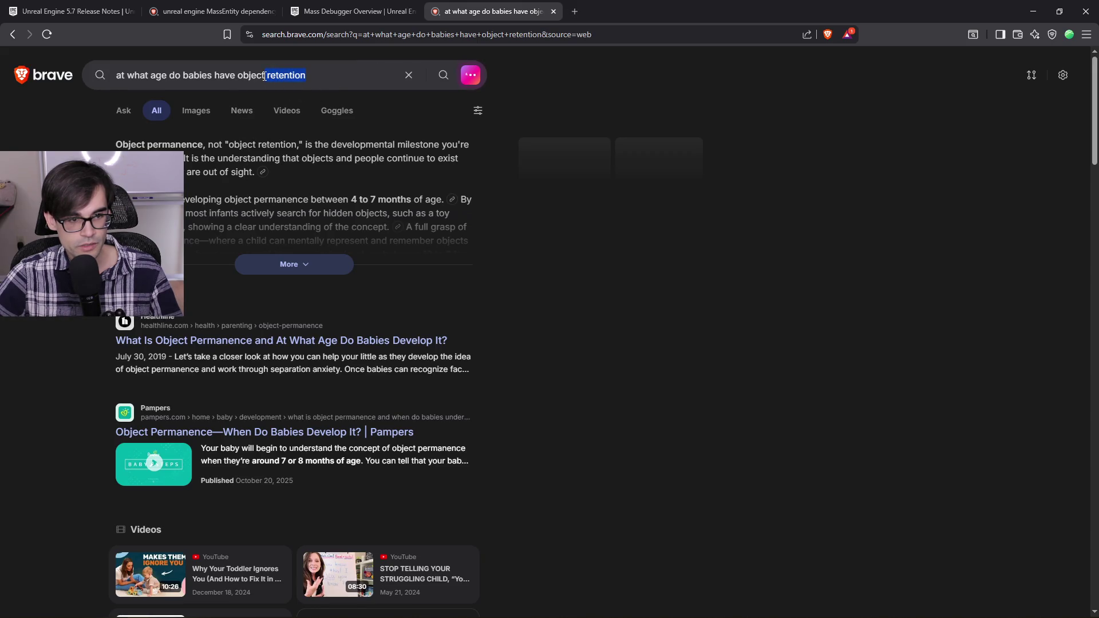
{"action": "key", "text": "BackSpace"}
{"action": "type", "text": "perm"}
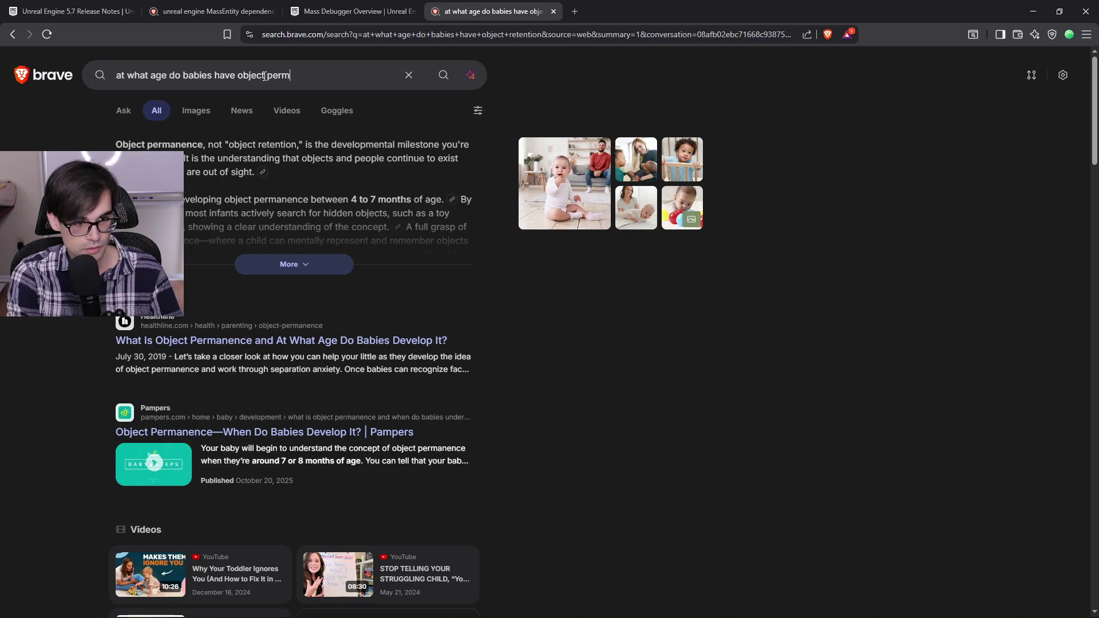
{"action": "type", "text": "anence"}
{"action": "key", "text": "Return"}
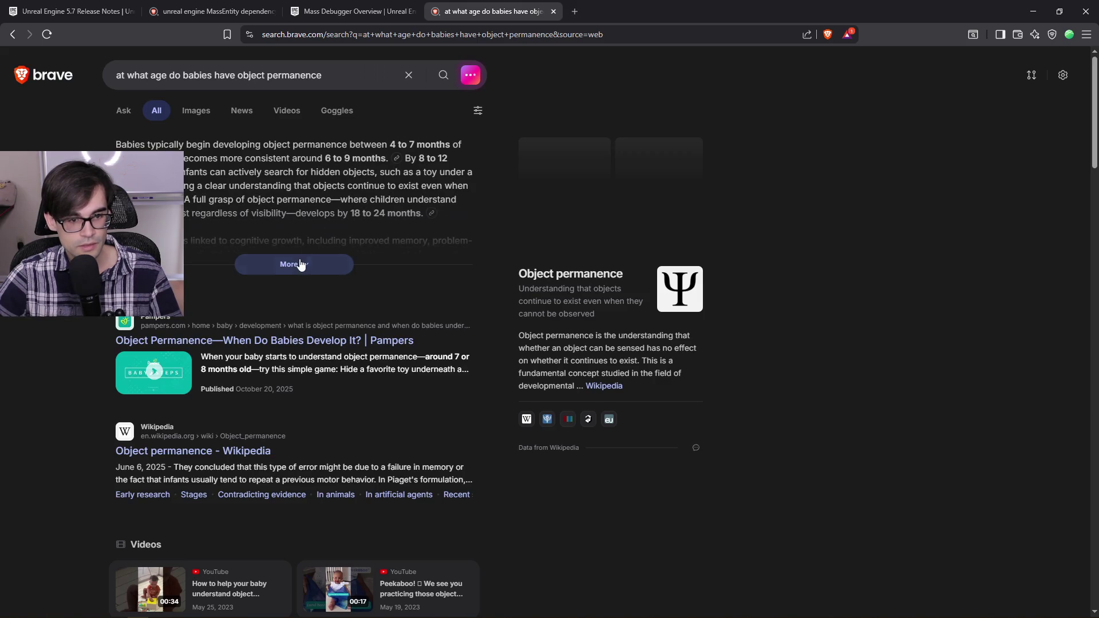
Step: Expand the AI answer (4 to 7 months) and open the Pampers object permanence article
{"action": "left_click", "coordinate": [297, 268]}
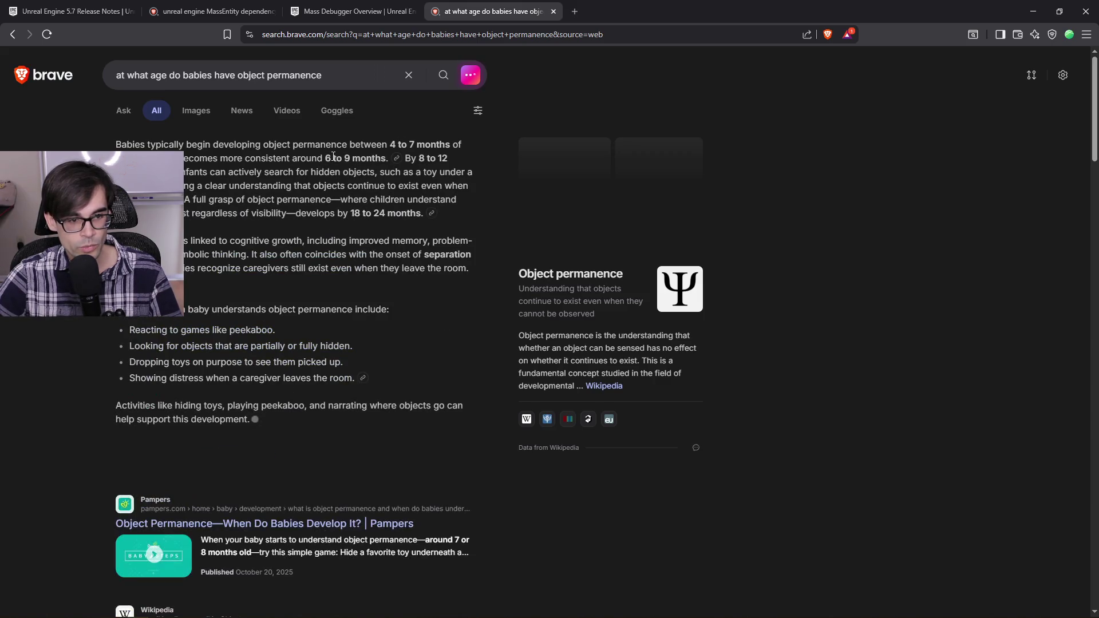
{"action": "mouse_move", "coordinate": [328, 158]}
{"action": "left_mouse_down"}
{"action": "mouse_move", "coordinate": [387, 158]}
{"action": "mouse_move", "coordinate": [374, 172]}
{"action": "left_mouse_up"}
{"action": "scroll", "coordinate": [187, 203], "scroll_direction": "down", "scroll_amount": 8}
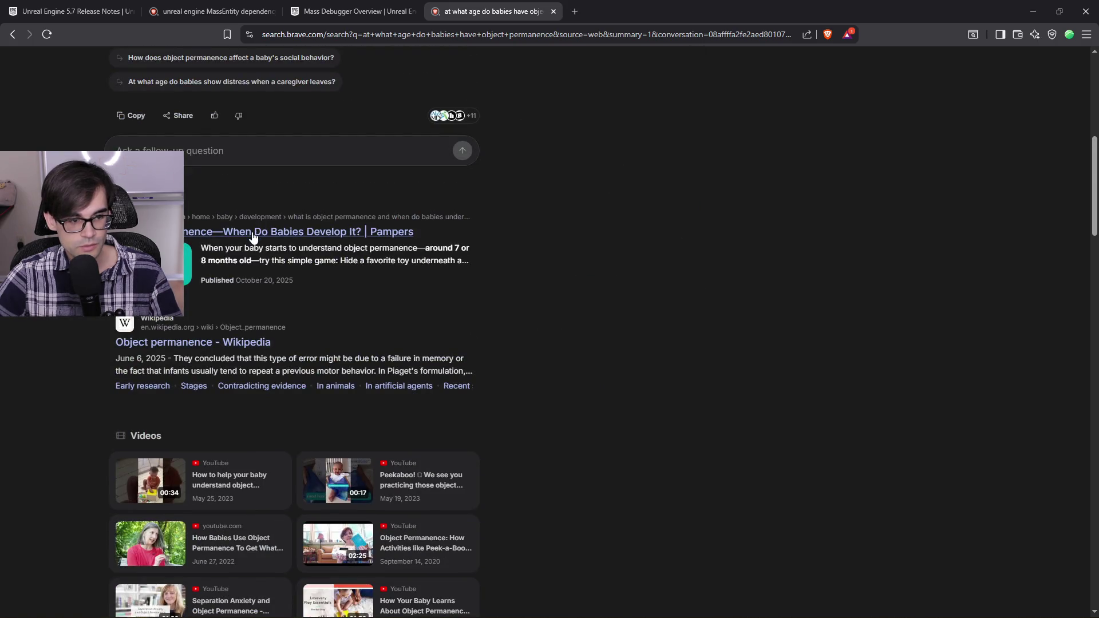
{"action": "left_click", "coordinate": [252, 232]}
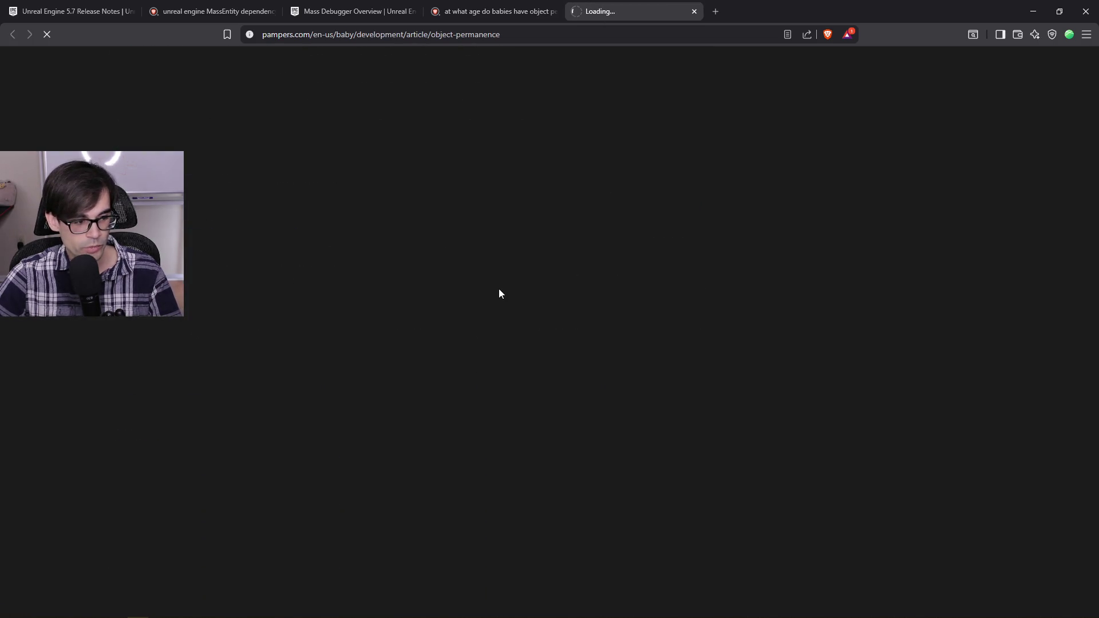
Step: Scroll the Pampers article and highlight the opening paragraphs on when understanding begins
{"action": "scroll", "coordinate": [574, 289], "scroll_direction": "down", "scroll_amount": 5}
{"action": "scroll", "coordinate": [576, 295], "scroll_direction": "down", "scroll_amount": 14}
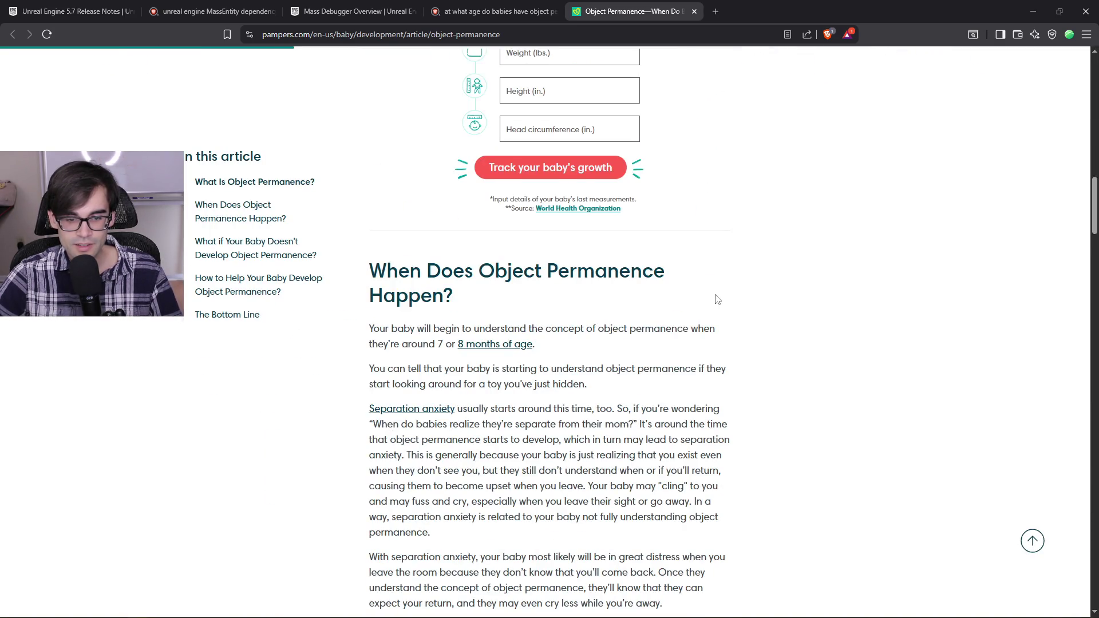
{"action": "scroll", "coordinate": [717, 299], "scroll_direction": "down", "scroll_amount": 3}
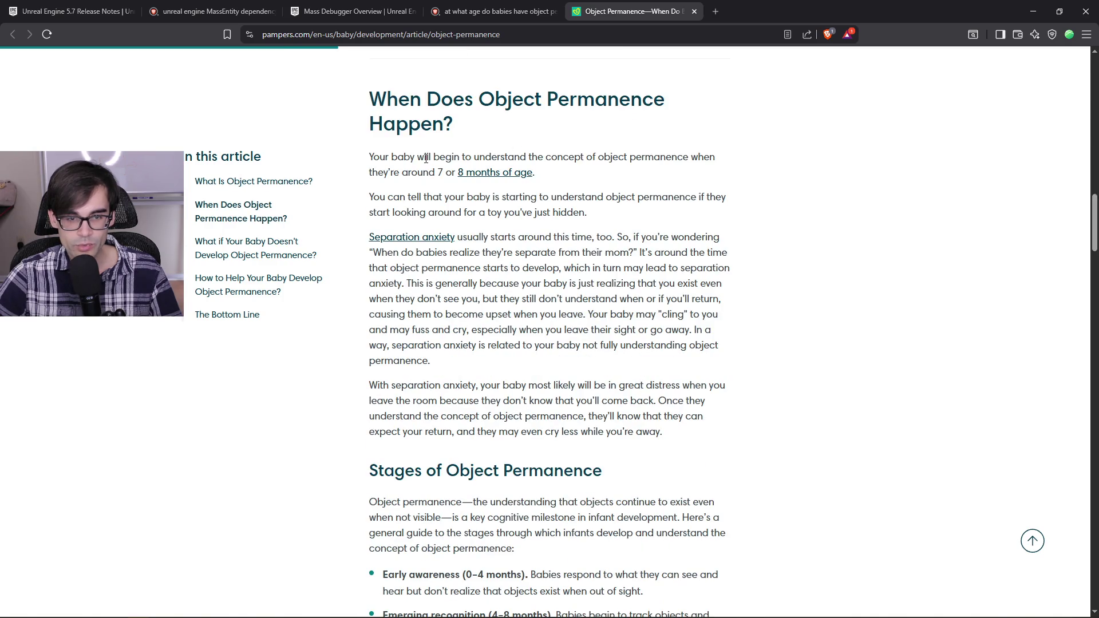
{"action": "mouse_move", "coordinate": [425, 157]}
{"action": "left_mouse_down"}
{"action": "mouse_move", "coordinate": [731, 167]}
{"action": "mouse_move", "coordinate": [728, 103]}
{"action": "mouse_move", "coordinate": [578, 173]}
{"action": "left_mouse_up"}
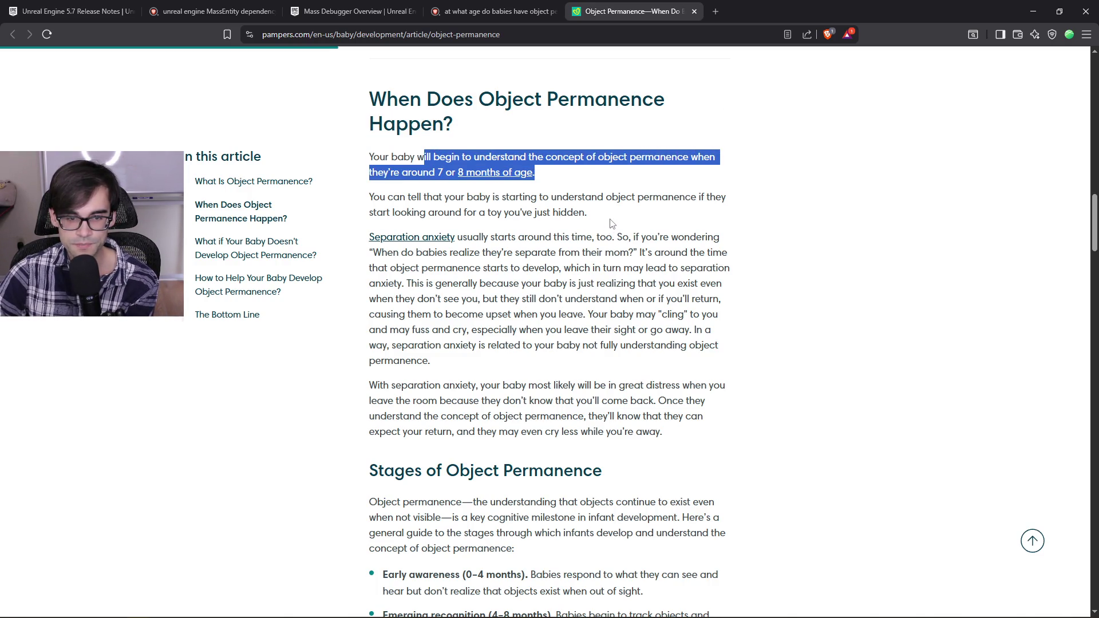
{"action": "left_click_drag", "start_coordinate": [613, 223], "coordinate": [374, 157]}
{"action": "left_click", "coordinate": [785, 233]}
Step: Highlight the Active searching (8–12 months) and Full understanding (18–24 months) stages
{"action": "scroll", "coordinate": [785, 233], "scroll_direction": "down", "scroll_amount": 3}
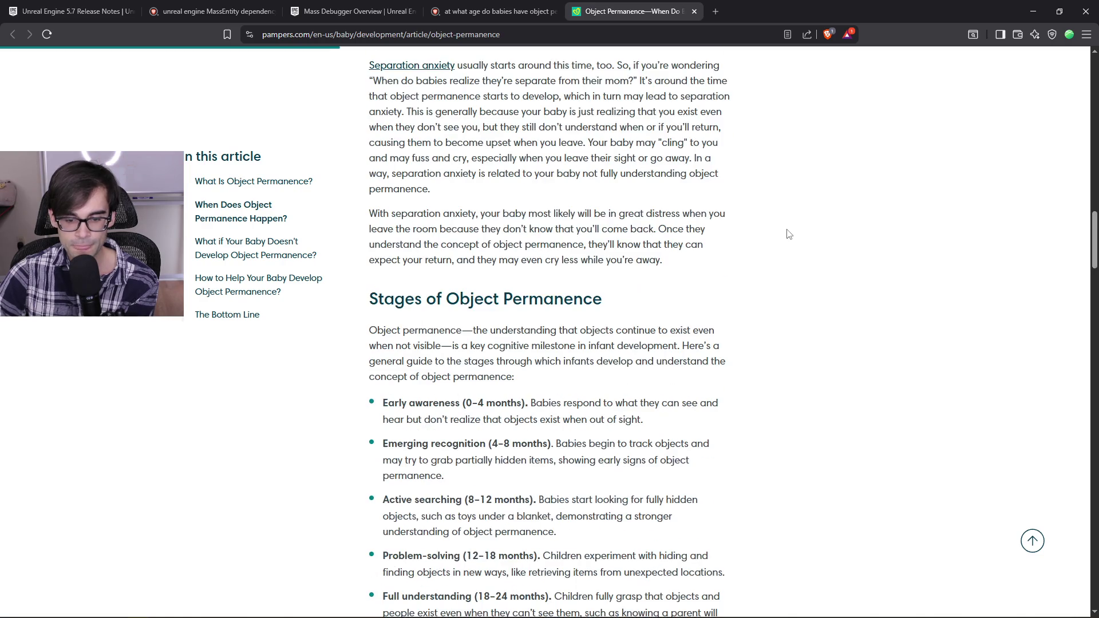
{"action": "scroll", "coordinate": [778, 233], "scroll_direction": "down", "scroll_amount": 4}
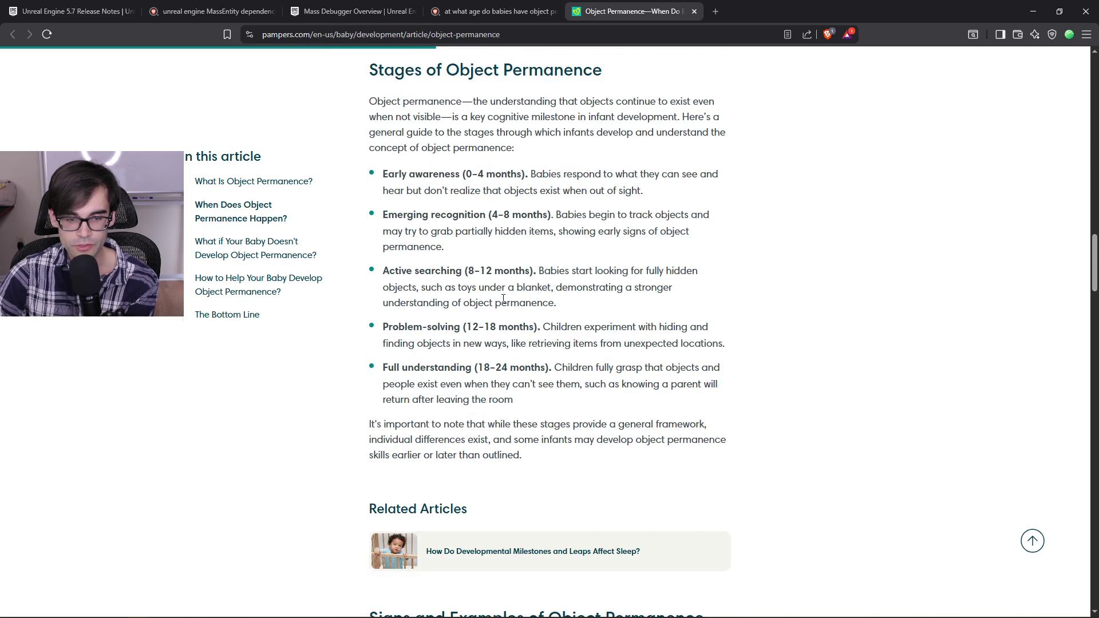
{"action": "mouse_move", "coordinate": [575, 303]}
{"action": "left_mouse_down"}
{"action": "mouse_move", "coordinate": [466, 274]}
{"action": "mouse_move", "coordinate": [383, 274]}
{"action": "left_mouse_up"}
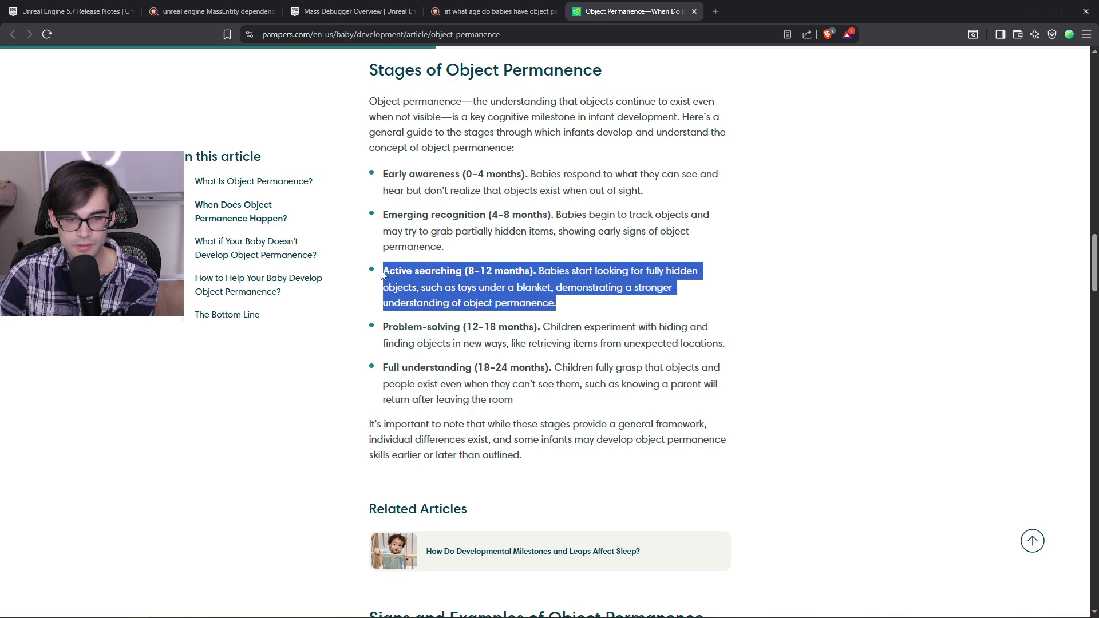
{"action": "mouse_move", "coordinate": [528, 410]}
{"action": "left_mouse_down"}
{"action": "mouse_move", "coordinate": [510, 384]}
{"action": "mouse_move", "coordinate": [388, 368]}
{"action": "left_mouse_up"}
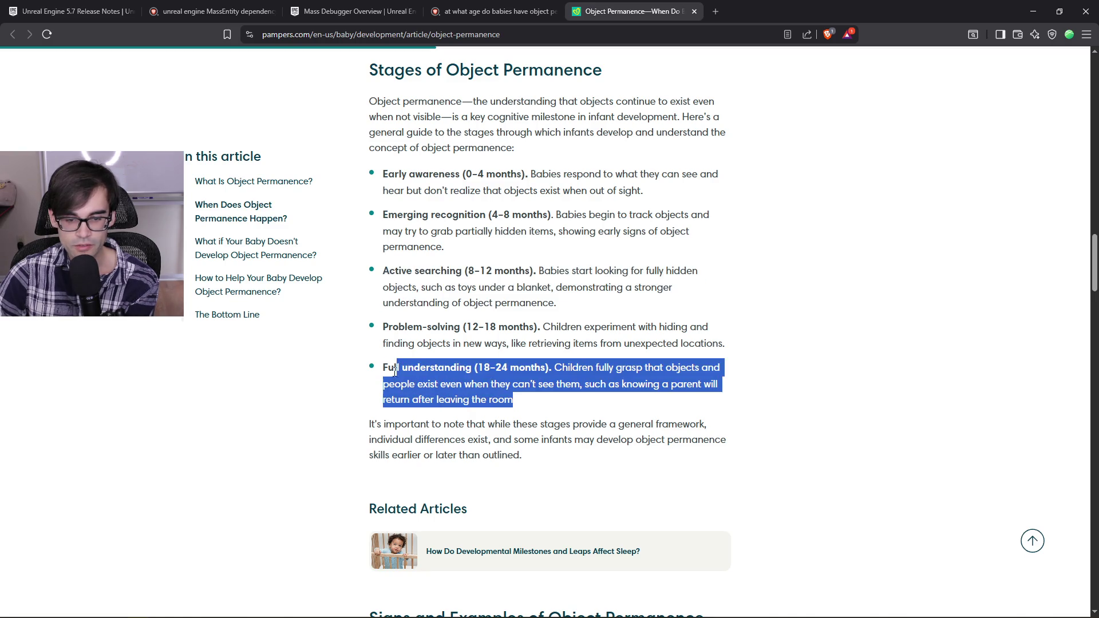
{"action": "left_click", "coordinate": [567, 410]}
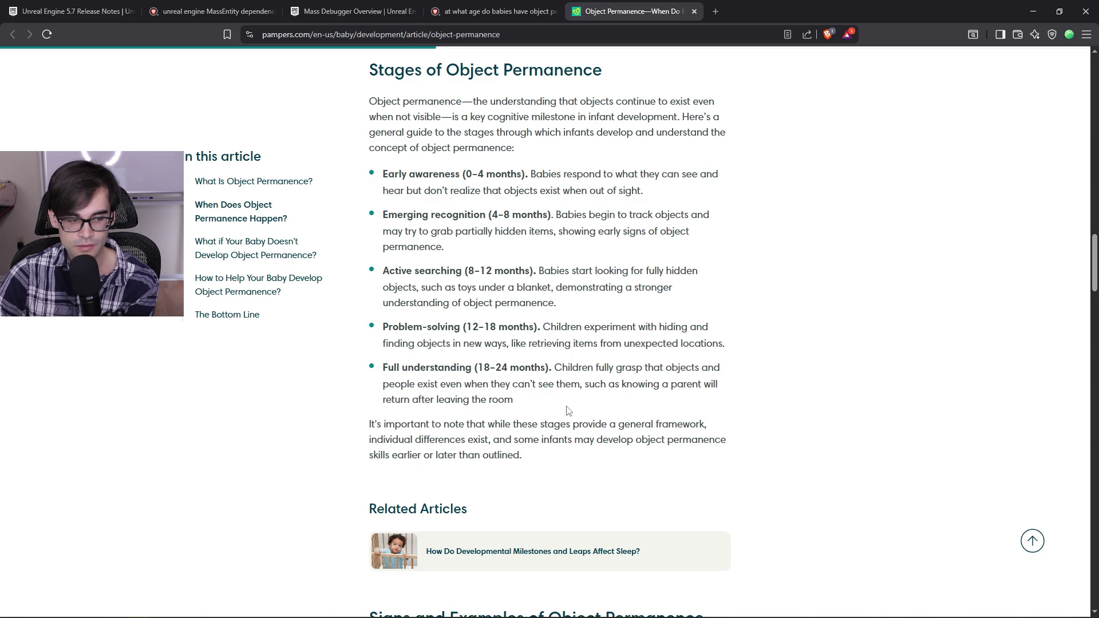
{"action": "mouse_move", "coordinate": [568, 411]}
{"action": "left_mouse_down"}
{"action": "mouse_move", "coordinate": [381, 235]}
{"action": "mouse_move", "coordinate": [385, 270]}
{"action": "left_mouse_up"}
{"action": "left_click", "coordinate": [547, 402]}
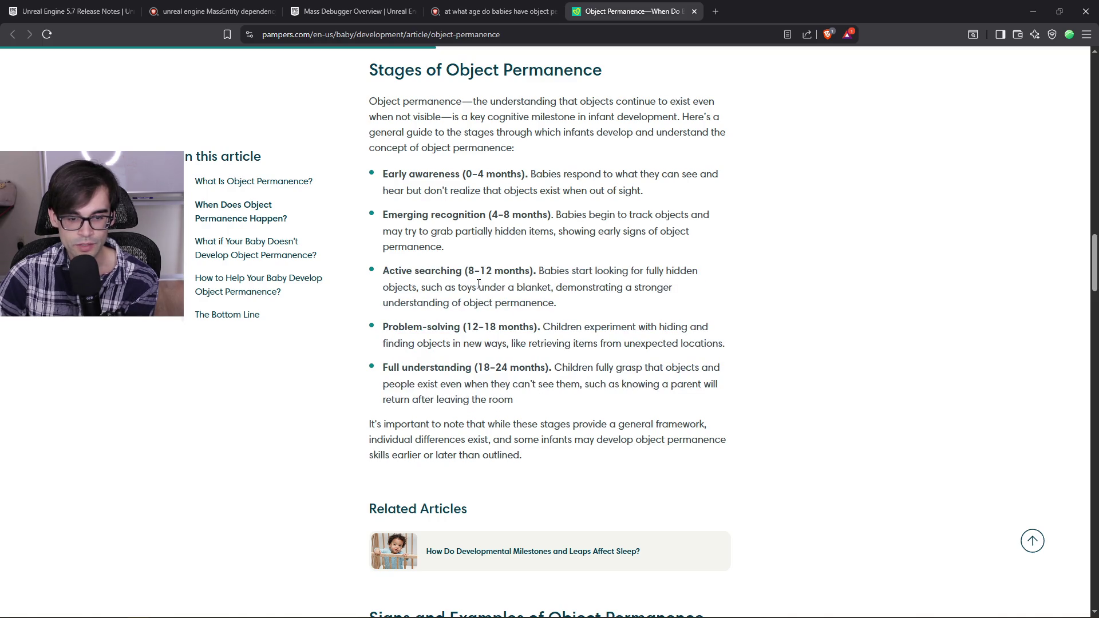
Step: Re-highlight the later stage bullets, ending on just the Active searching stage
{"action": "mouse_move", "coordinate": [479, 284]}
{"action": "left_mouse_down"}
{"action": "mouse_move", "coordinate": [545, 404]}
{"action": "mouse_move", "coordinate": [381, 272]}
{"action": "left_mouse_up"}
{"action": "left_click", "coordinate": [545, 397]}
{"action": "left_click", "coordinate": [547, 402]}
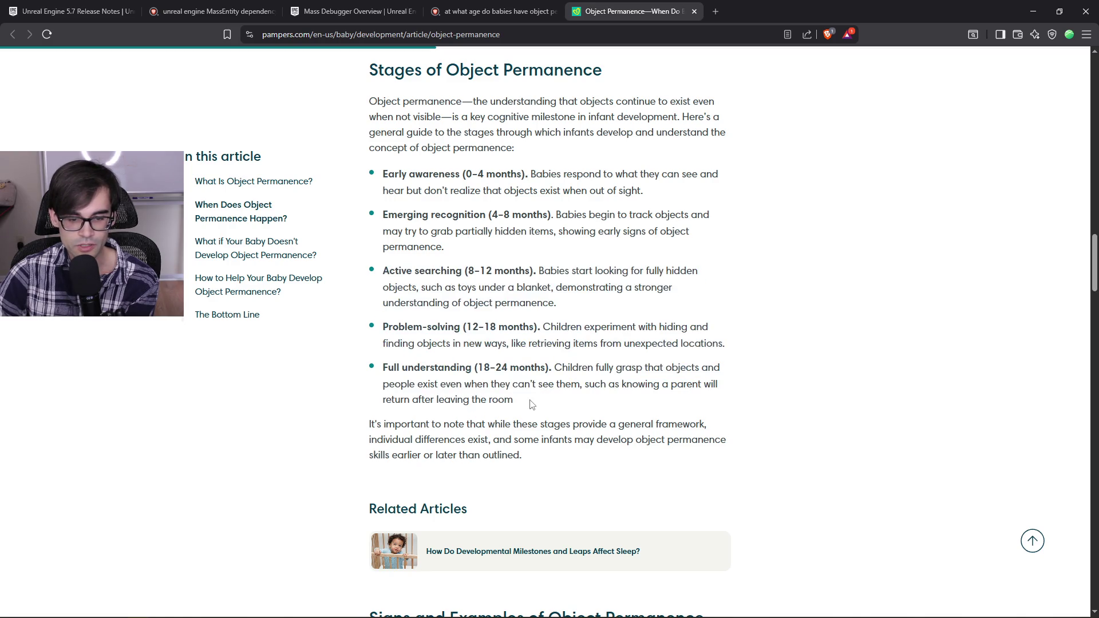
{"action": "left_click_drag", "start_coordinate": [531, 405], "coordinate": [378, 270]}
{"action": "left_click", "coordinate": [549, 411], "text": "shift"}
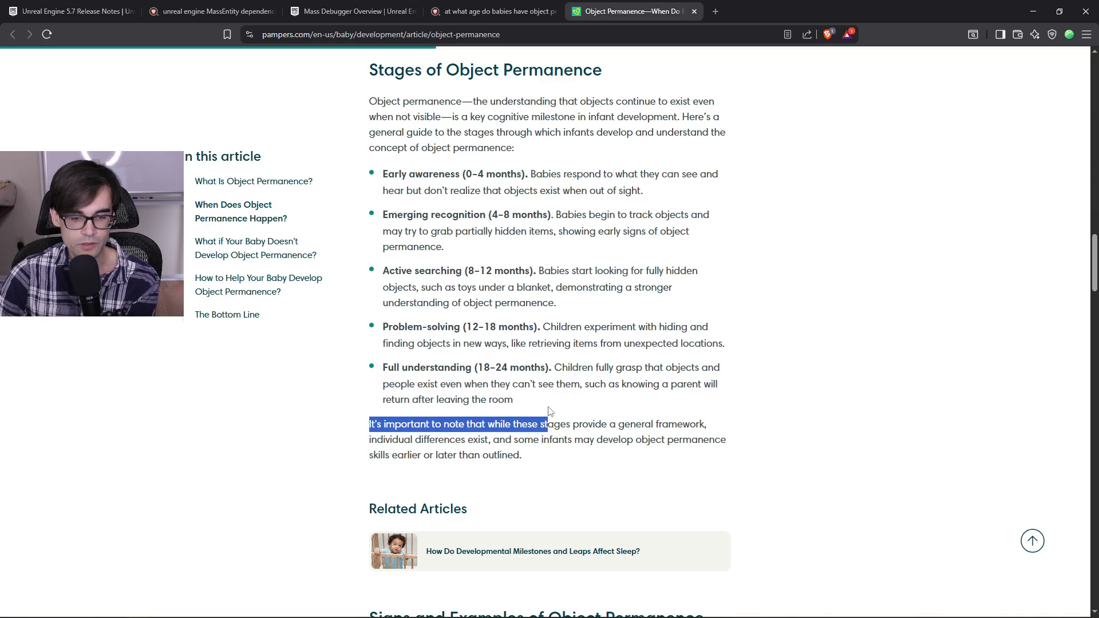
{"action": "left_click", "coordinate": [545, 406]}
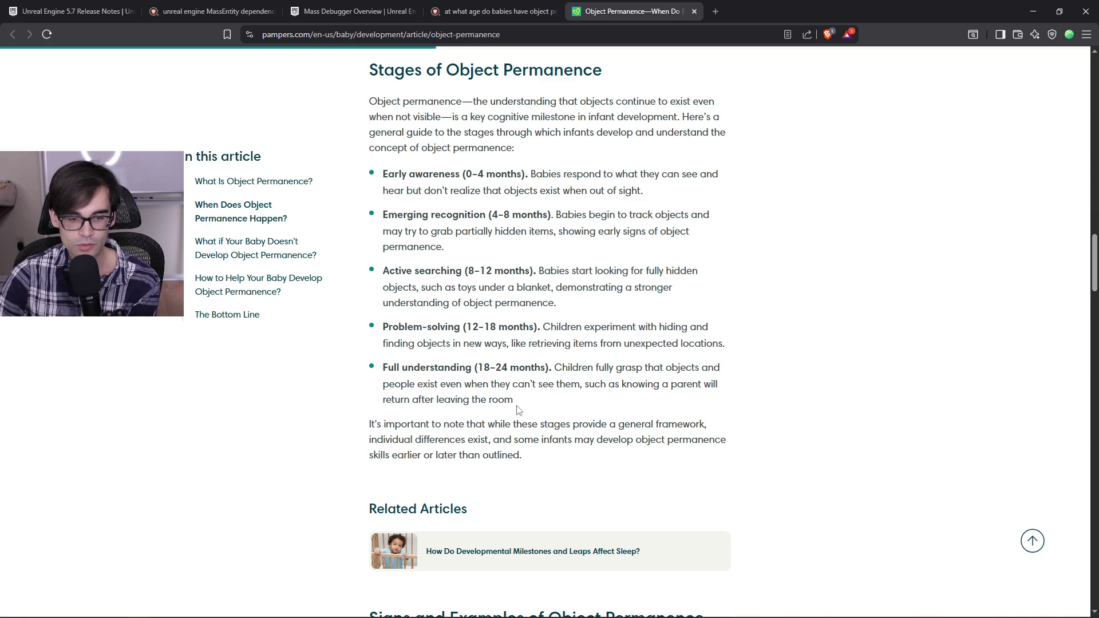
{"action": "left_click_drag", "start_coordinate": [516, 405], "coordinate": [363, 274]}
{"action": "left_click", "coordinate": [560, 311]}
{"action": "left_click_drag", "start_coordinate": [561, 311], "coordinate": [386, 277]}
{"action": "left_click", "coordinate": [618, 315]}
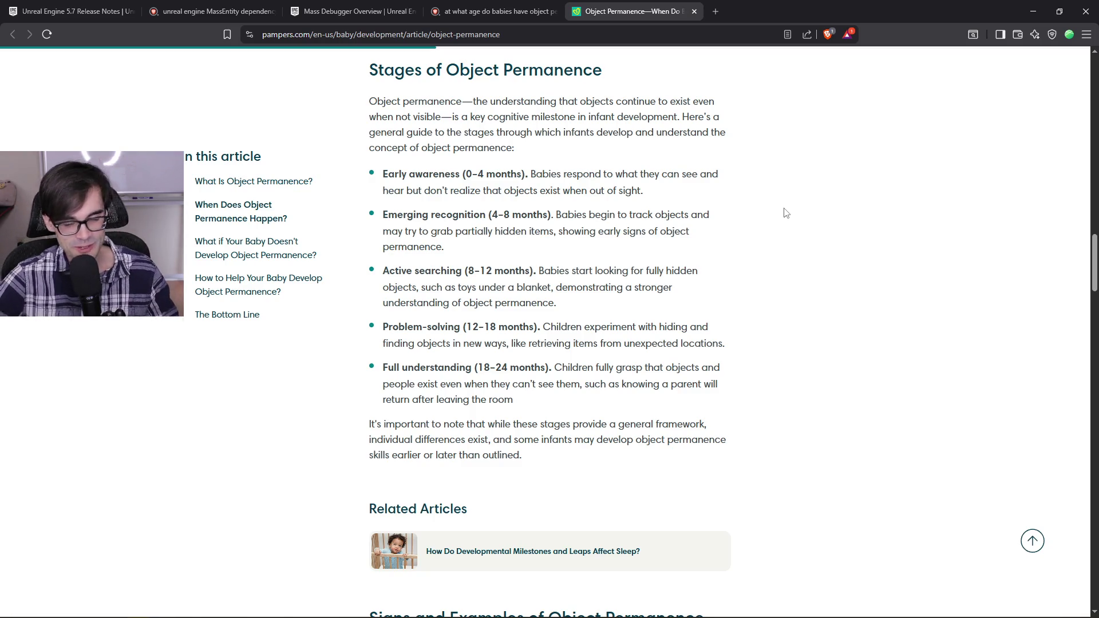
Step: Close the Pampers article tab to return to the search results
{"action": "scroll", "coordinate": [785, 214], "scroll_direction": "down", "scroll_amount": 5}
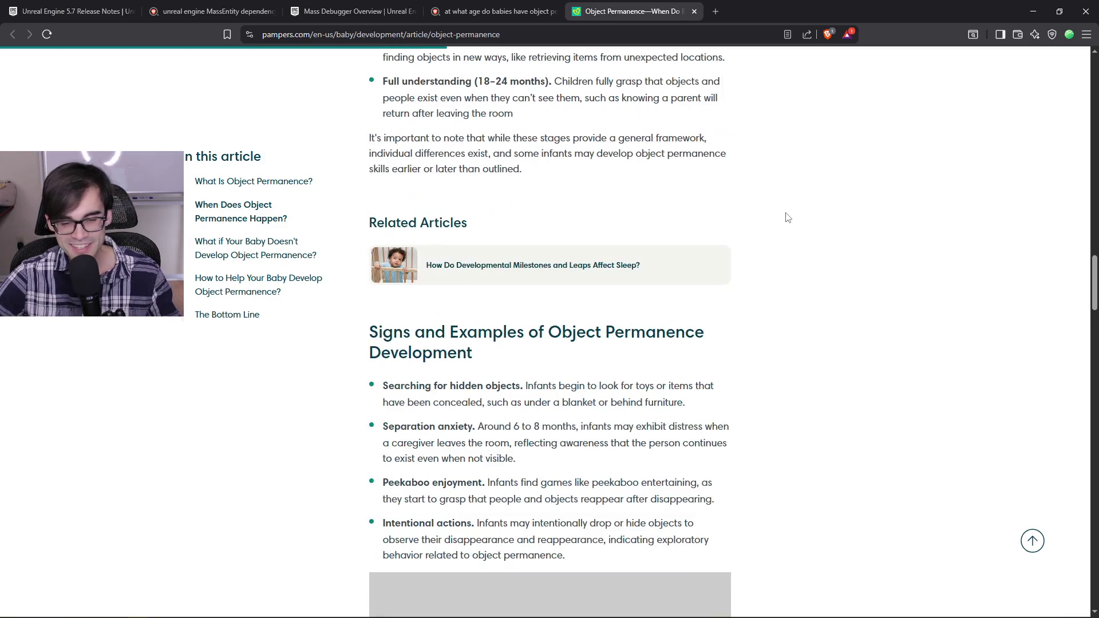
{"action": "scroll", "coordinate": [784, 213], "scroll_direction": "up", "scroll_amount": 6}
{"action": "left_click", "coordinate": [693, 12]}
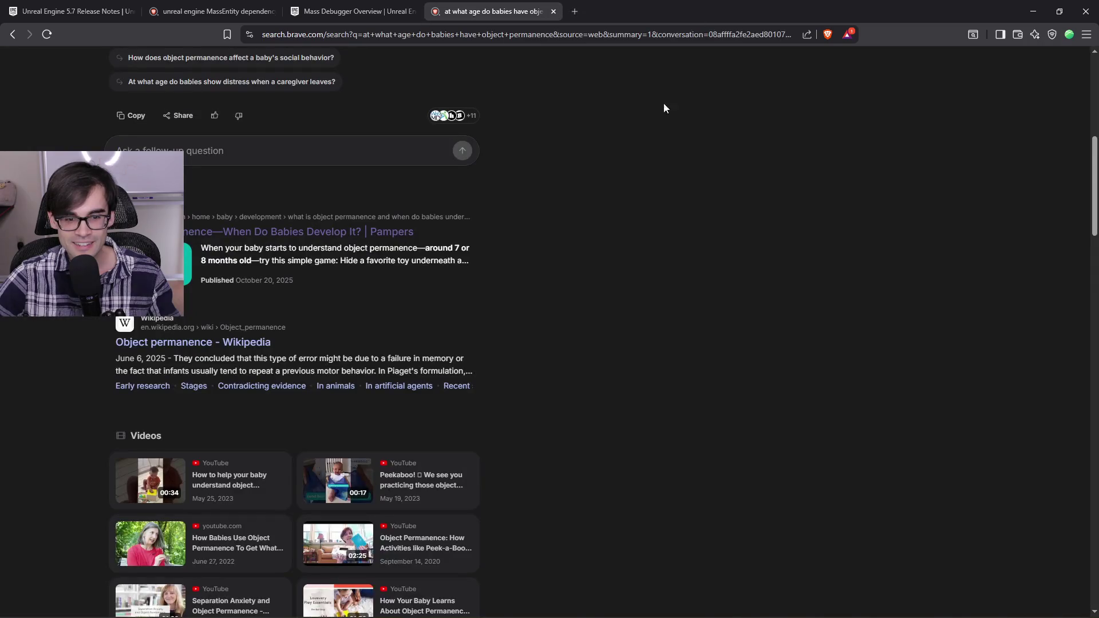
Step: Open the WebMD object permanence result in a new tab and scroll through it
{"action": "scroll", "coordinate": [473, 314], "scroll_direction": "down", "scroll_amount": 7}
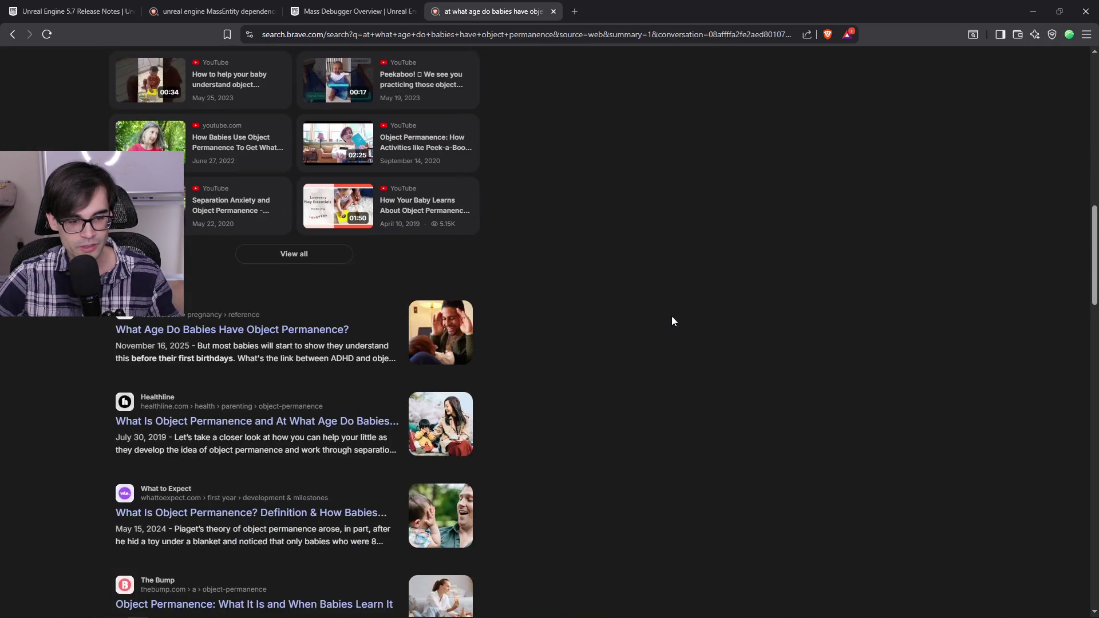
{"action": "scroll", "coordinate": [671, 316], "scroll_direction": "down", "scroll_amount": 1}
{"action": "middle_click", "coordinate": [339, 274]}
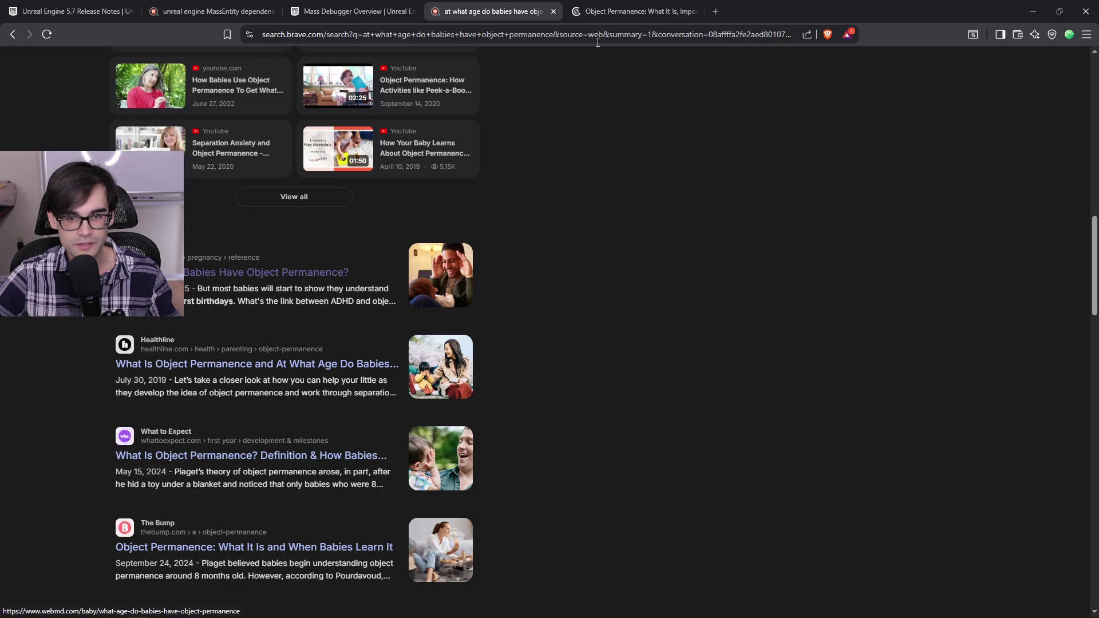
{"action": "left_click", "coordinate": [605, 19]}
{"action": "scroll", "coordinate": [553, 420], "scroll_direction": "down", "scroll_amount": 16}
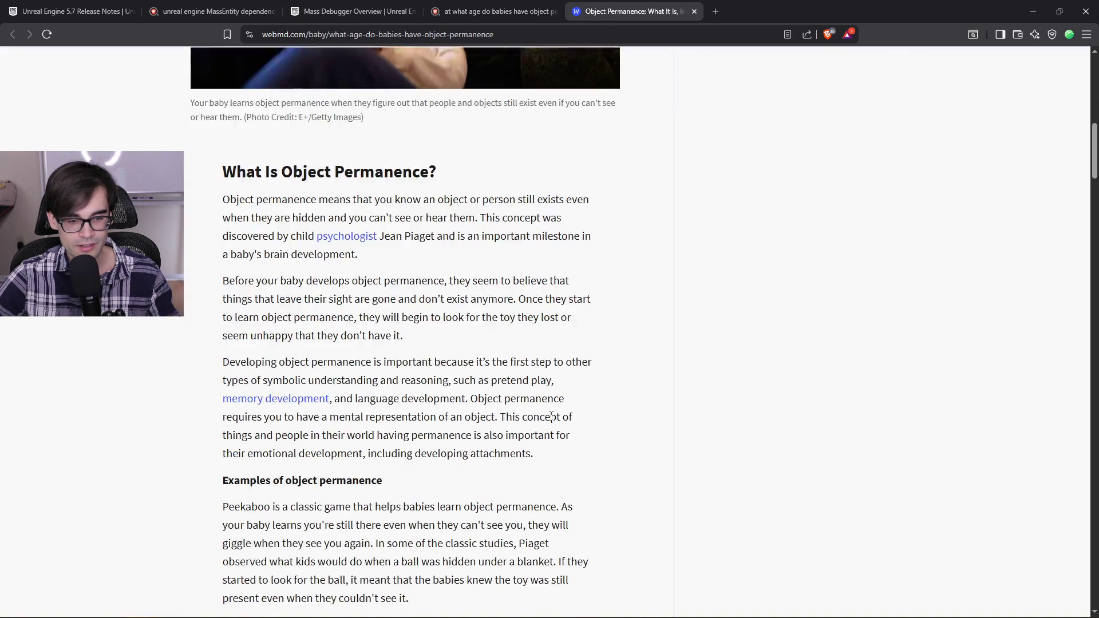
{"action": "scroll", "coordinate": [552, 421], "scroll_direction": "up", "scroll_amount": 2}
{"action": "scroll", "coordinate": [552, 421], "scroll_direction": "down", "scroll_amount": 8}
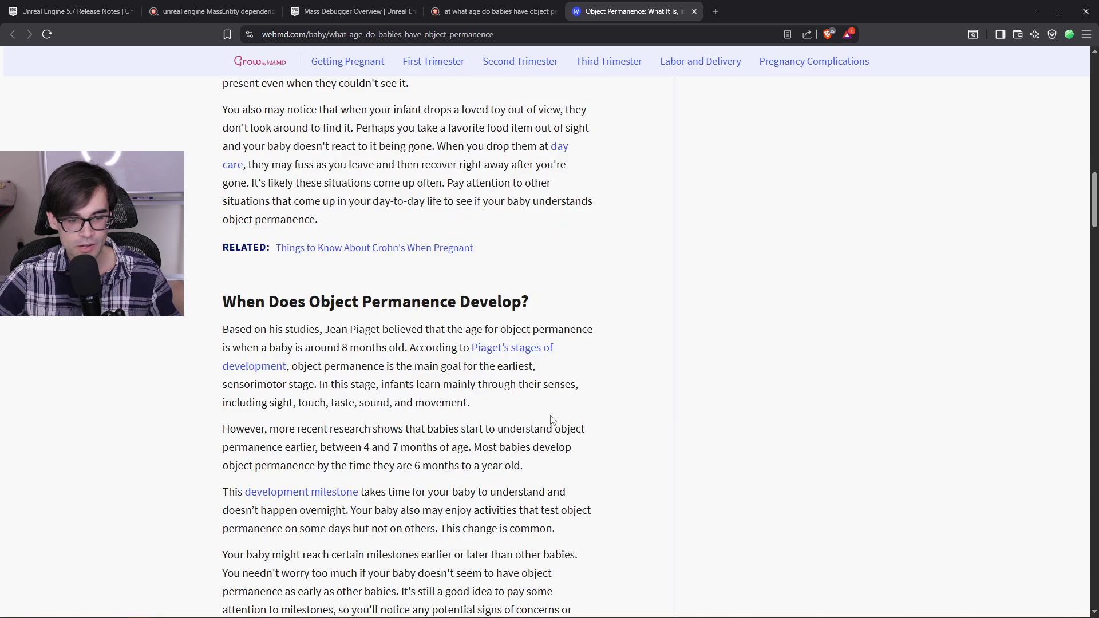
{"action": "left_click_drag", "start_coordinate": [304, 348], "coordinate": [404, 349]}
{"action": "scroll", "coordinate": [559, 405], "scroll_direction": "down", "scroll_amount": 5}
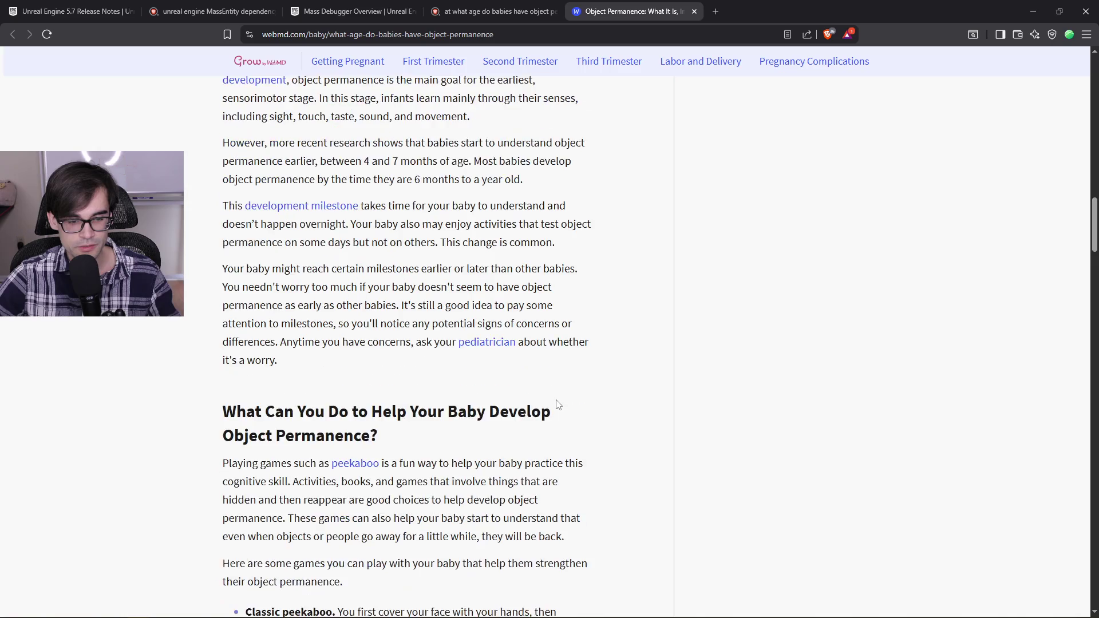
{"action": "scroll", "coordinate": [558, 405], "scroll_direction": "down", "scroll_amount": 15}
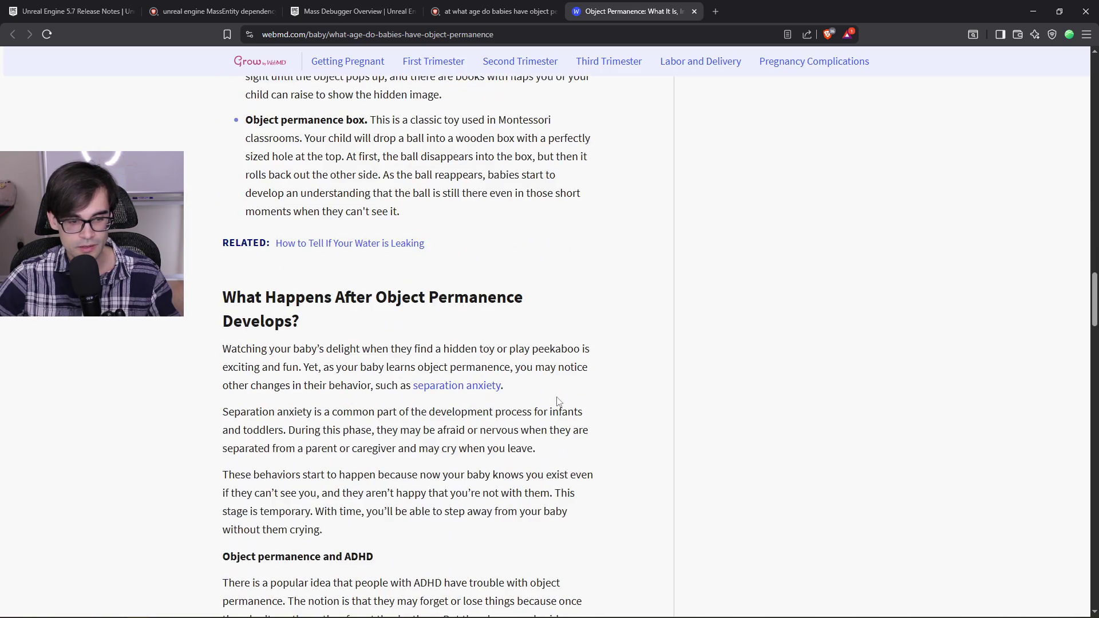
{"action": "scroll", "coordinate": [558, 401], "scroll_direction": "down", "scroll_amount": 20}
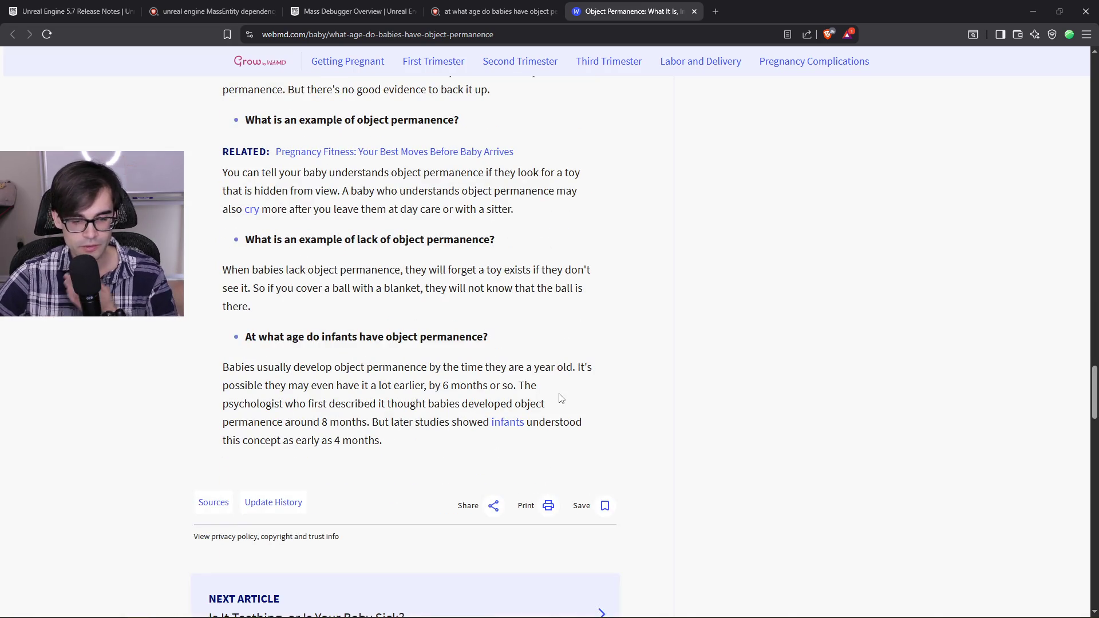
Step: Back on the search results, open the Healthline result in a new tab
{"action": "left_click", "coordinate": [486, 8]}
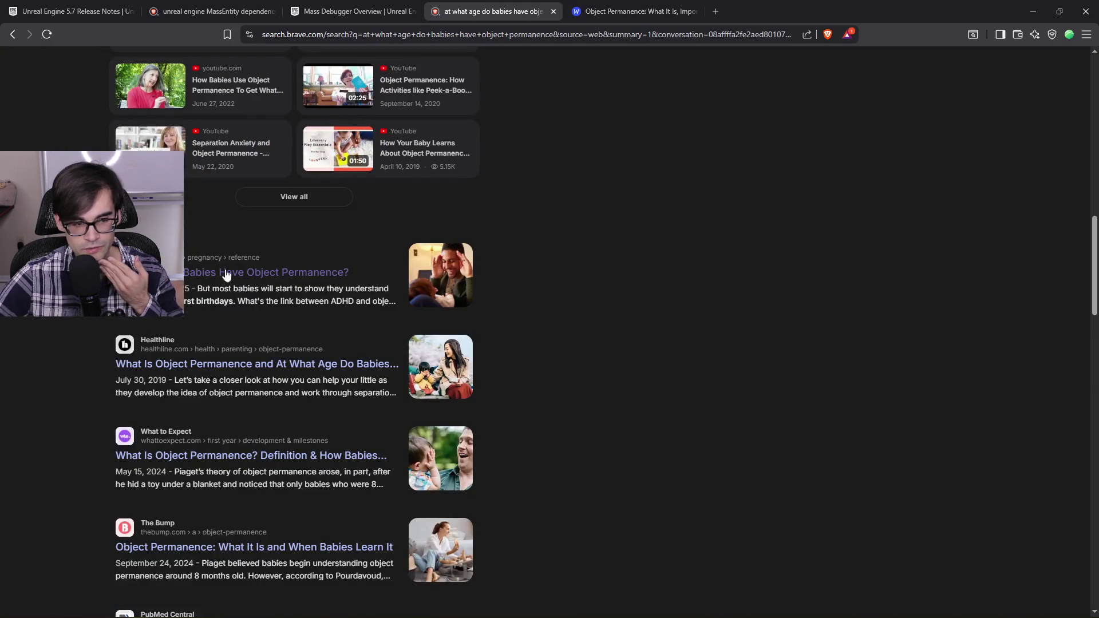
{"action": "right_click", "coordinate": [280, 370]}
{"action": "left_click", "coordinate": [316, 382]}
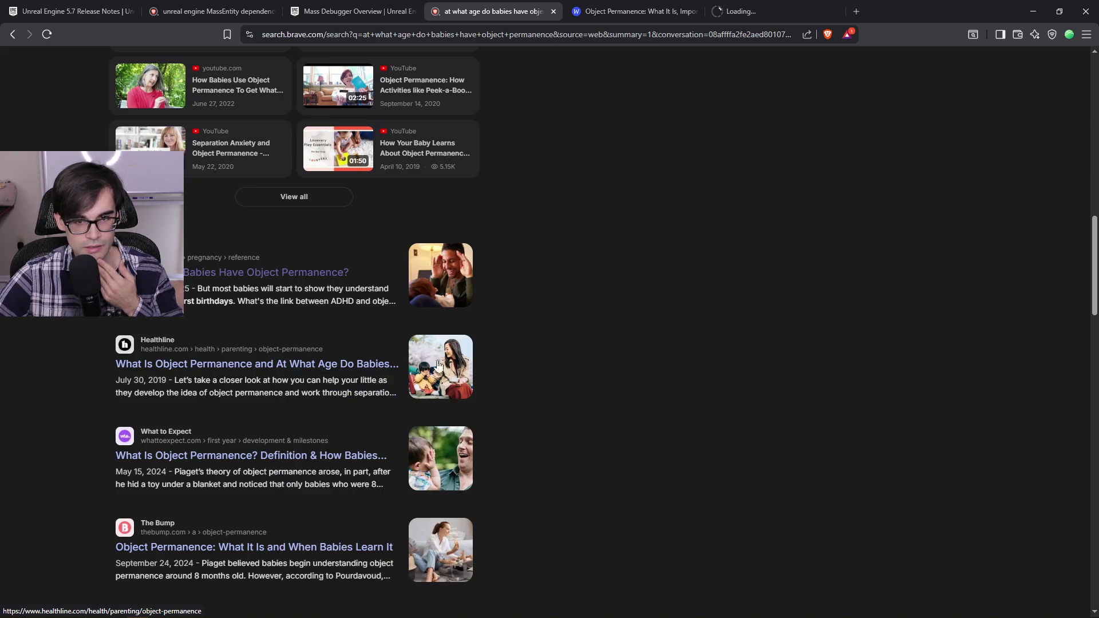
Step: Read down the Healthline article, highlighting part of its takeaway paragraphs
{"action": "left_click", "coordinate": [772, 11]}
{"action": "scroll", "coordinate": [595, 364], "scroll_direction": "down", "scroll_amount": 4}
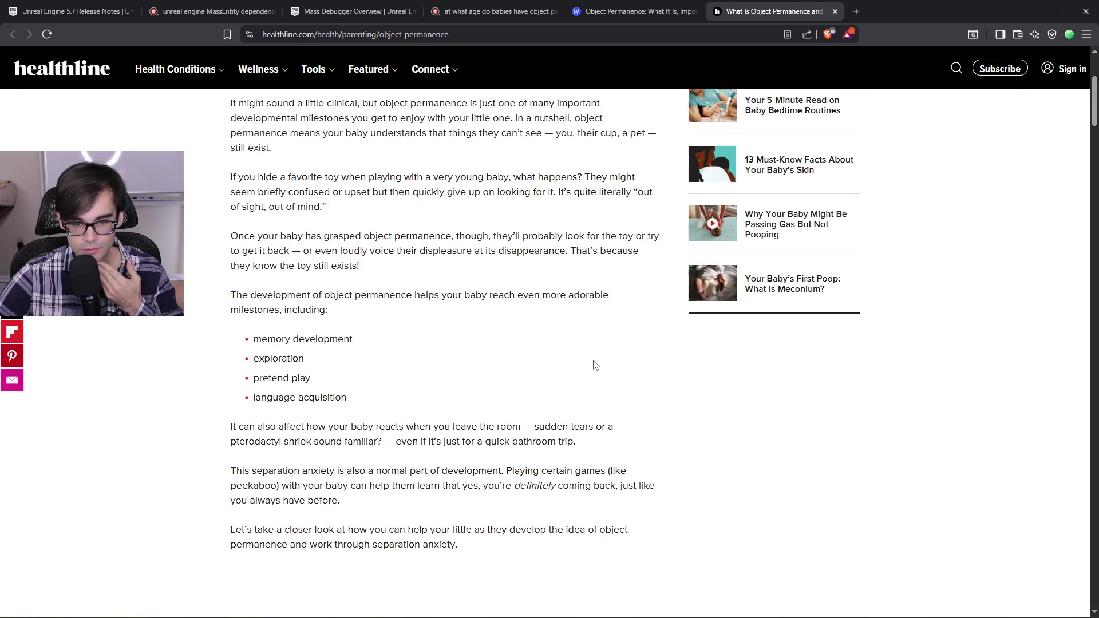
{"action": "scroll", "coordinate": [595, 364], "scroll_direction": "down", "scroll_amount": 13}
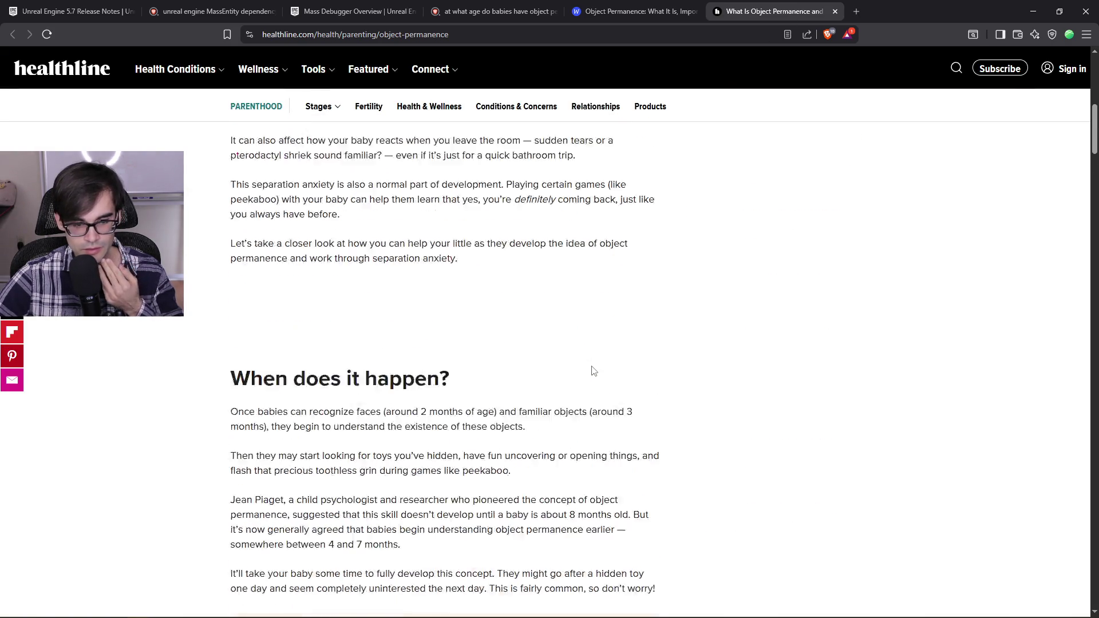
{"action": "scroll", "coordinate": [590, 375], "scroll_direction": "down", "scroll_amount": 12}
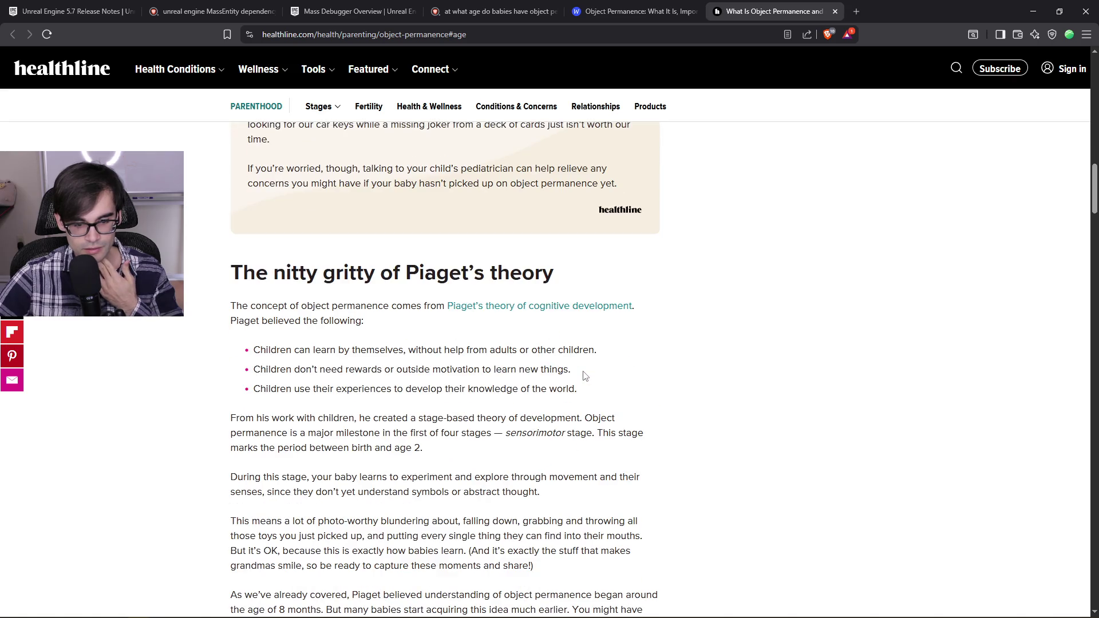
{"action": "scroll", "coordinate": [581, 378], "scroll_direction": "down", "scroll_amount": 7}
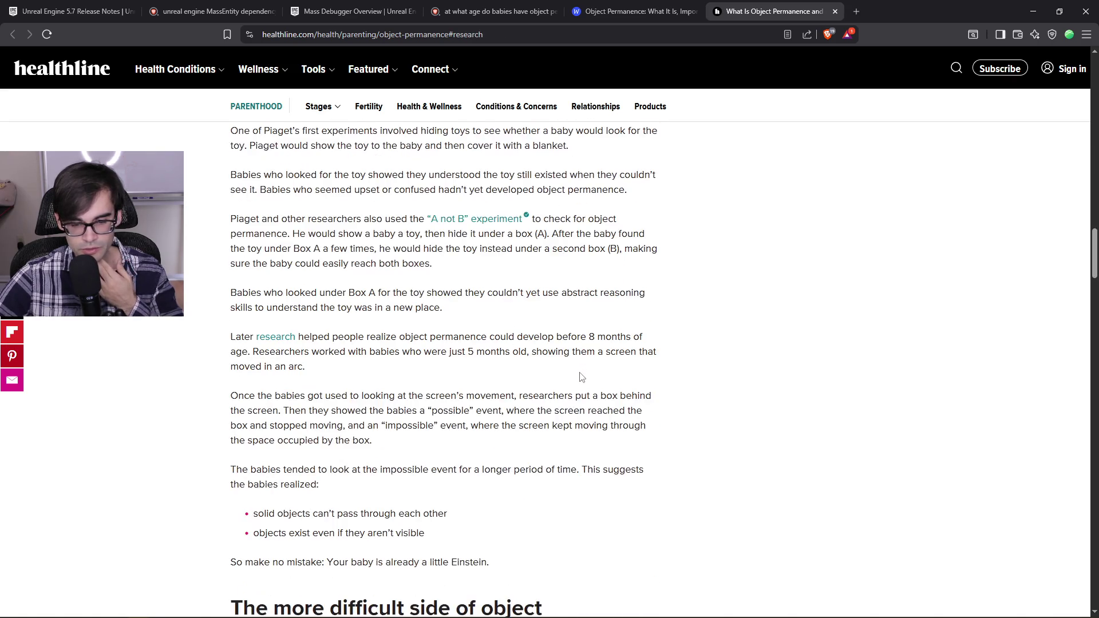
{"action": "scroll", "coordinate": [580, 385], "scroll_direction": "down", "scroll_amount": 5}
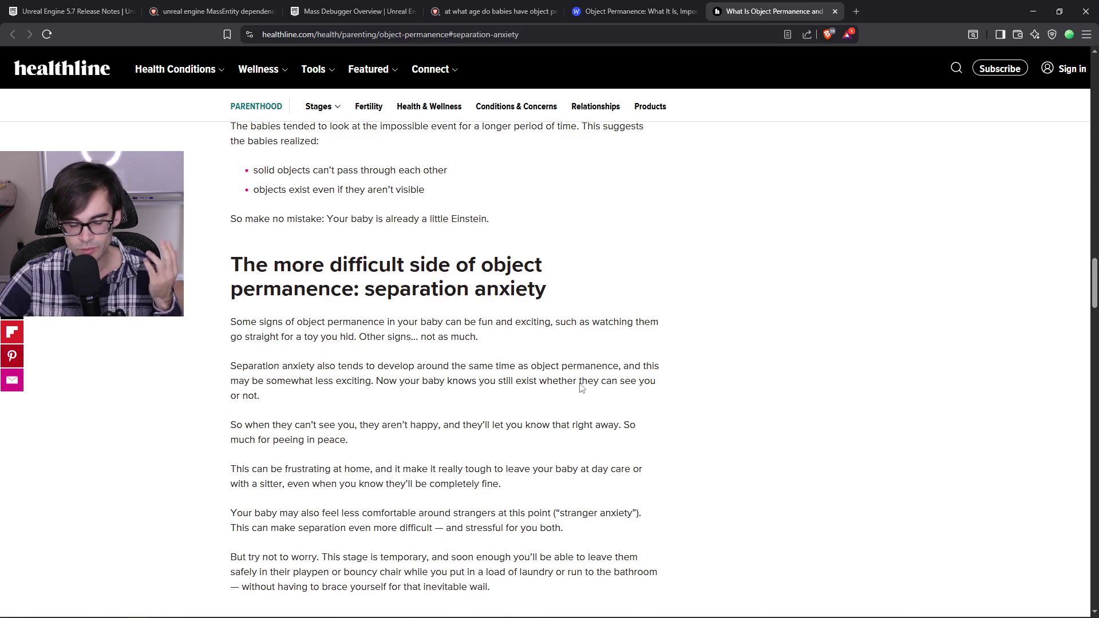
{"action": "scroll", "coordinate": [576, 387], "scroll_direction": "down", "scroll_amount": 6}
{"action": "scroll", "coordinate": [570, 387], "scroll_direction": "down", "scroll_amount": 5}
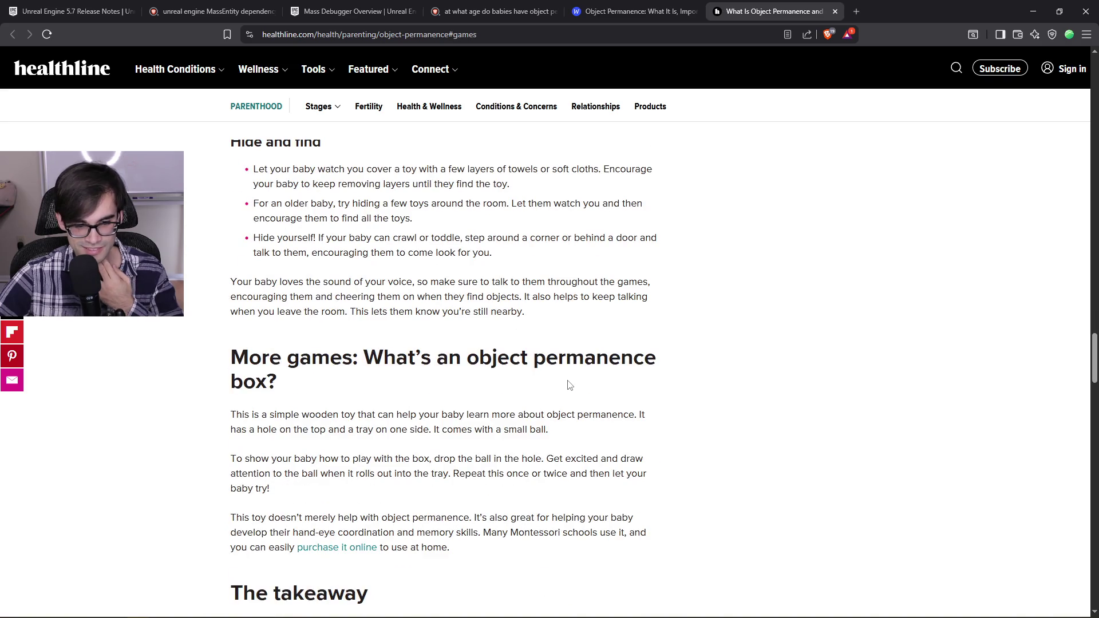
{"action": "scroll", "coordinate": [569, 382], "scroll_direction": "down", "scroll_amount": 4}
{"action": "scroll", "coordinate": [569, 382], "scroll_direction": "down", "scroll_amount": 2}
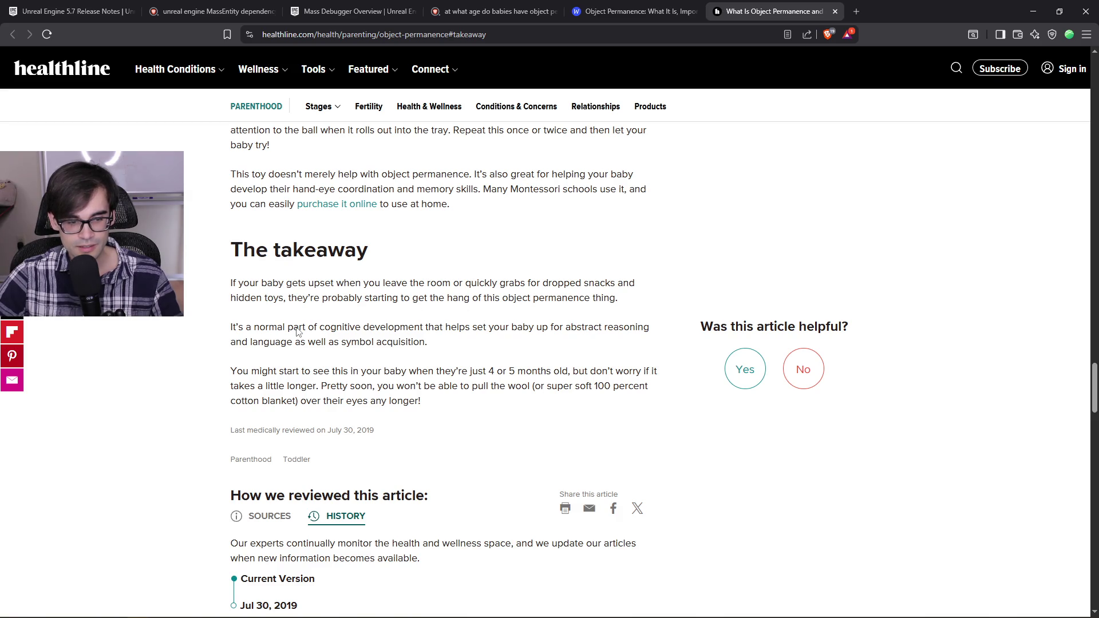
{"action": "mouse_move", "coordinate": [296, 329]}
{"action": "left_mouse_down"}
{"action": "mouse_move", "coordinate": [513, 346]}
{"action": "mouse_move", "coordinate": [518, 372]}
{"action": "mouse_move", "coordinate": [609, 387]}
{"action": "mouse_move", "coordinate": [564, 372]}
{"action": "left_mouse_up"}
{"action": "scroll", "coordinate": [564, 366], "scroll_direction": "up", "scroll_amount": 8}
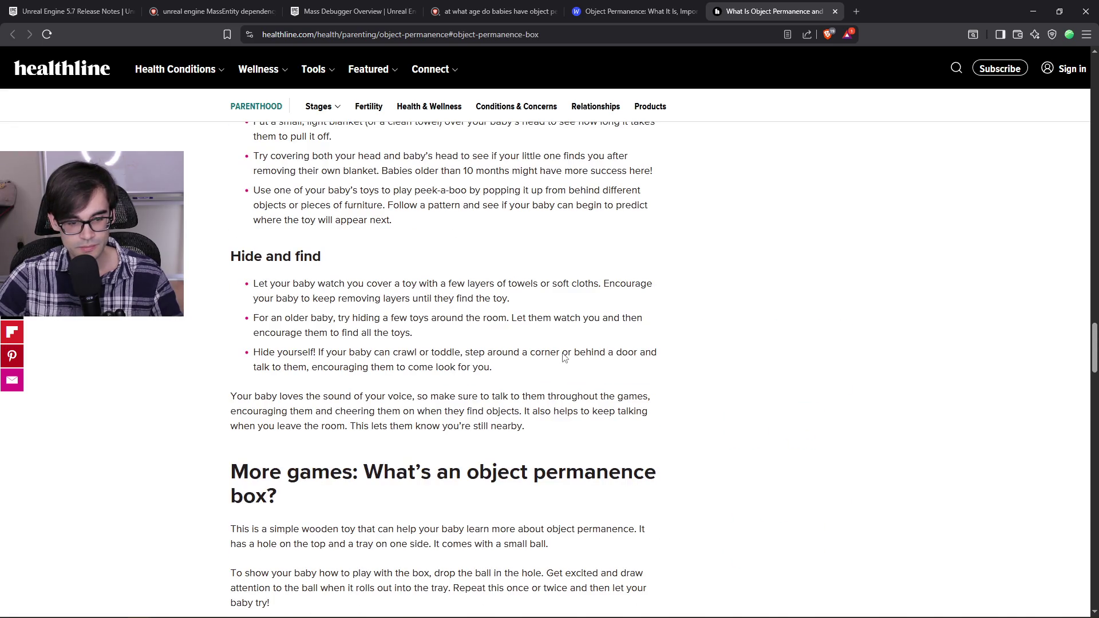
{"action": "scroll", "coordinate": [564, 358], "scroll_direction": "down", "scroll_amount": 6}
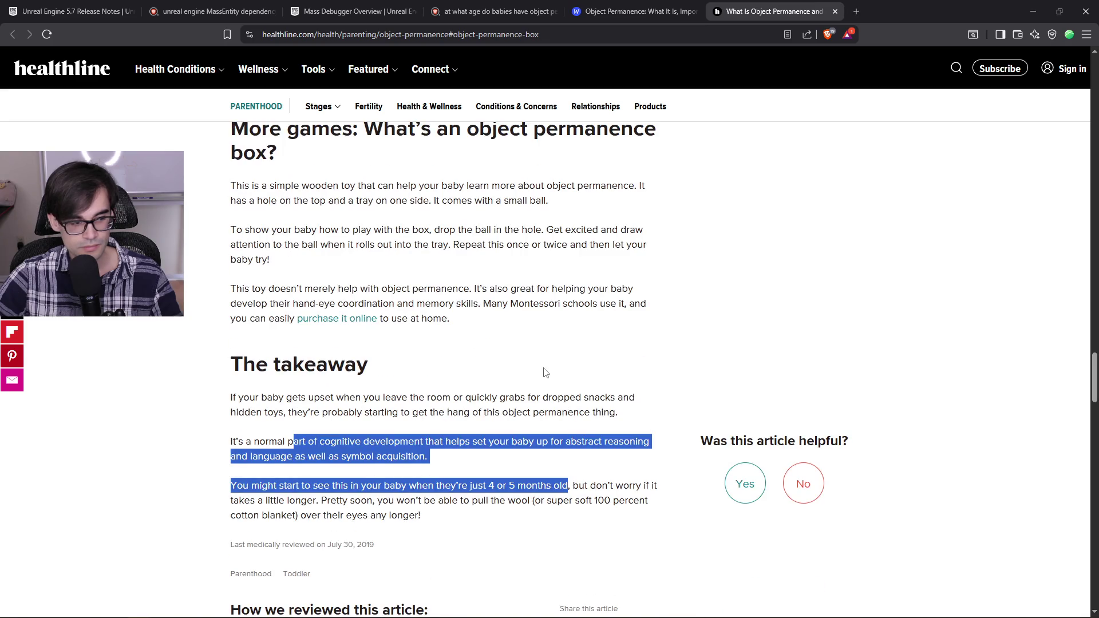
{"action": "left_click", "coordinate": [529, 365]}
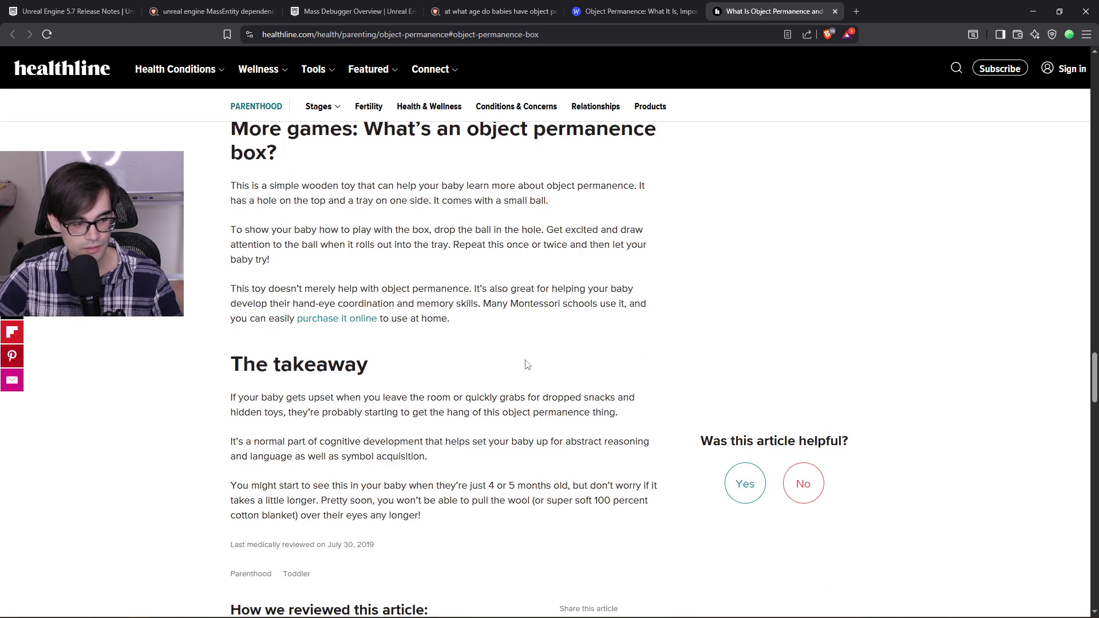
Step: Close the Healthline and WebMD tabs, leaving the search results showing
{"action": "scroll", "coordinate": [587, 318], "scroll_direction": "down", "scroll_amount": 3}
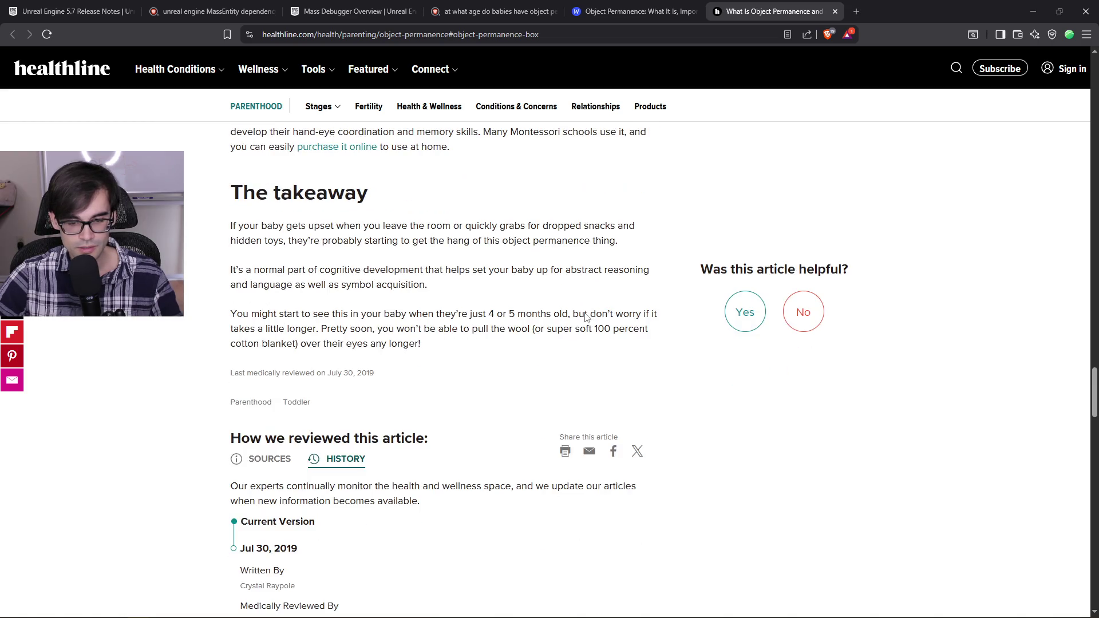
{"action": "scroll", "coordinate": [567, 338], "scroll_direction": "up", "scroll_amount": 9}
{"action": "scroll", "coordinate": [555, 346], "scroll_direction": "up", "scroll_amount": 20}
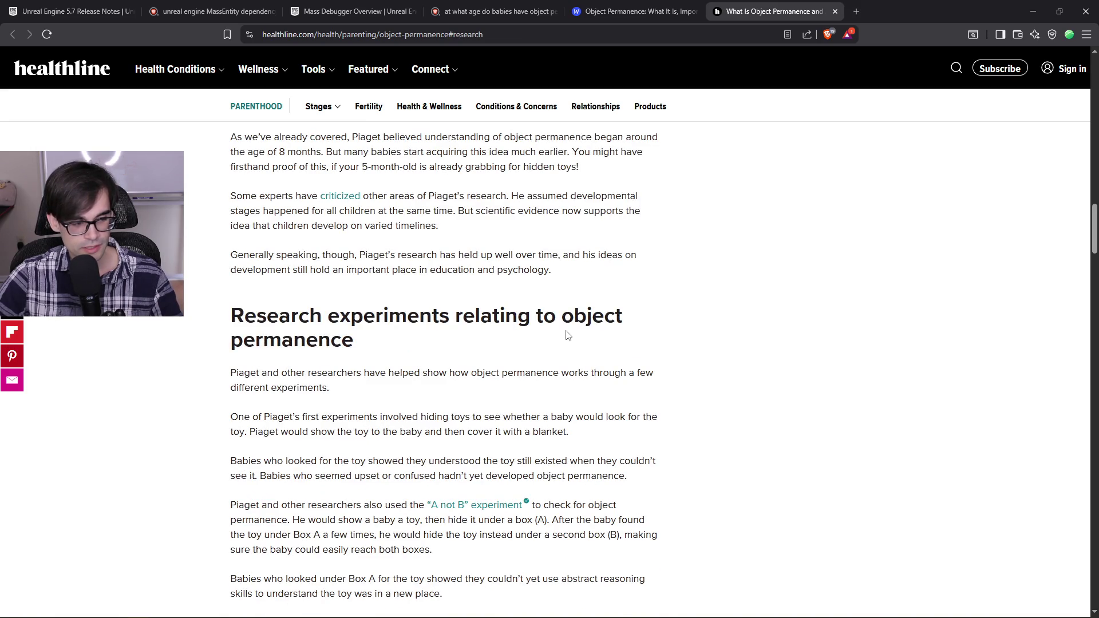
{"action": "scroll", "coordinate": [568, 335], "scroll_direction": "up", "scroll_amount": 6}
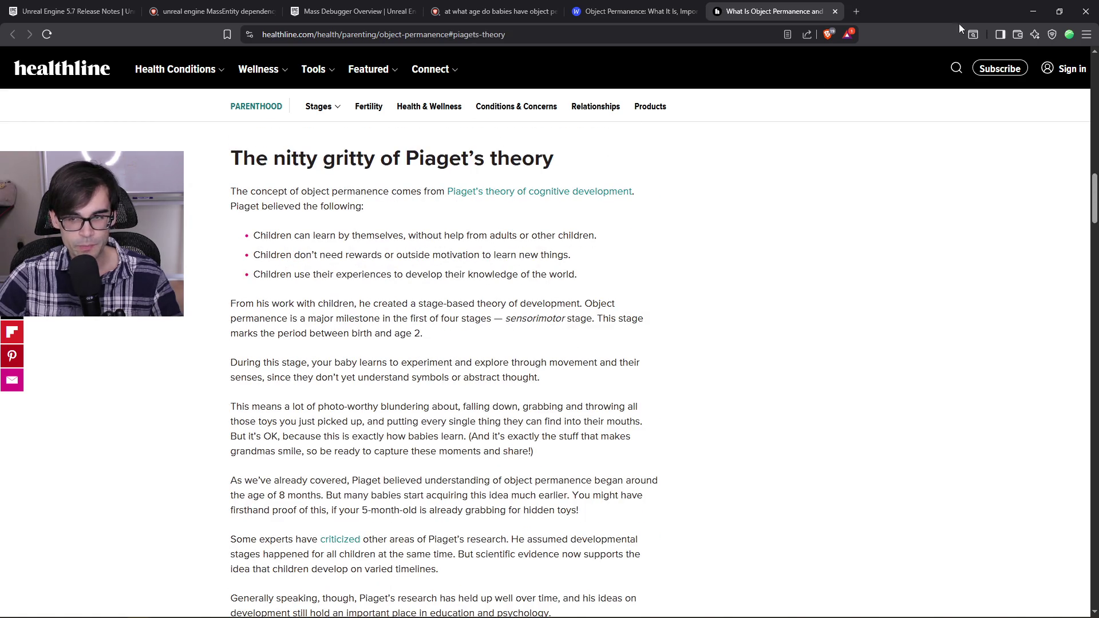
{"action": "left_click", "coordinate": [834, 11]}
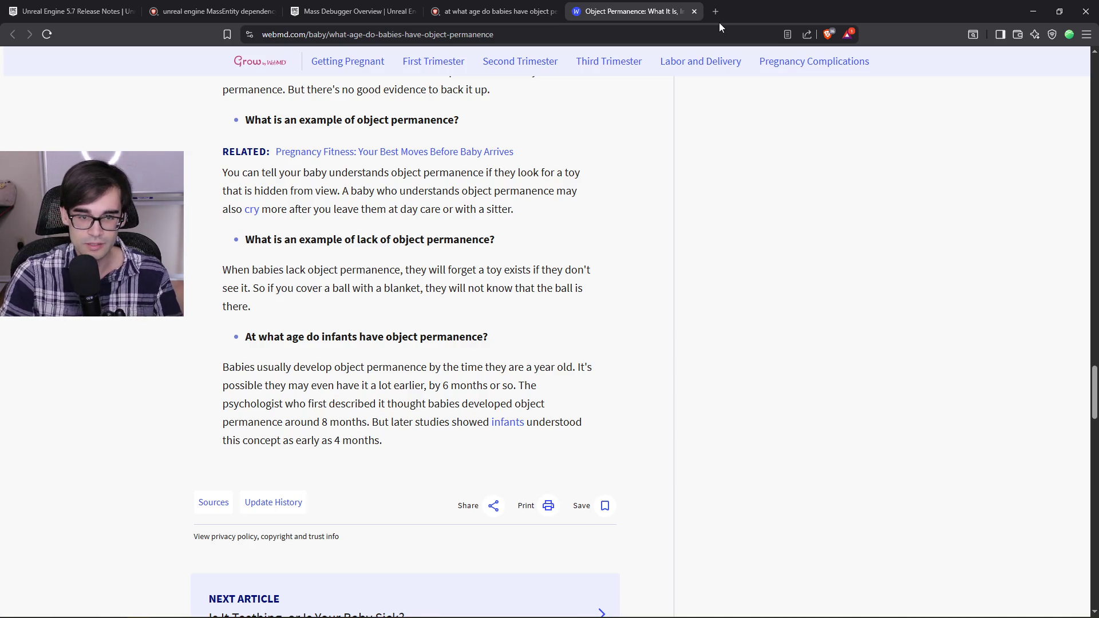
{"action": "left_click", "coordinate": [694, 12]}
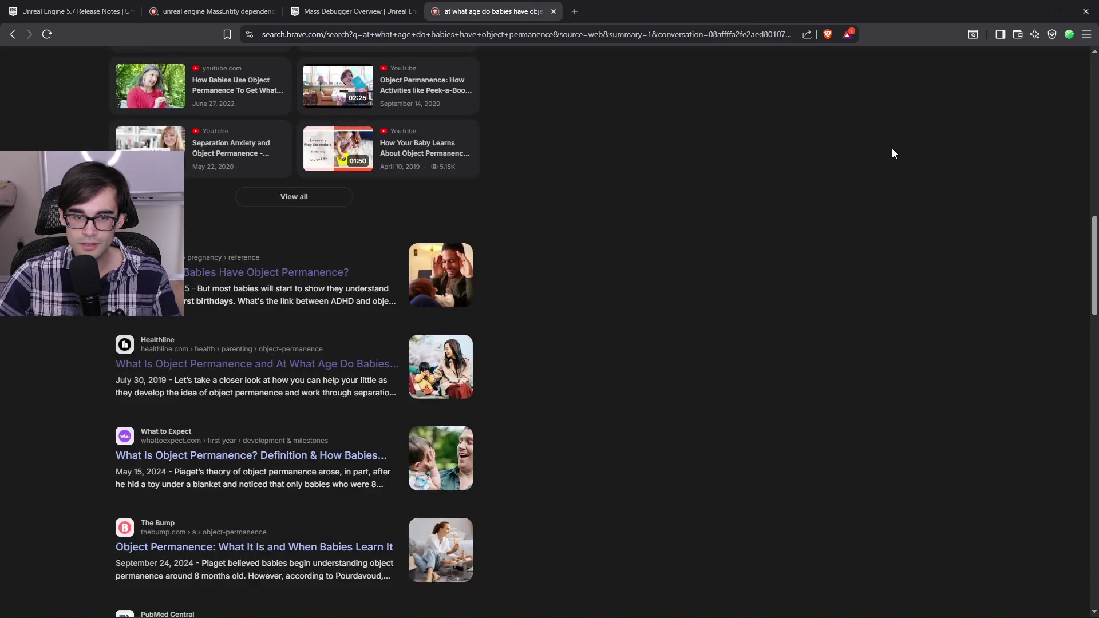
Step: Back in the editor, nudge the Item Manager, Merged Item and Item Configuration nodes left
{"action": "left_click", "coordinate": [1040, 12]}
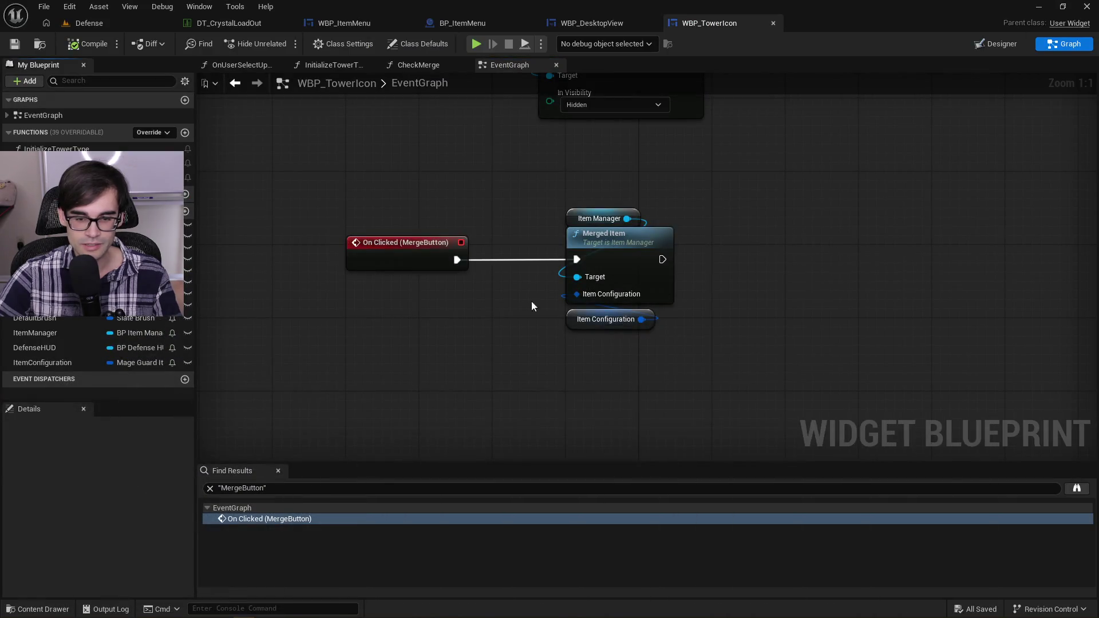
{"action": "mouse_move", "coordinate": [786, 231]}
{"action": "left_mouse_down"}
{"action": "mouse_move", "coordinate": [632, 259]}
{"action": "mouse_move", "coordinate": [345, 384]}
{"action": "left_mouse_up"}
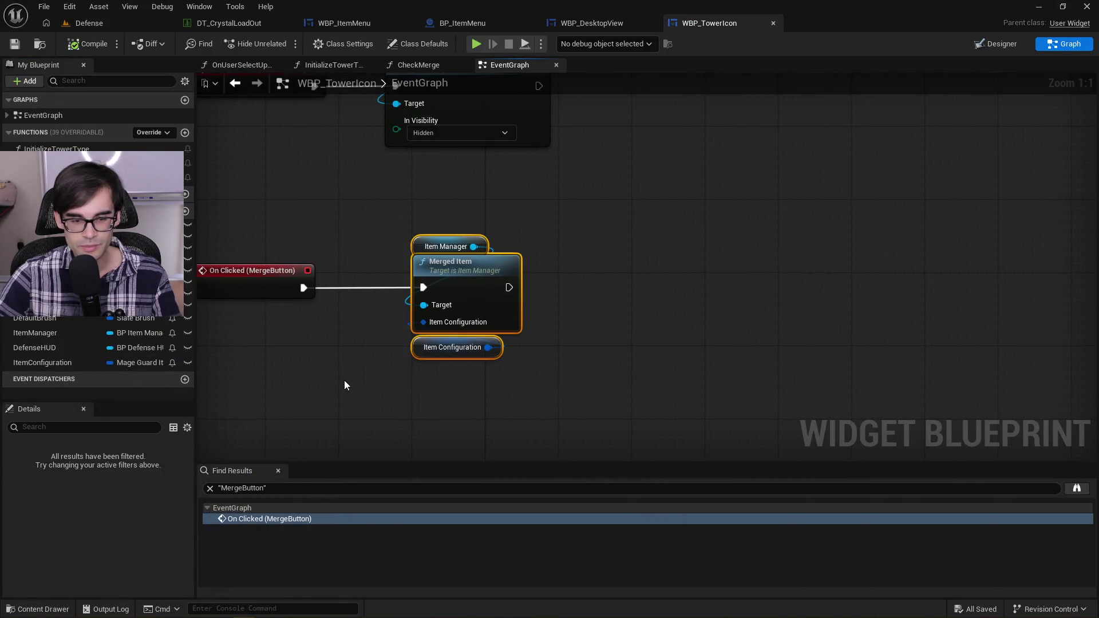
{"action": "left_click", "coordinate": [598, 211]}
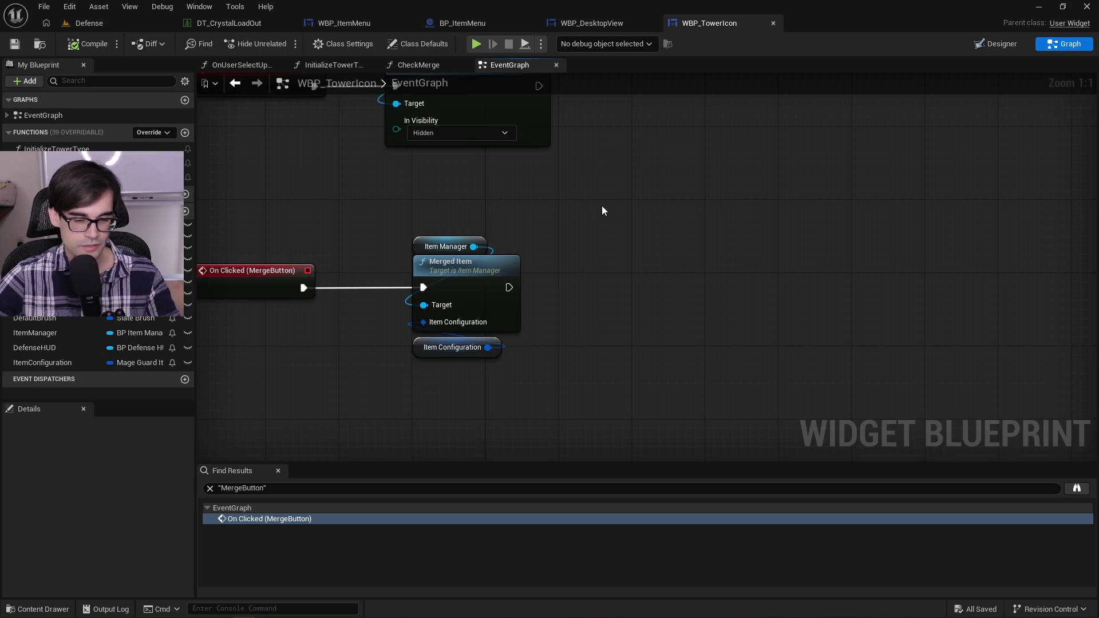
{"action": "left_click_drag", "start_coordinate": [379, 213], "coordinate": [642, 437]}
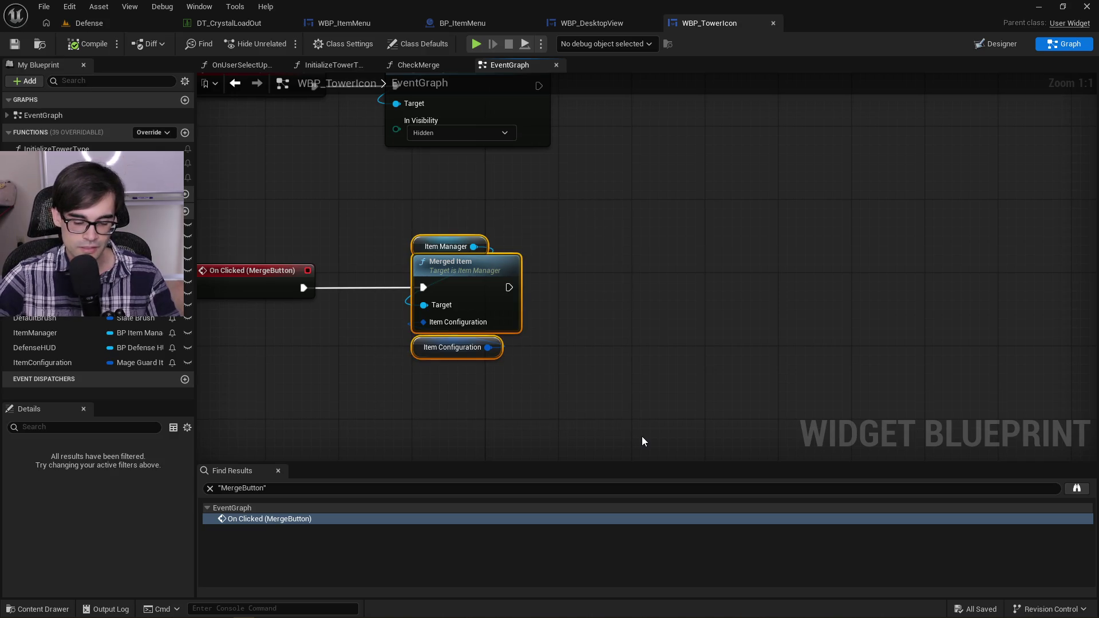
{"action": "key", "text": "f"}
{"action": "left_click", "coordinate": [696, 325]}
{"action": "scroll", "coordinate": [574, 255], "scroll_direction": "down", "scroll_amount": 2}
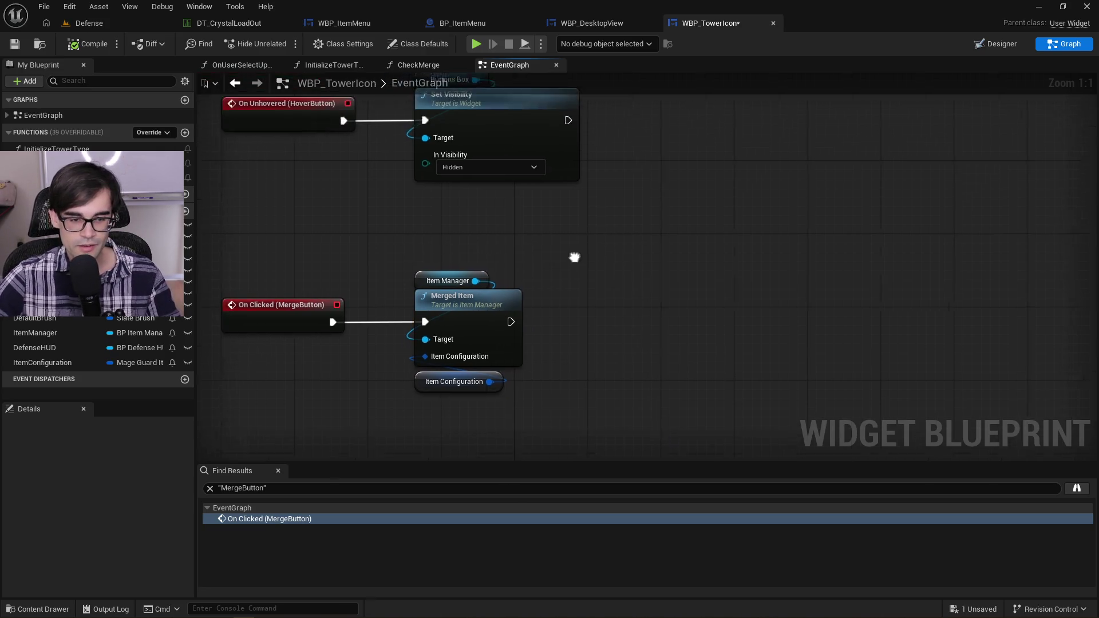
Step: Reposition the Merged Item node group to line up with the On Clicked event
{"action": "left_click_drag", "start_coordinate": [651, 281], "coordinate": [479, 406]}
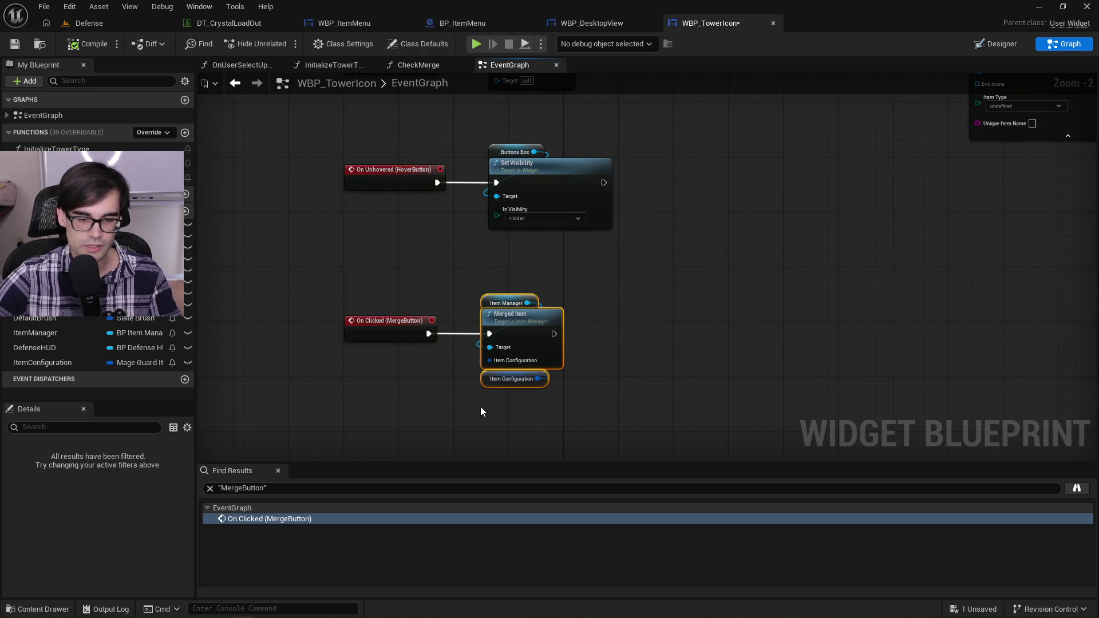
{"action": "left_click", "coordinate": [482, 270]}
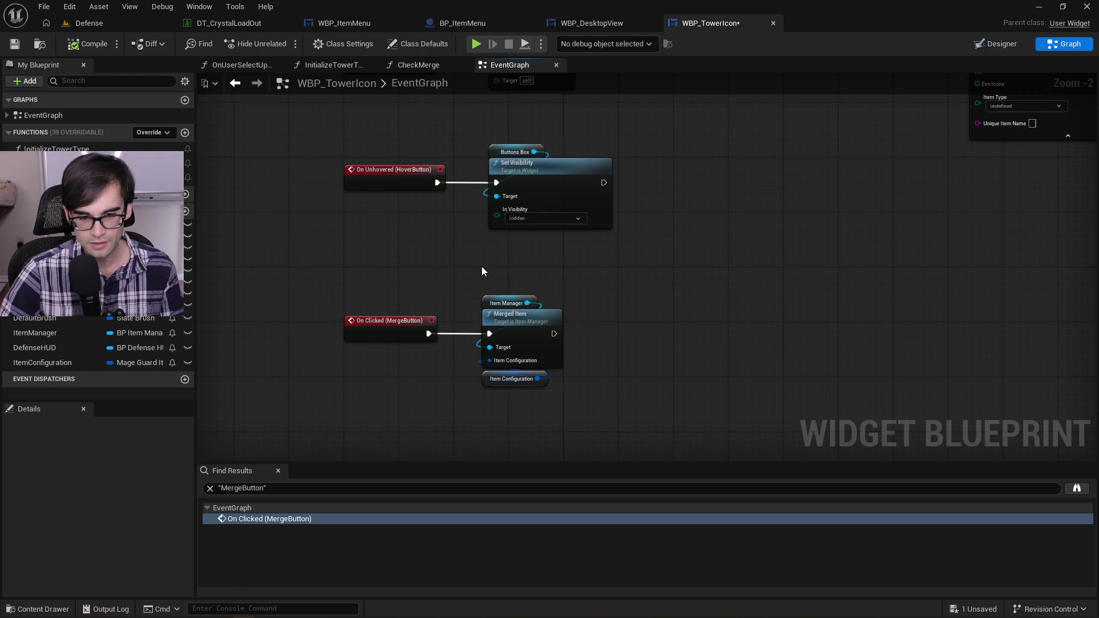
{"action": "left_click_drag", "start_coordinate": [482, 266], "coordinate": [620, 415]}
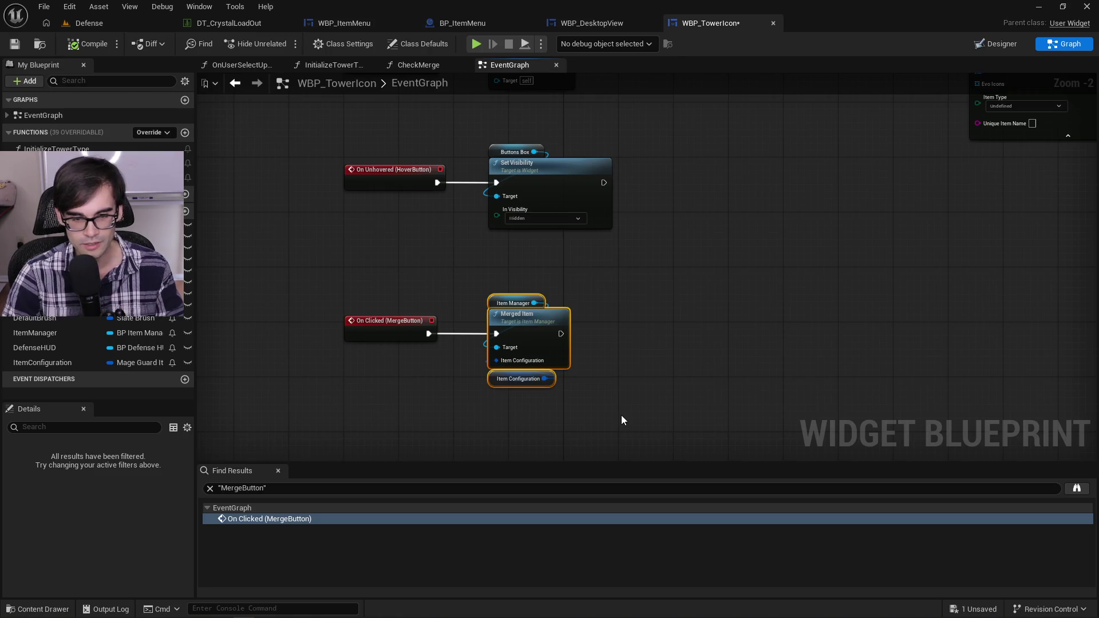
{"action": "left_click", "coordinate": [635, 325]}
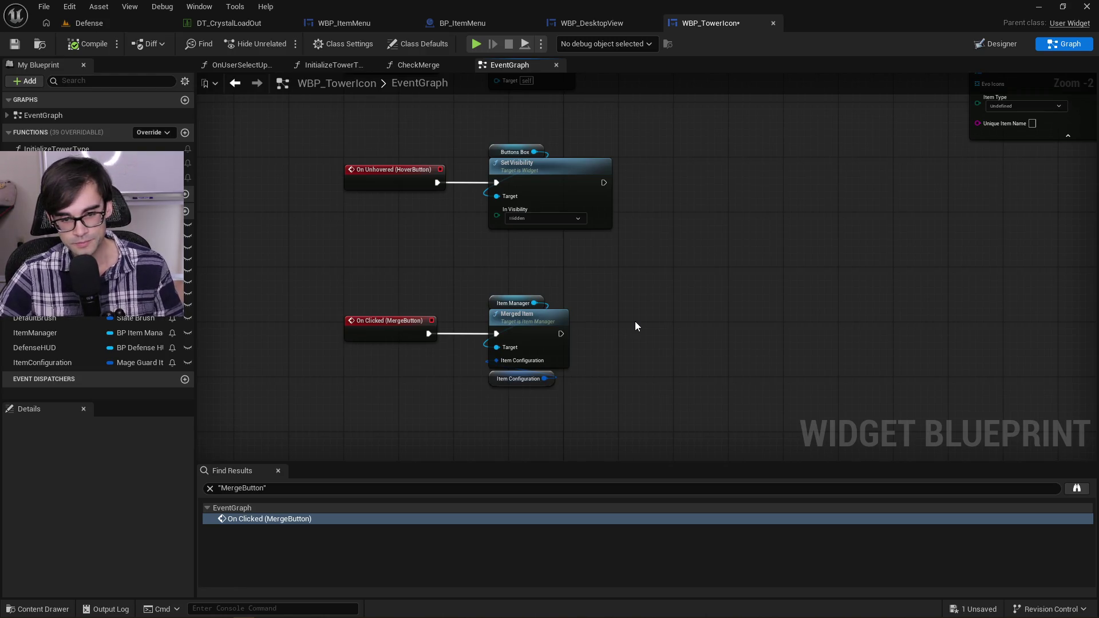
{"action": "left_click_drag", "start_coordinate": [685, 315], "coordinate": [653, 321]}
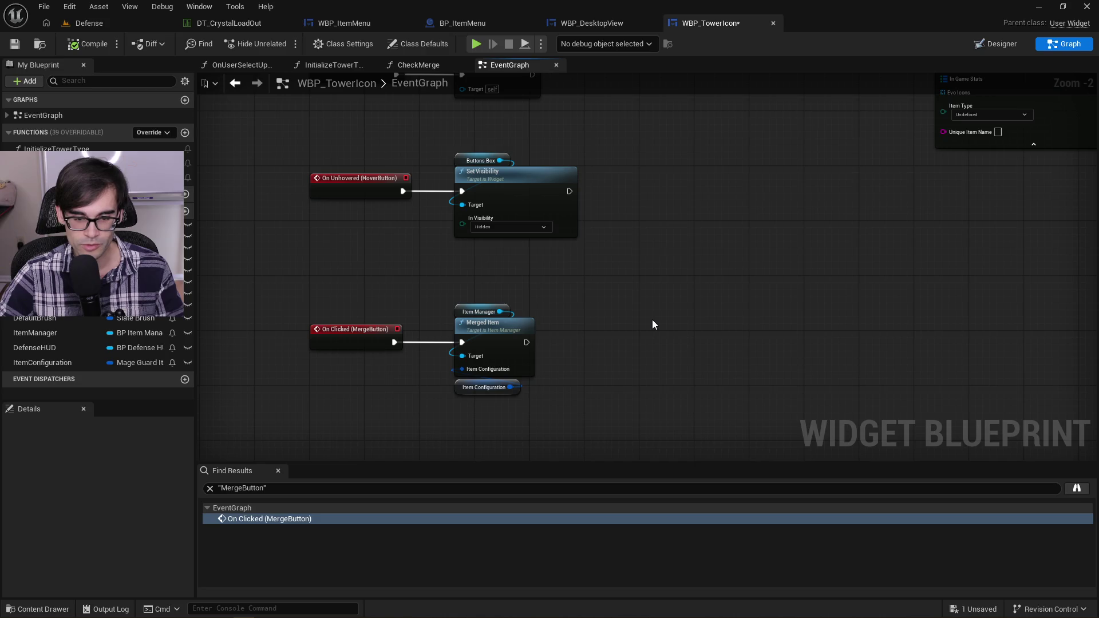
{"action": "left_click_drag", "start_coordinate": [443, 293], "coordinate": [661, 429]}
{"action": "left_click", "coordinate": [644, 331]}
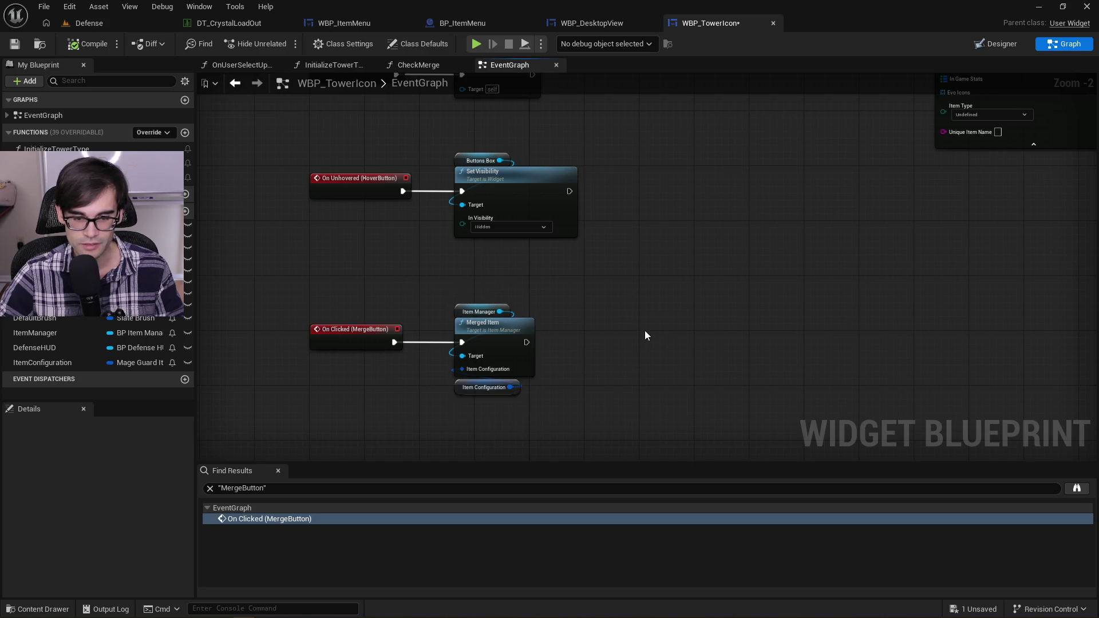
{"action": "left_click_drag", "start_coordinate": [645, 331], "coordinate": [516, 350]}
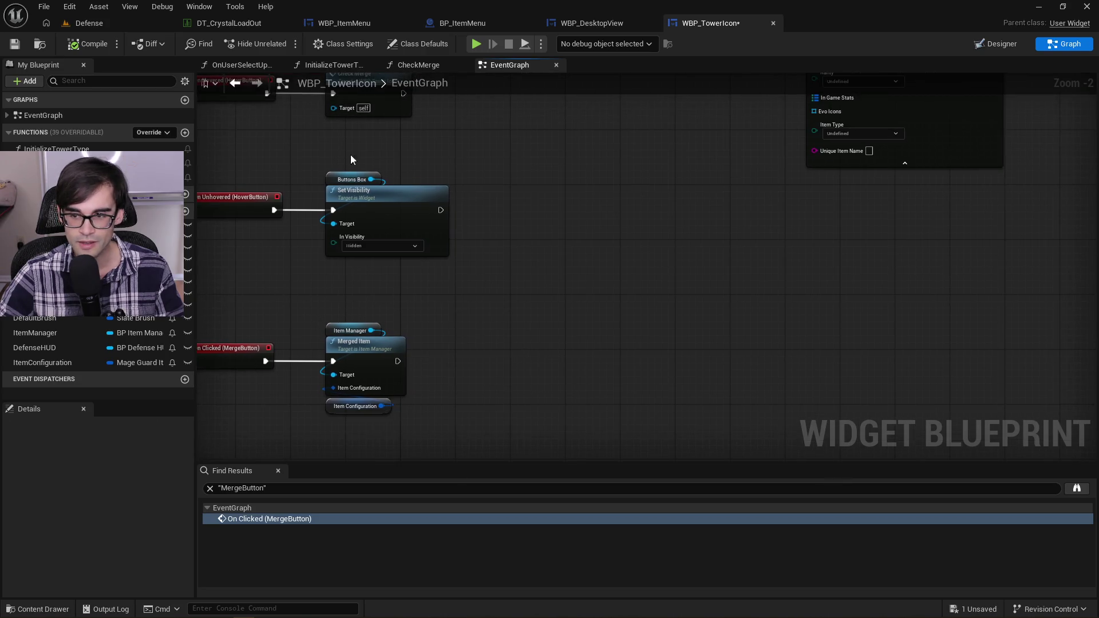
Step: Save WBP_TowerIcon and bring up the WBP_DesktopView layout
{"action": "left_click", "coordinate": [14, 43]}
{"action": "left_click", "coordinate": [623, 25]}
{"action": "left_click", "coordinate": [717, 29]}
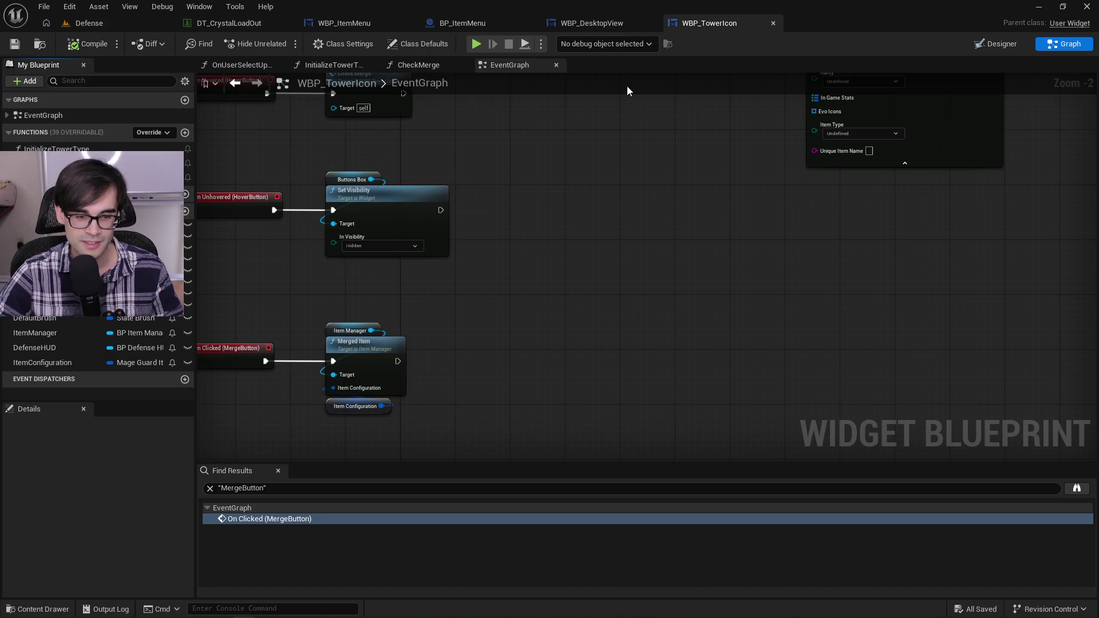
{"action": "mouse_move", "coordinate": [308, 283]}
{"action": "left_mouse_down"}
{"action": "mouse_move", "coordinate": [539, 409]}
{"action": "mouse_move", "coordinate": [513, 443]}
{"action": "left_mouse_up"}
{"action": "left_click_drag", "start_coordinate": [502, 383], "coordinate": [675, 405]}
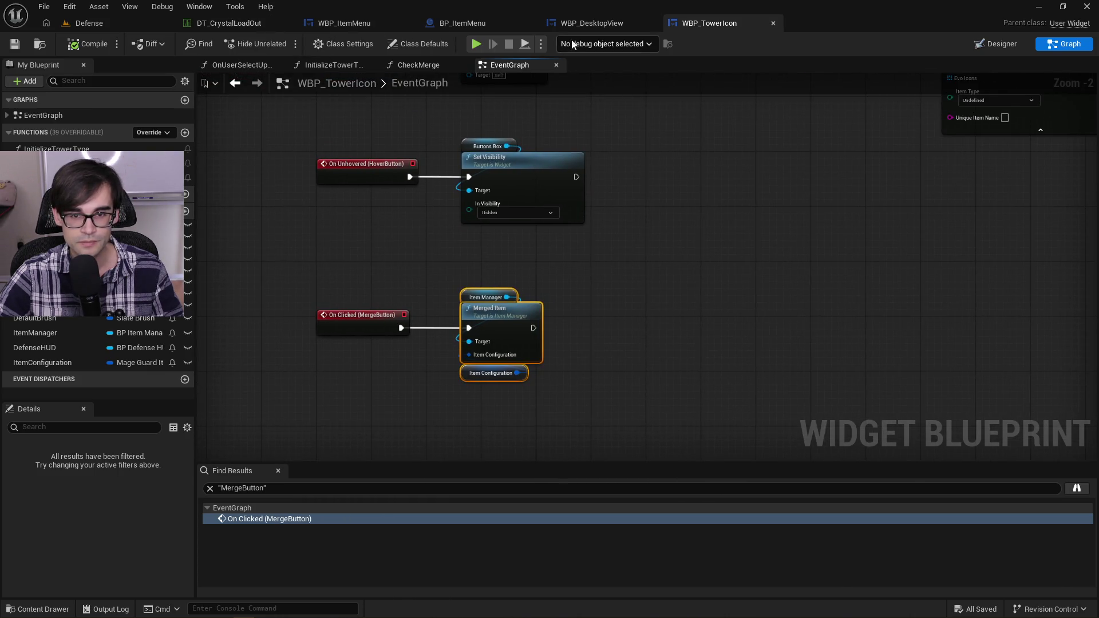
{"action": "left_click", "coordinate": [605, 25]}
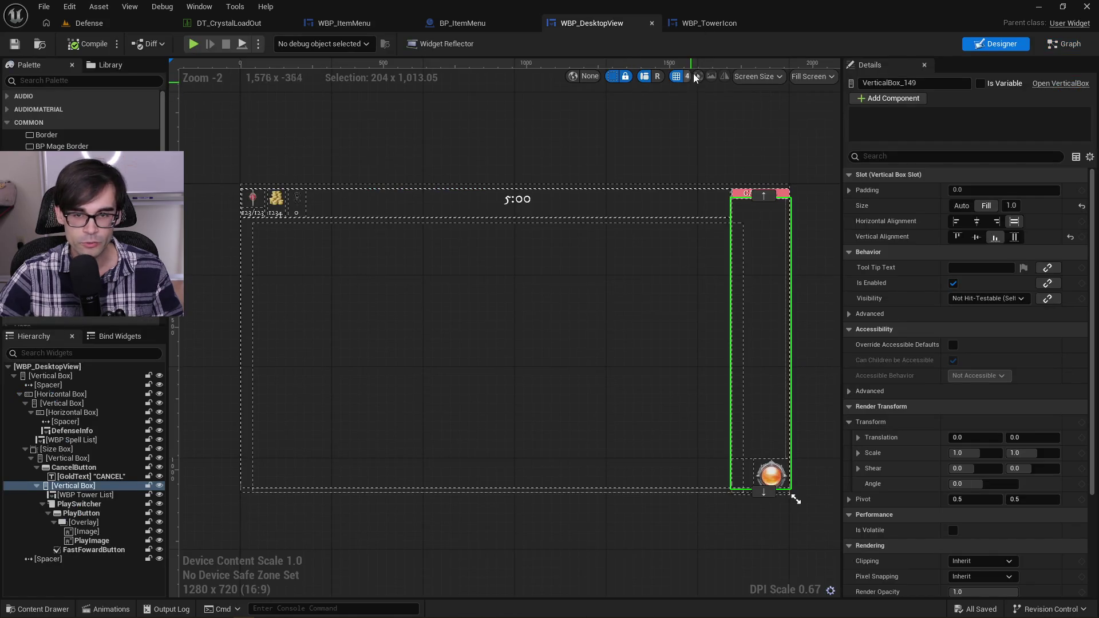
Step: Zoom in on WBP_TowerIcon's On Clicked (MergeButton) and Merged Item nodes in the EventGraph
{"action": "left_click", "coordinate": [710, 23]}
{"action": "scroll", "coordinate": [488, 281], "scroll_direction": "up", "scroll_amount": 2}
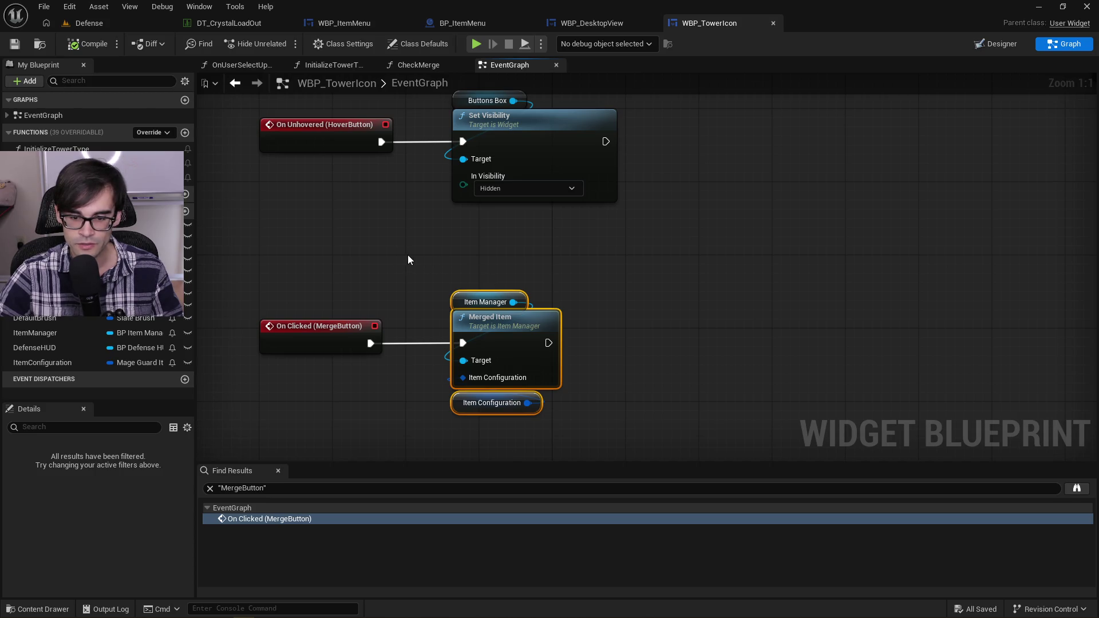
{"action": "mouse_move", "coordinate": [408, 255]}
{"action": "left_mouse_down"}
{"action": "mouse_move", "coordinate": [659, 458]}
{"action": "mouse_move", "coordinate": [628, 398]}
{"action": "mouse_move", "coordinate": [625, 343]}
{"action": "left_mouse_up"}
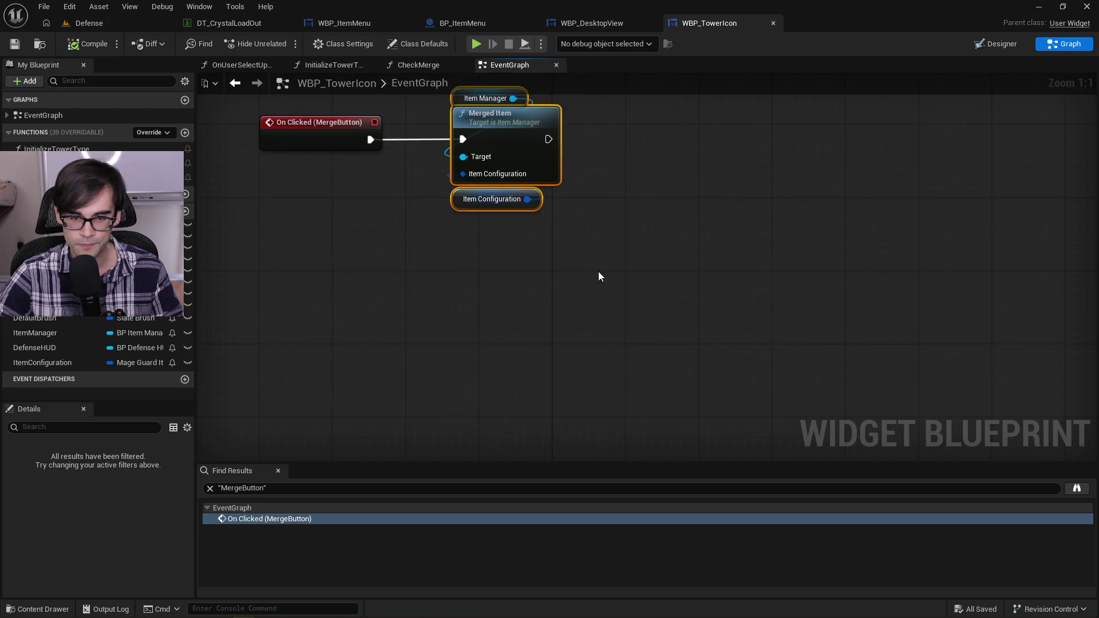
{"action": "left_click", "coordinate": [610, 307]}
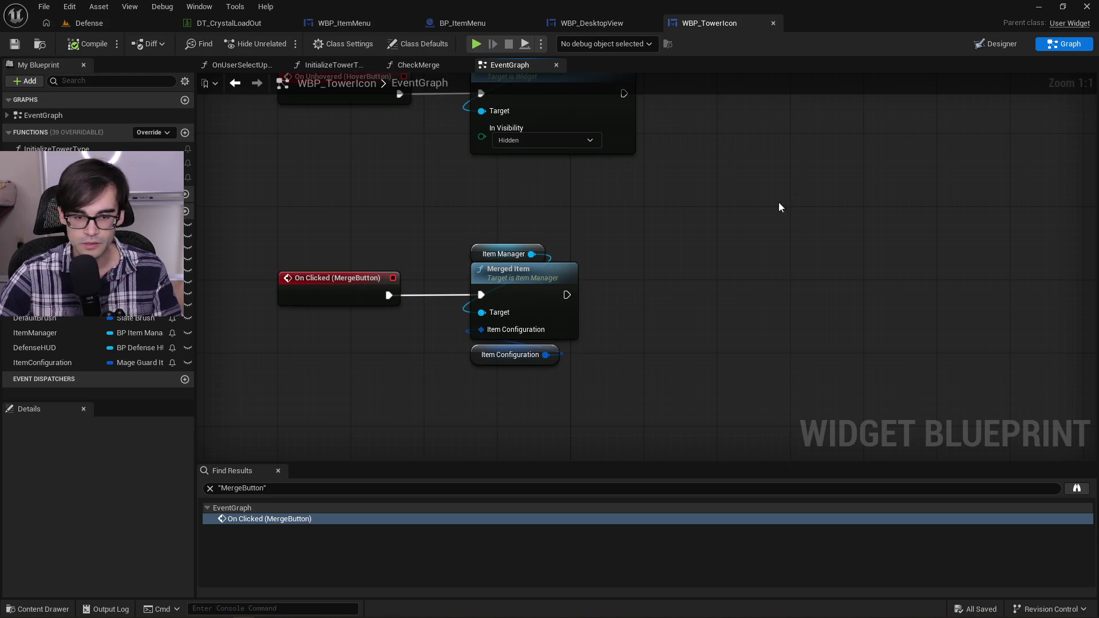
{"action": "scroll", "coordinate": [801, 221], "scroll_direction": "down", "scroll_amount": 2}
{"action": "mouse_move", "coordinate": [682, 212]}
{"action": "left_mouse_down"}
{"action": "mouse_move", "coordinate": [692, 342]}
{"action": "mouse_move", "coordinate": [643, 441]}
{"action": "left_mouse_up"}
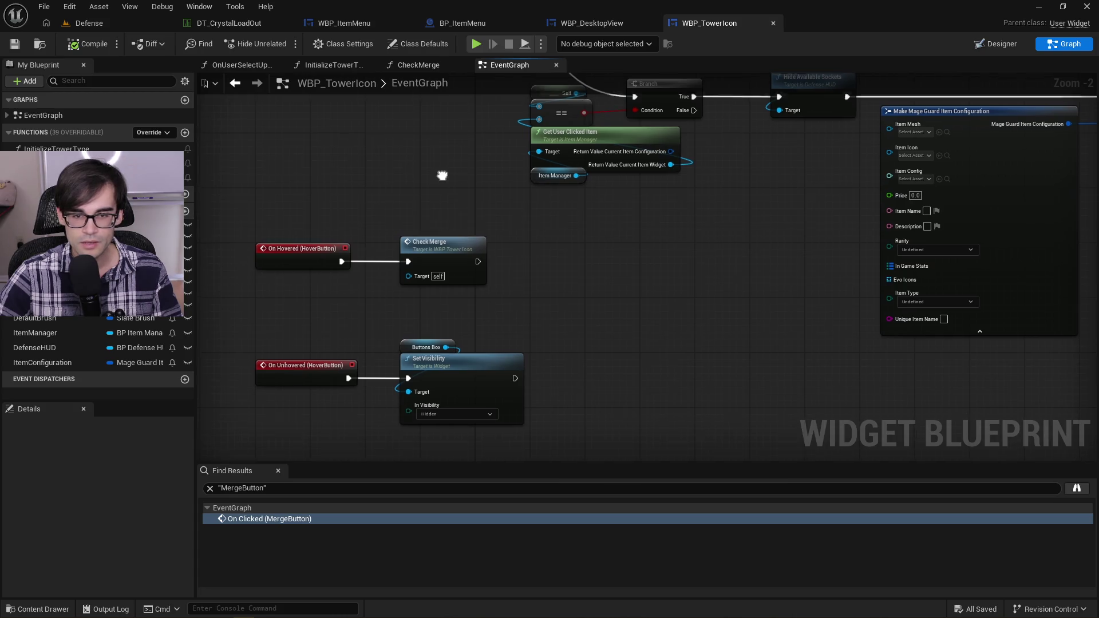
{"action": "scroll", "coordinate": [441, 174], "scroll_direction": "down", "scroll_amount": 2}
{"action": "left_click_drag", "start_coordinate": [605, 215], "coordinate": [556, 239]}
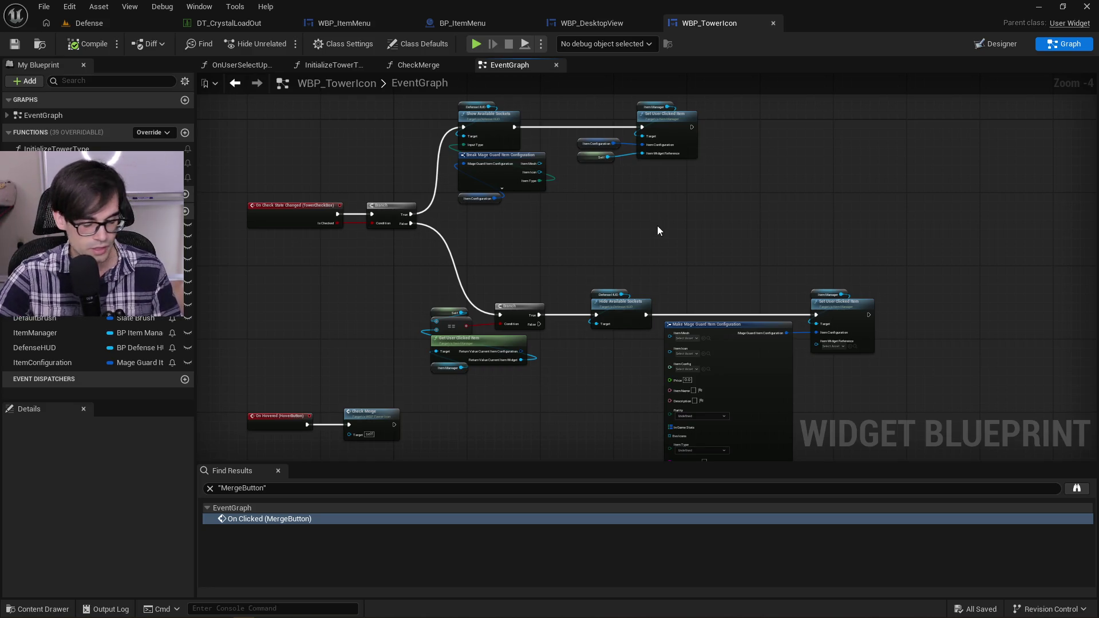
{"action": "mouse_move", "coordinate": [911, 264]}
{"action": "left_mouse_down"}
{"action": "mouse_move", "coordinate": [466, 377]}
{"action": "mouse_move", "coordinate": [422, 408]}
{"action": "mouse_move", "coordinate": [462, 428]}
{"action": "mouse_move", "coordinate": [449, 438]}
{"action": "mouse_move", "coordinate": [432, 348]}
{"action": "left_mouse_up"}
{"action": "scroll", "coordinate": [461, 429], "scroll_direction": "down", "scroll_amount": 2}
{"action": "scroll", "coordinate": [449, 437], "scroll_direction": "up", "scroll_amount": 3}
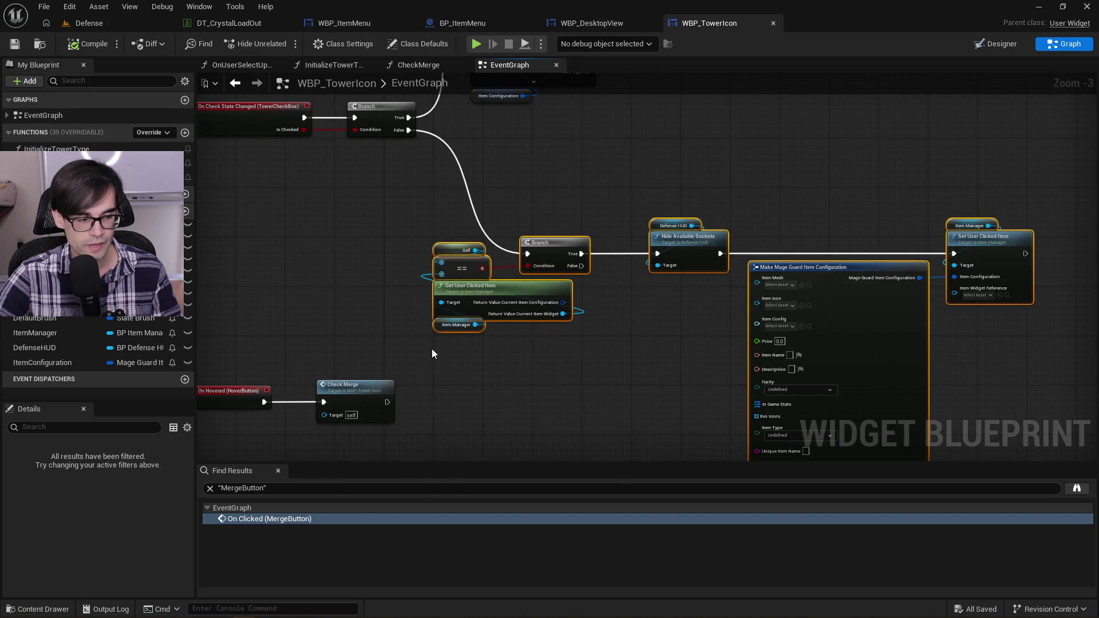
{"action": "left_click", "coordinate": [552, 159]}
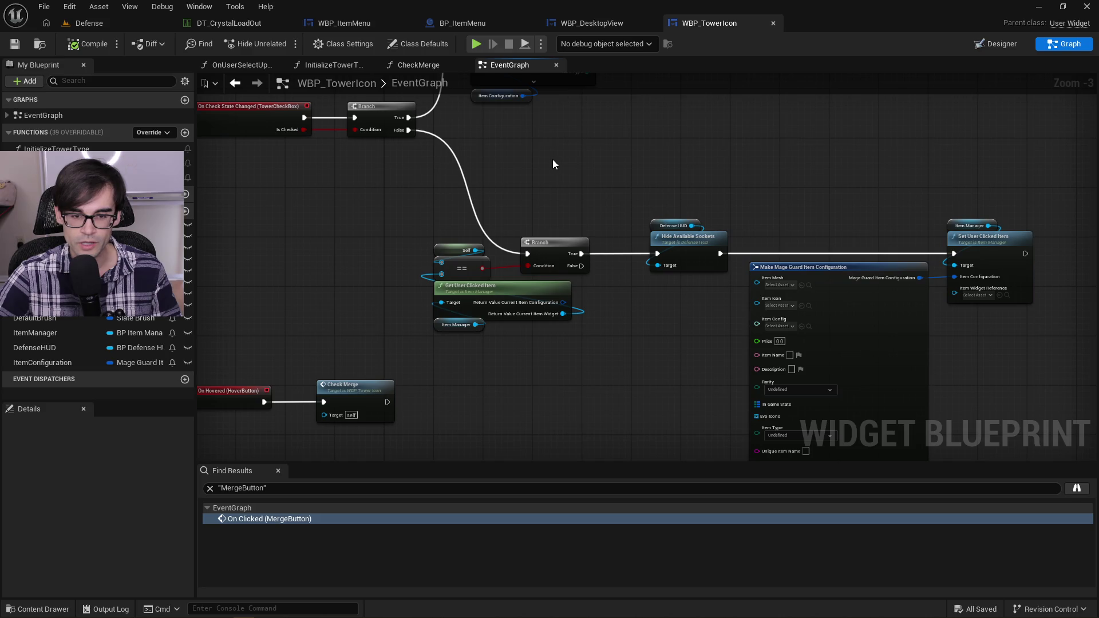
{"action": "left_click_drag", "start_coordinate": [537, 196], "coordinate": [619, 360]}
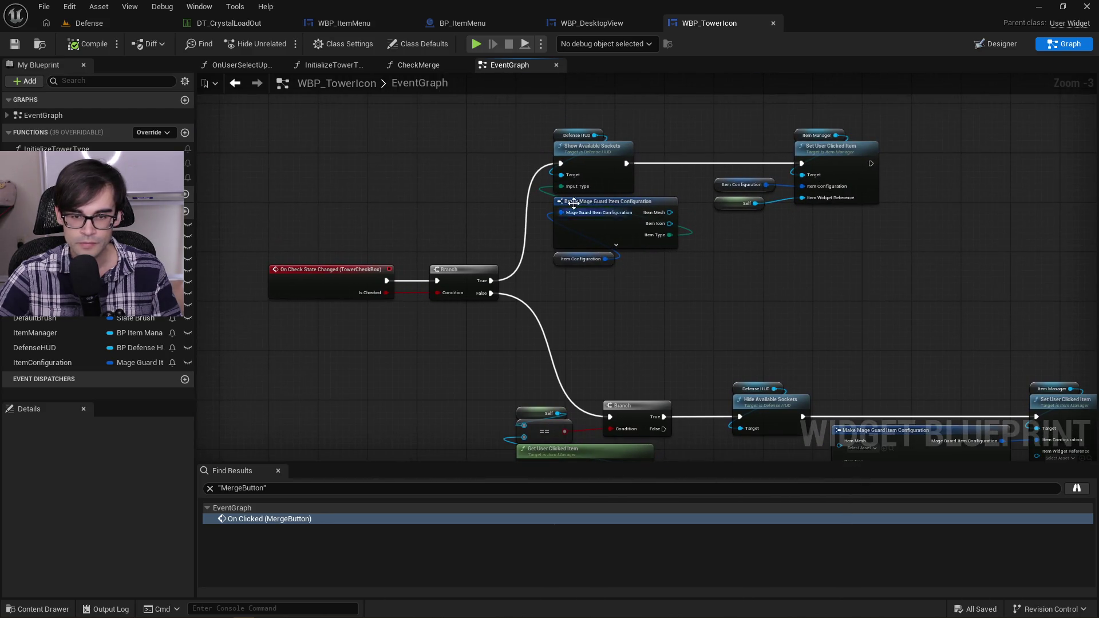
{"action": "mouse_move", "coordinate": [517, 105]}
{"action": "left_mouse_down"}
{"action": "mouse_move", "coordinate": [751, 215]}
{"action": "mouse_move", "coordinate": [898, 304]}
{"action": "mouse_move", "coordinate": [913, 301]}
{"action": "left_mouse_up"}
{"action": "left_click", "coordinate": [914, 301]}
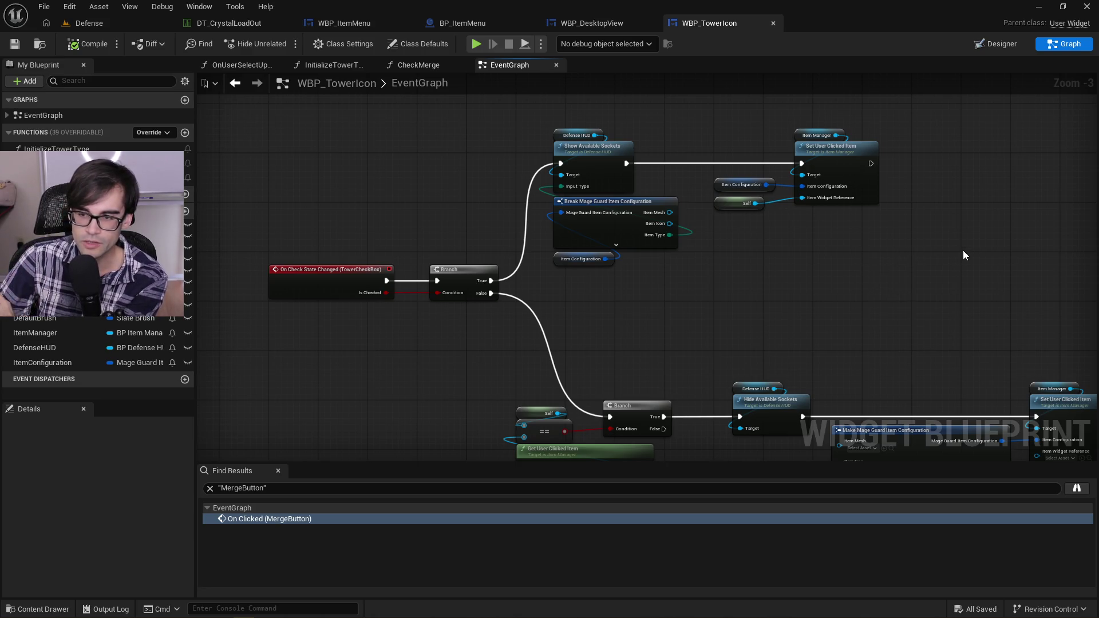
{"action": "left_click_drag", "start_coordinate": [950, 190], "coordinate": [936, 189]}
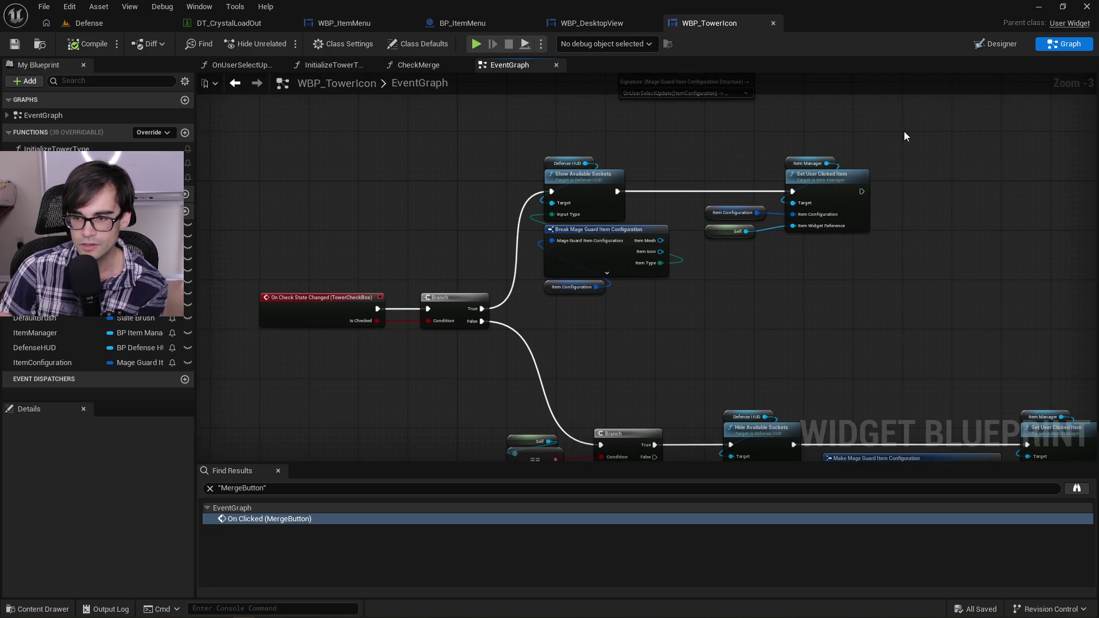
{"action": "left_click_drag", "start_coordinate": [904, 136], "coordinate": [828, 256]}
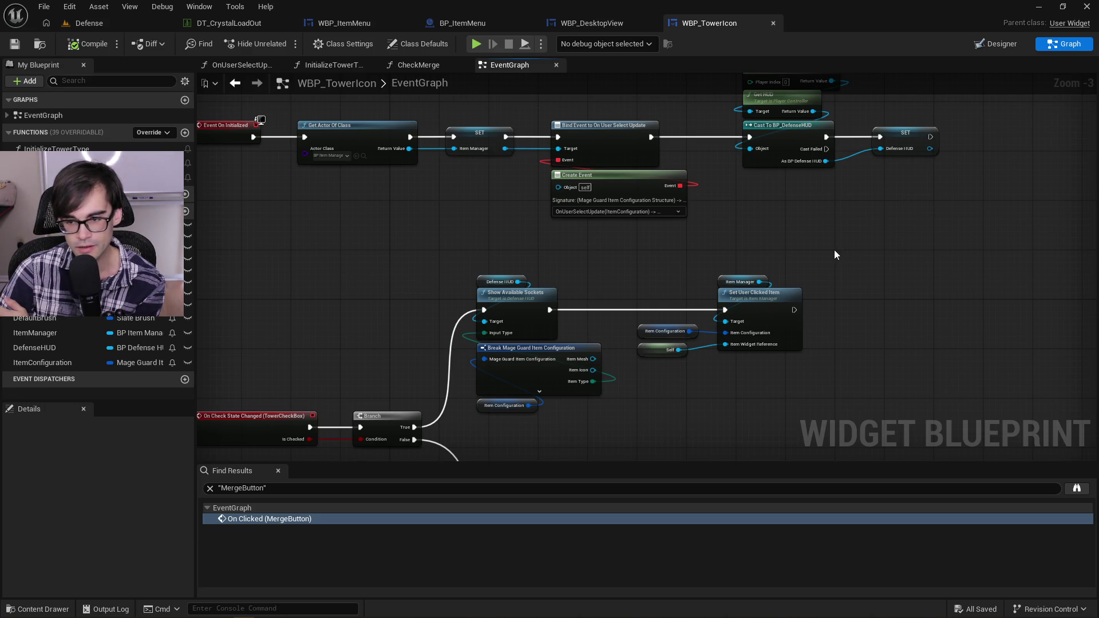
{"action": "left_click_drag", "start_coordinate": [830, 252], "coordinate": [441, 437]}
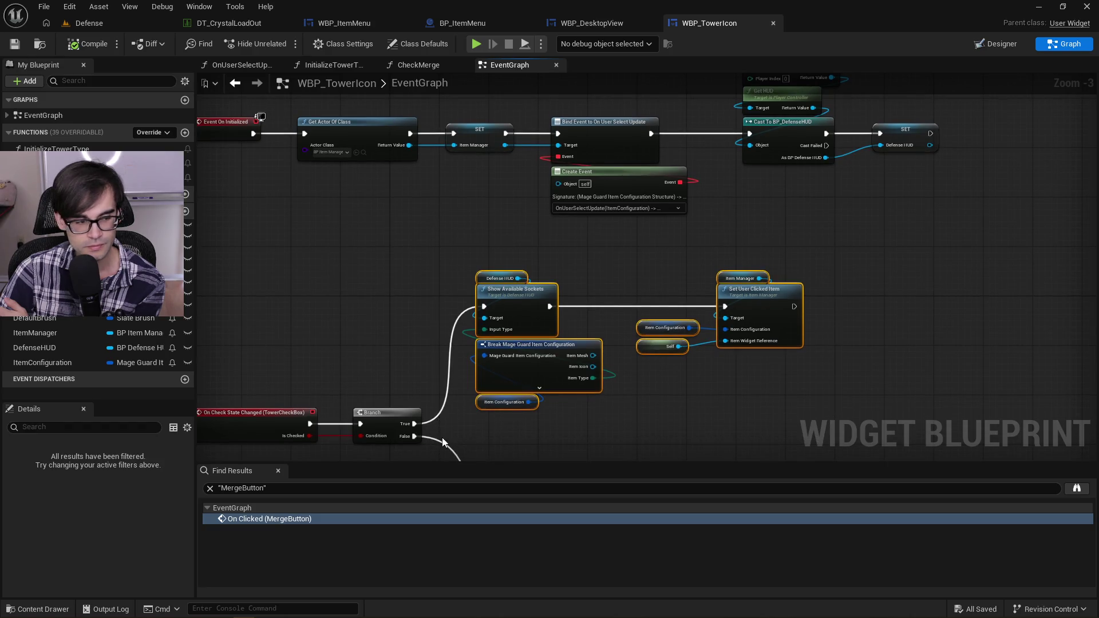
{"action": "left_click", "coordinate": [451, 261]}
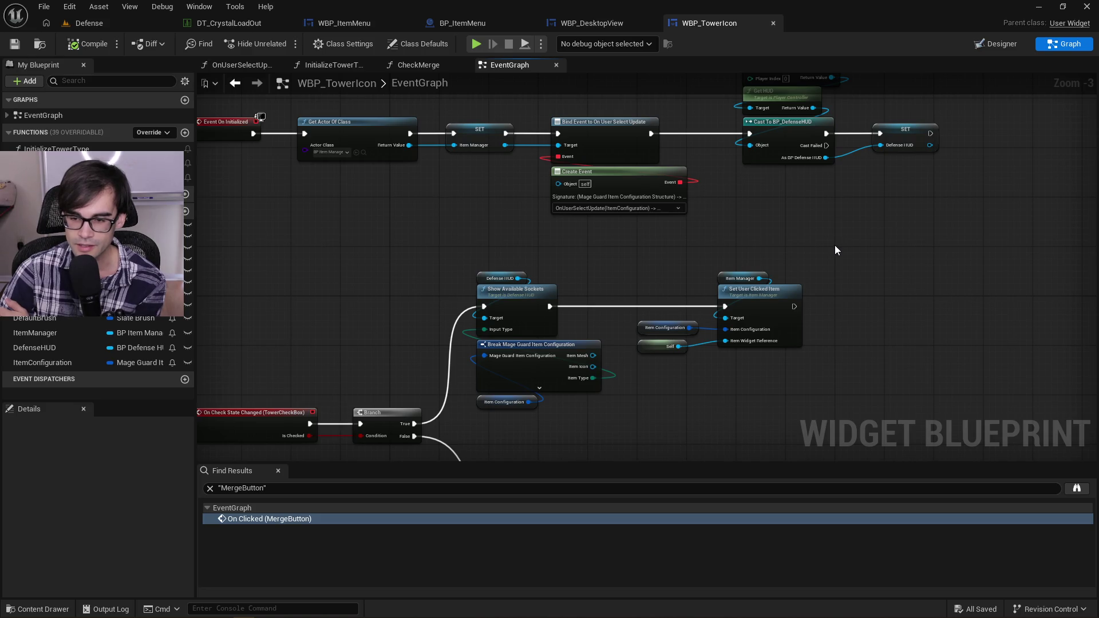
{"action": "mouse_move", "coordinate": [836, 247]}
{"action": "left_mouse_down"}
{"action": "mouse_move", "coordinate": [768, 314]}
{"action": "mouse_move", "coordinate": [443, 449]}
{"action": "left_mouse_up"}
{"action": "left_click", "coordinate": [401, 240]}
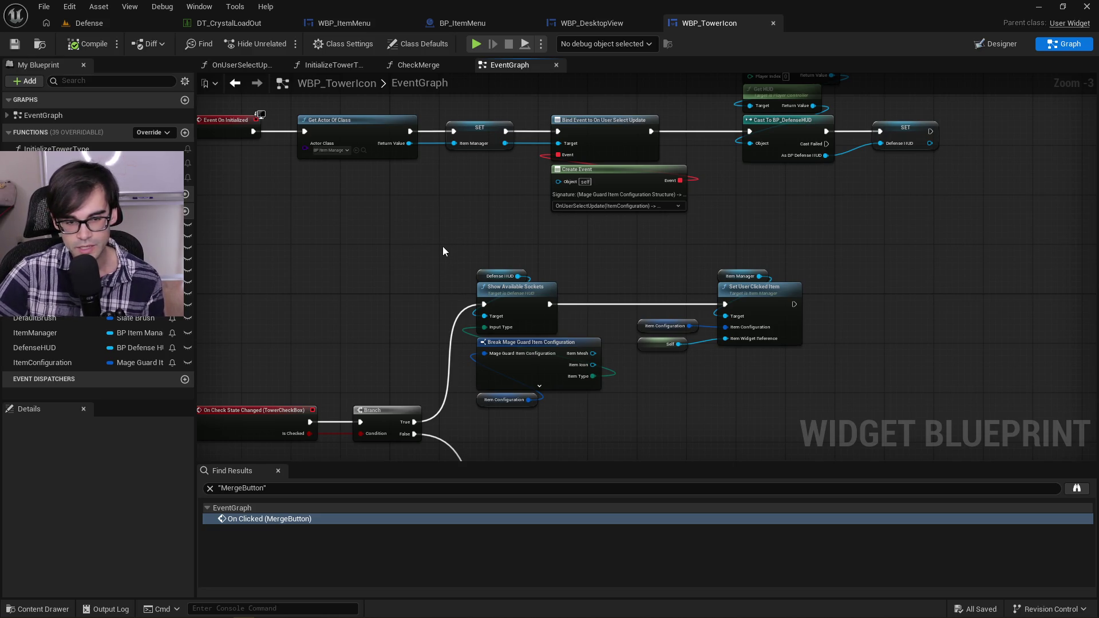
{"action": "left_click_drag", "start_coordinate": [442, 219], "coordinate": [439, 289]}
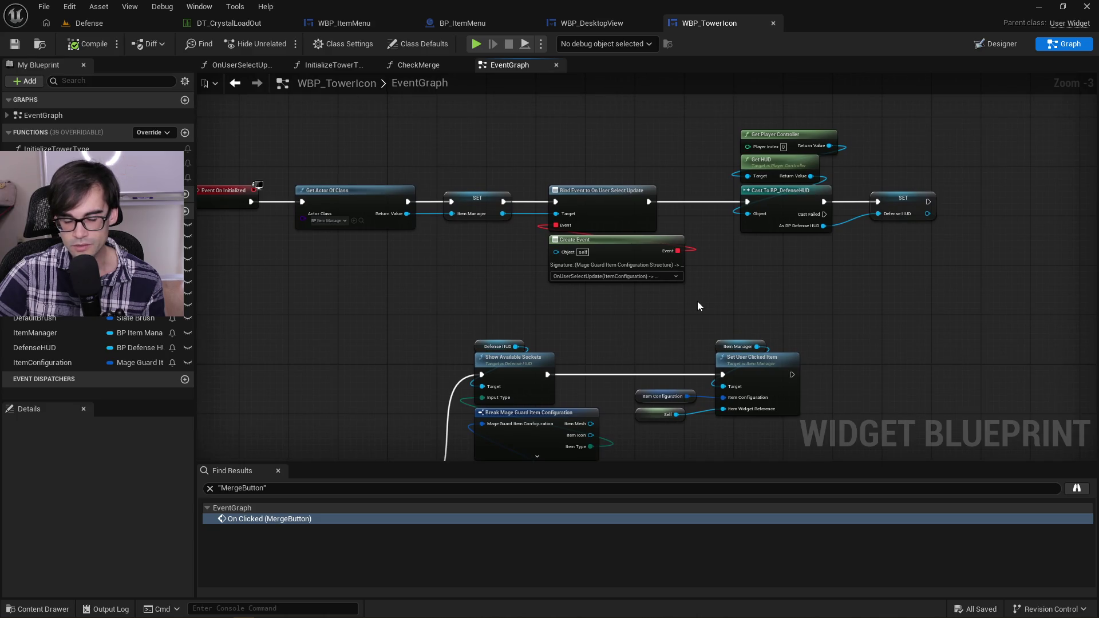
{"action": "scroll", "coordinate": [697, 301], "scroll_direction": "down", "scroll_amount": 1}
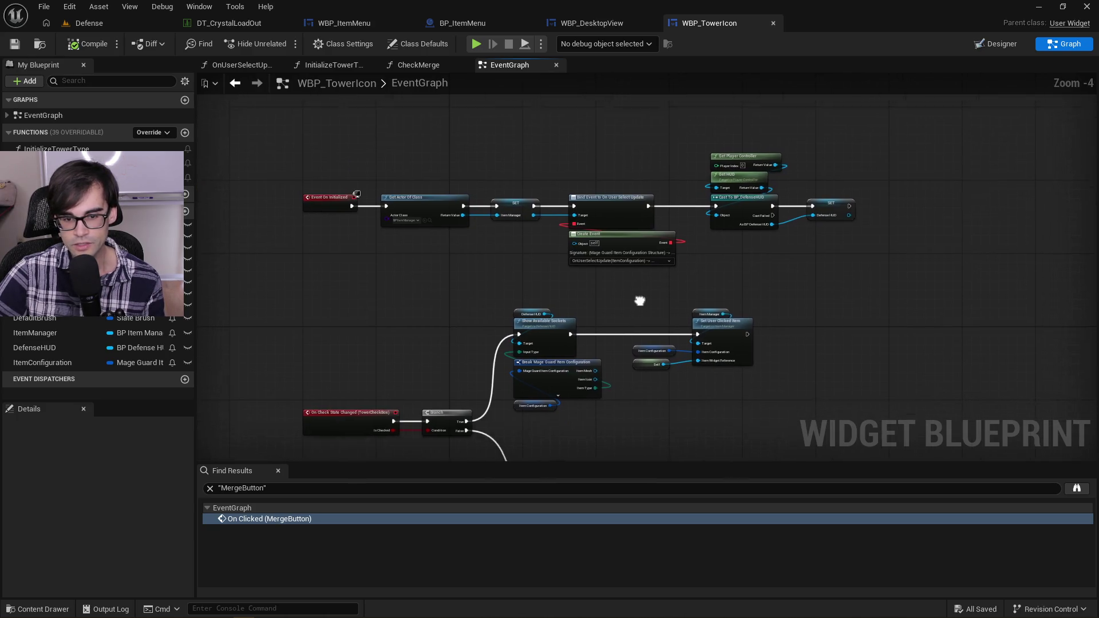
{"action": "scroll", "coordinate": [572, 292], "scroll_direction": "up", "scroll_amount": 1}
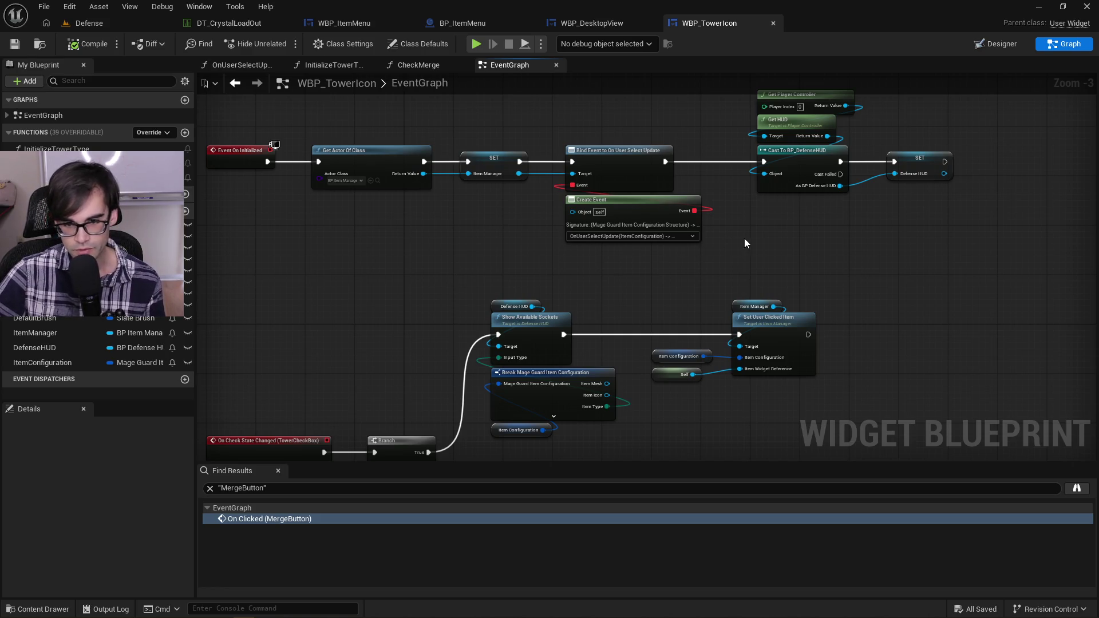
Step: Zoom out and shift the Event On Initialized chain up with the Up key
{"action": "left_click_drag", "start_coordinate": [744, 238], "coordinate": [689, 255]}
{"action": "left_click_drag", "start_coordinate": [764, 253], "coordinate": [830, 324]}
{"action": "scroll", "coordinate": [830, 325], "scroll_direction": "down", "scroll_amount": 1}
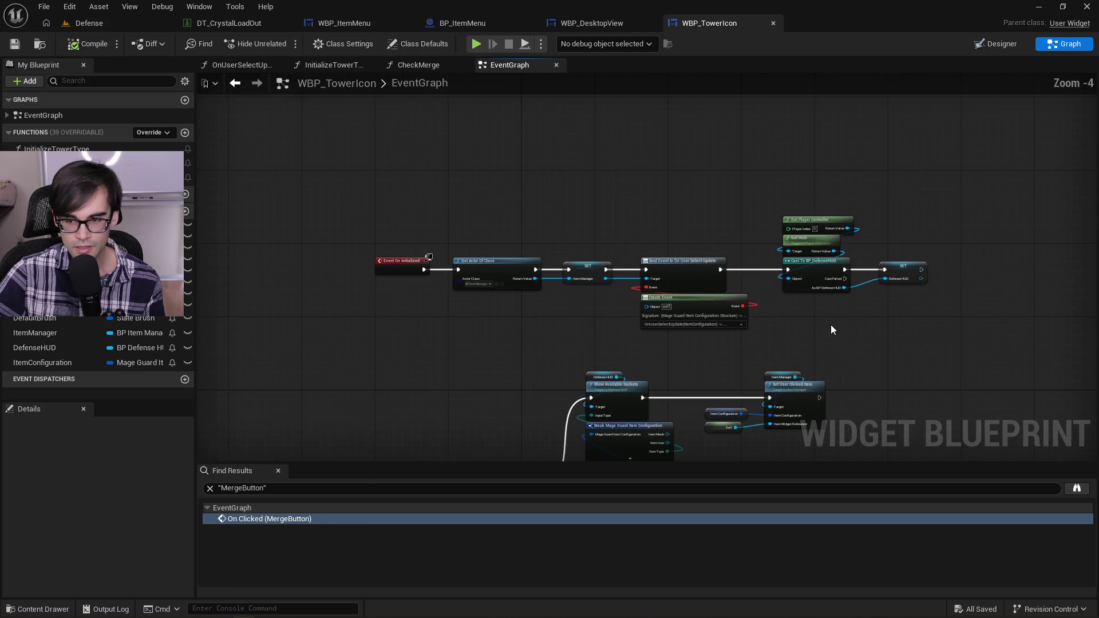
{"action": "mouse_move", "coordinate": [961, 172]}
{"action": "left_mouse_down"}
{"action": "mouse_move", "coordinate": [744, 321]}
{"action": "mouse_move", "coordinate": [358, 345]}
{"action": "mouse_move", "coordinate": [379, 393]}
{"action": "mouse_move", "coordinate": [370, 394]}
{"action": "left_mouse_up"}
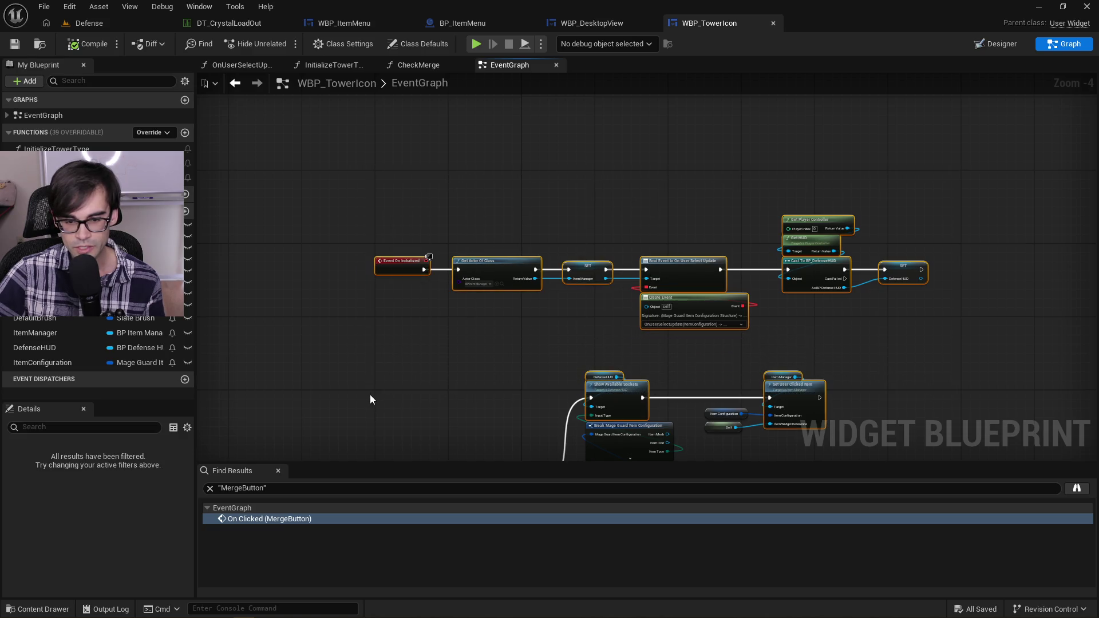
{"action": "left_click", "coordinate": [400, 366]}
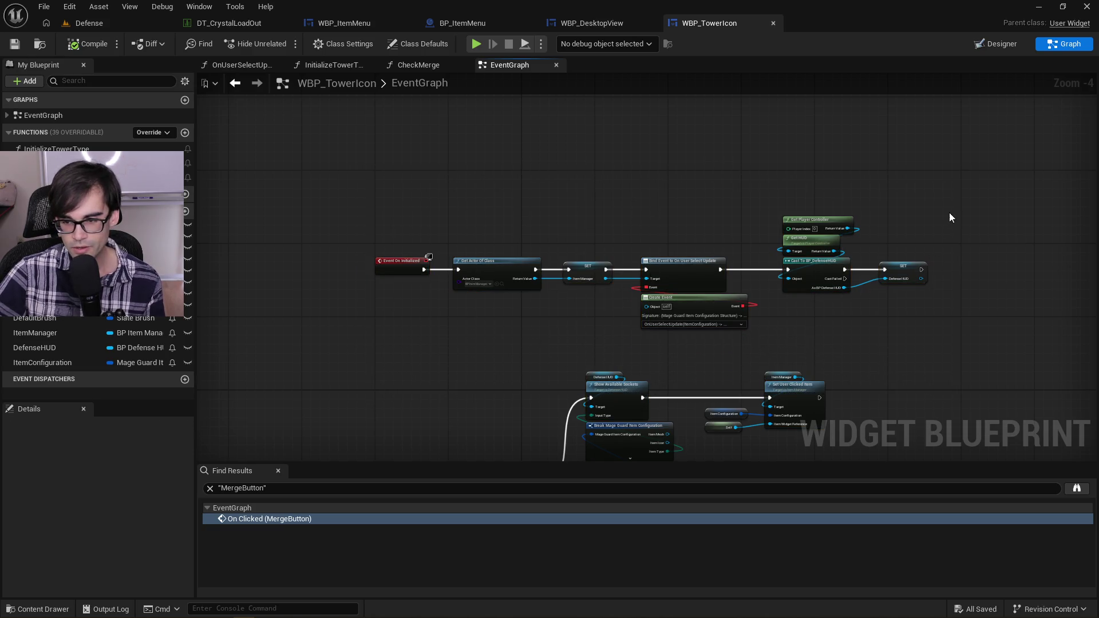
{"action": "left_click_drag", "start_coordinate": [373, 207], "coordinate": [959, 316]}
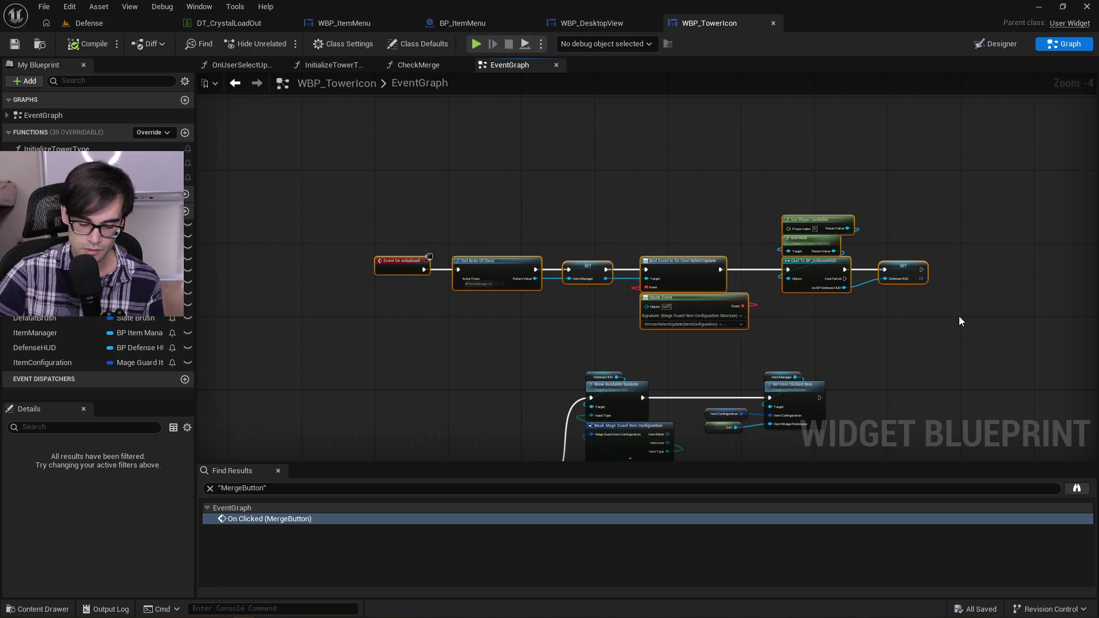
{"action": "key", "text": "Up"}
{"action": "key", "text": "Up"}
{"action": "key", "text": "Up"}
{"action": "key", "text": "Up"}
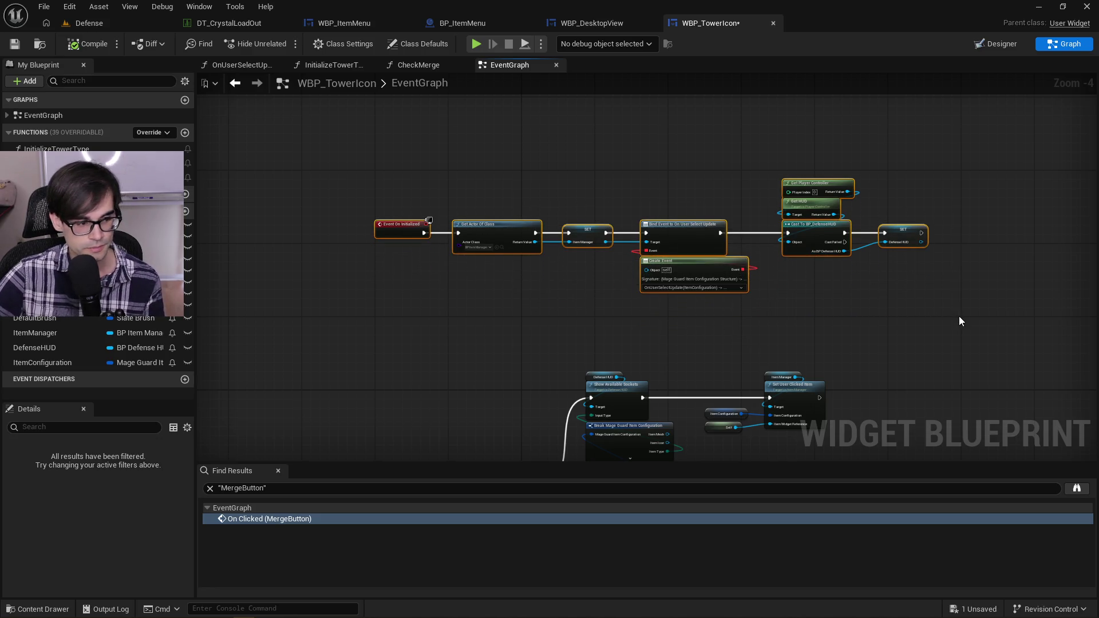
{"action": "left_click", "coordinate": [965, 328]}
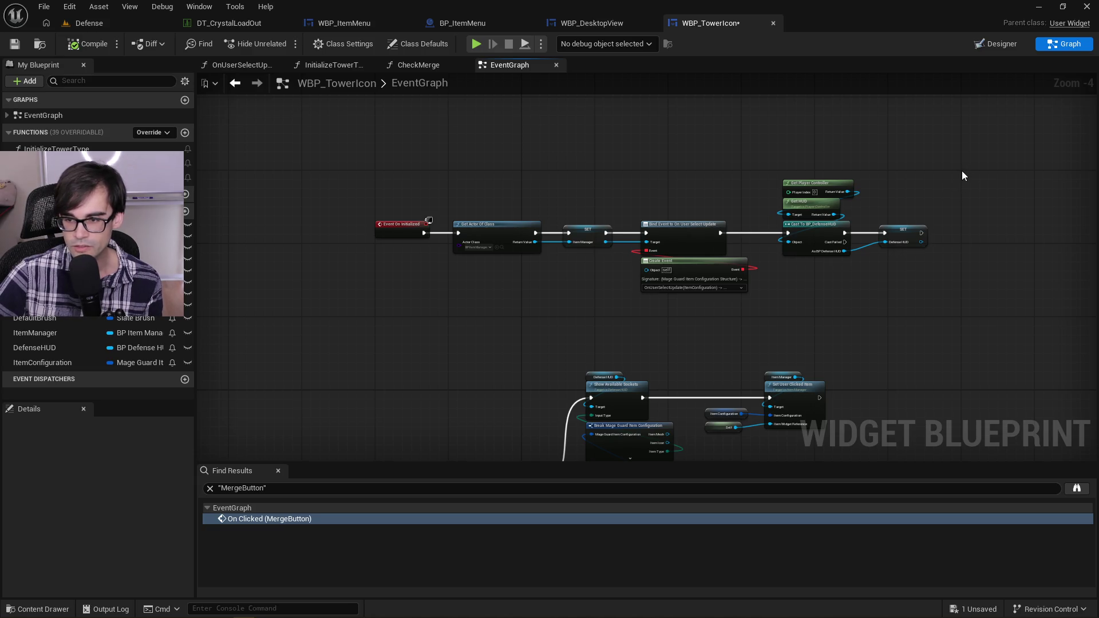
Step: Reselect the Event On Initialized chain to check its placement, then clear the selection
{"action": "mouse_move", "coordinate": [961, 170]}
{"action": "left_mouse_down"}
{"action": "mouse_move", "coordinate": [812, 235]}
{"action": "mouse_move", "coordinate": [404, 296]}
{"action": "mouse_move", "coordinate": [367, 321]}
{"action": "mouse_move", "coordinate": [975, 174]}
{"action": "mouse_move", "coordinate": [963, 174]}
{"action": "left_mouse_up"}
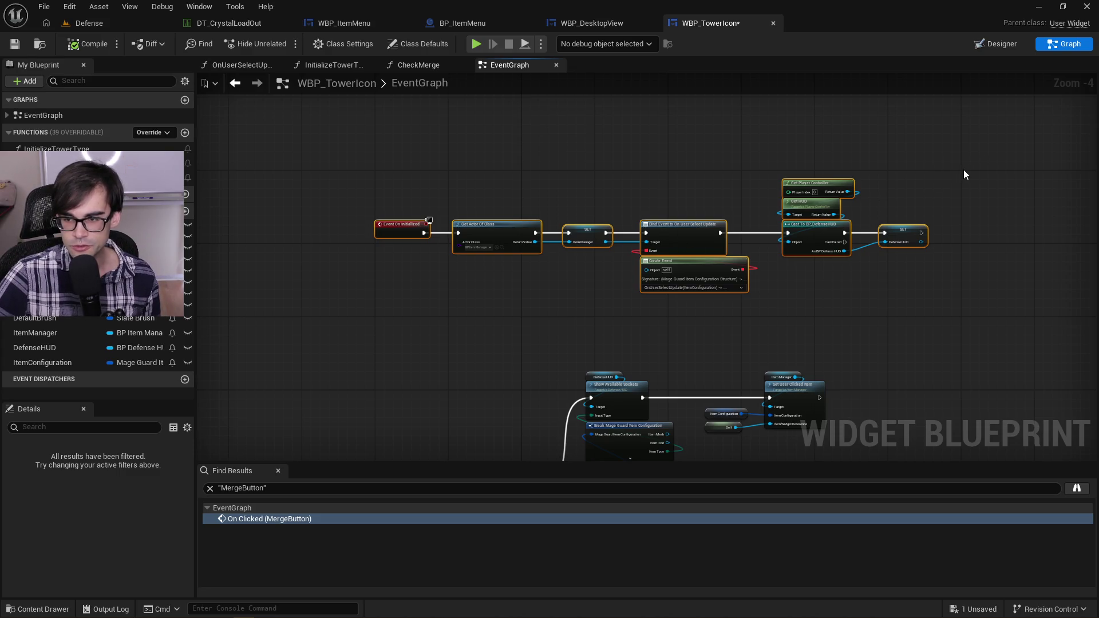
{"action": "mouse_move", "coordinate": [962, 171]}
{"action": "left_mouse_down"}
{"action": "mouse_move", "coordinate": [399, 274]}
{"action": "mouse_move", "coordinate": [374, 321]}
{"action": "left_mouse_up"}
{"action": "left_click", "coordinate": [373, 321]}
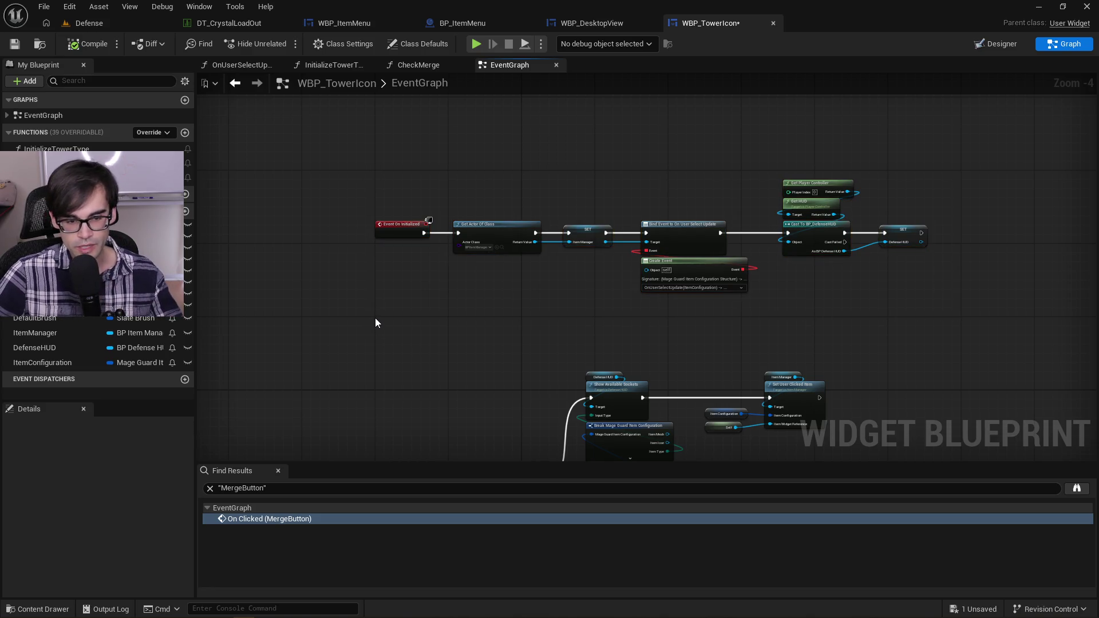
{"action": "mouse_move", "coordinate": [375, 317]}
{"action": "left_mouse_down"}
{"action": "mouse_move", "coordinate": [508, 262]}
{"action": "mouse_move", "coordinate": [964, 175]}
{"action": "left_mouse_up"}
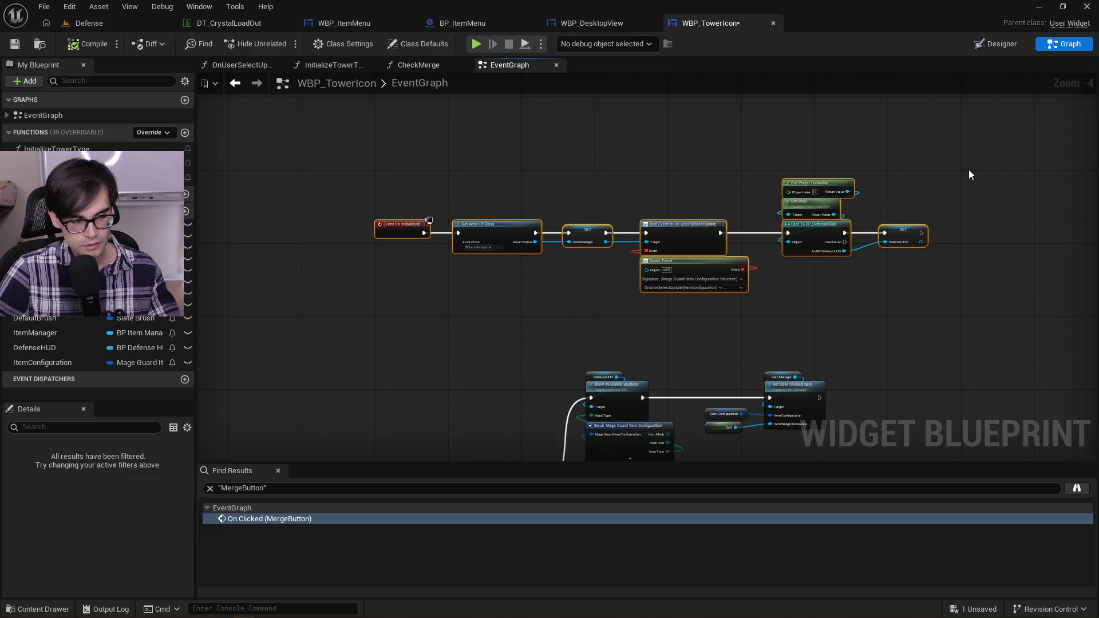
{"action": "mouse_move", "coordinate": [961, 169]}
{"action": "left_mouse_down"}
{"action": "mouse_move", "coordinate": [773, 260]}
{"action": "mouse_move", "coordinate": [446, 337]}
{"action": "mouse_move", "coordinate": [368, 325]}
{"action": "mouse_move", "coordinate": [375, 314]}
{"action": "left_mouse_up"}
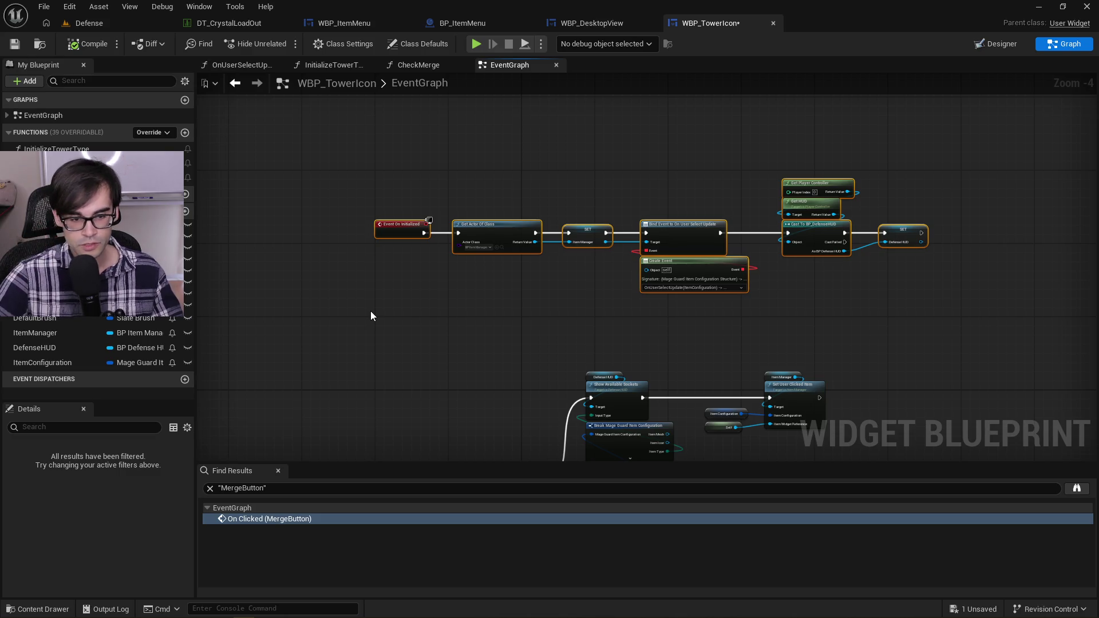
{"action": "mouse_move", "coordinate": [375, 317]}
{"action": "left_mouse_down"}
{"action": "mouse_move", "coordinate": [765, 264]}
{"action": "mouse_move", "coordinate": [905, 211]}
{"action": "mouse_move", "coordinate": [963, 172]}
{"action": "left_mouse_up"}
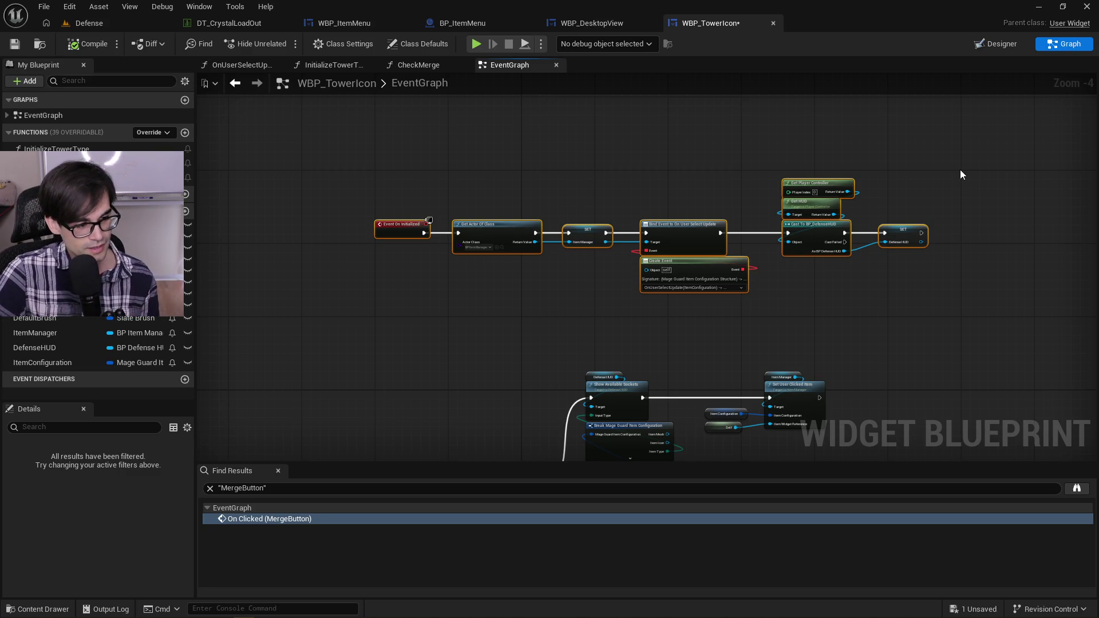
{"action": "left_click", "coordinate": [960, 170]}
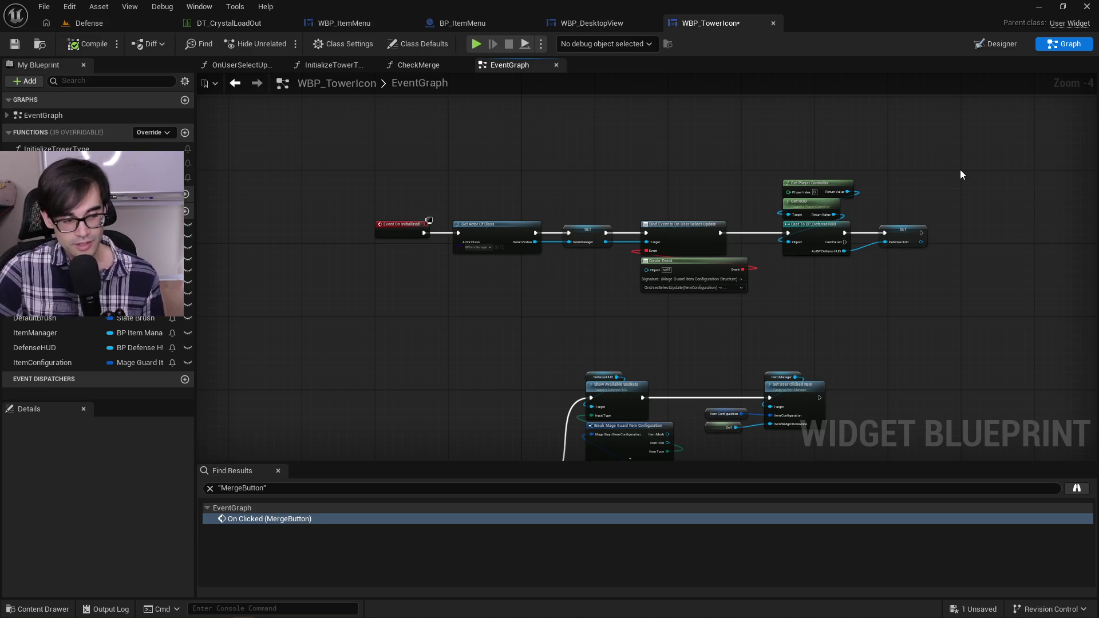
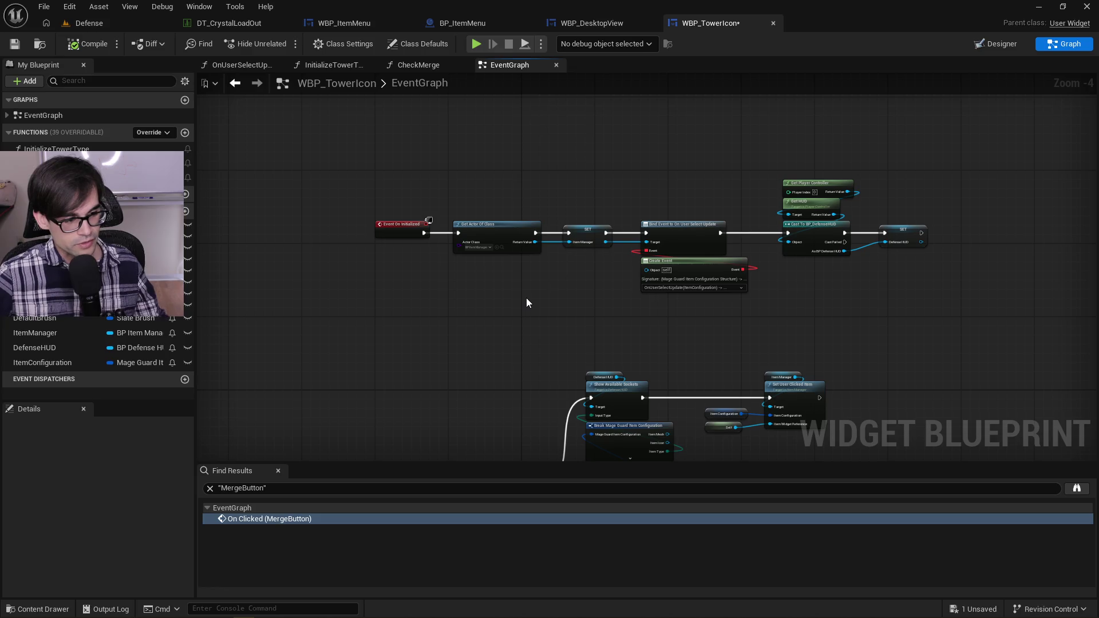
Step: Pan the graph to bring the checkbox Branch and Show Available Sockets nodes into view
{"action": "scroll", "coordinate": [566, 292], "scroll_direction": "up", "scroll_amount": 5}
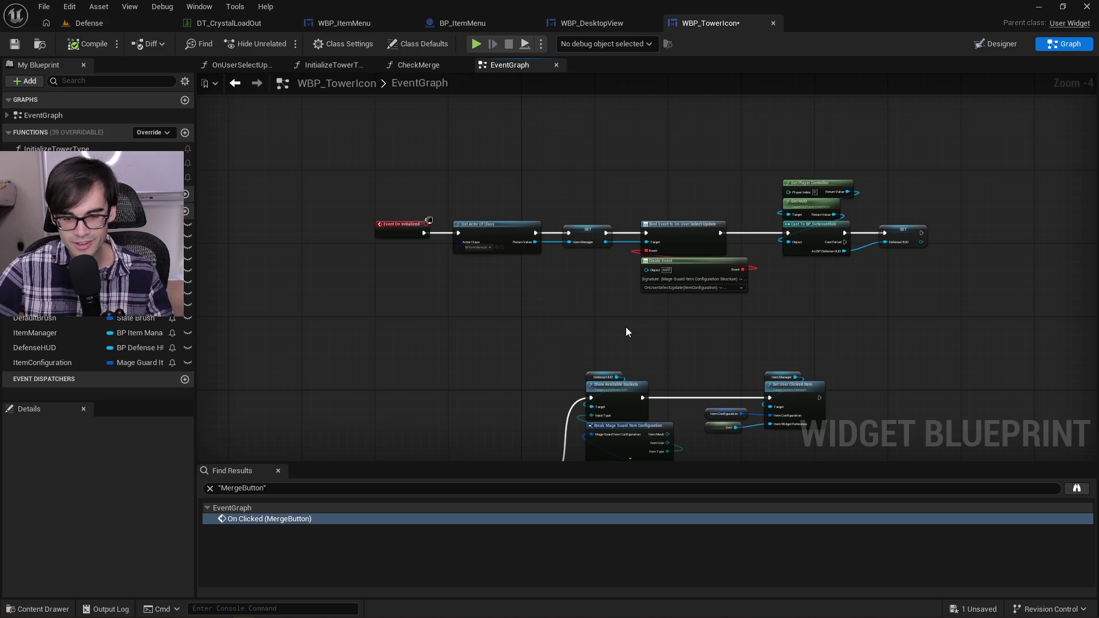
{"action": "left_click_drag", "start_coordinate": [766, 267], "coordinate": [734, 383]}
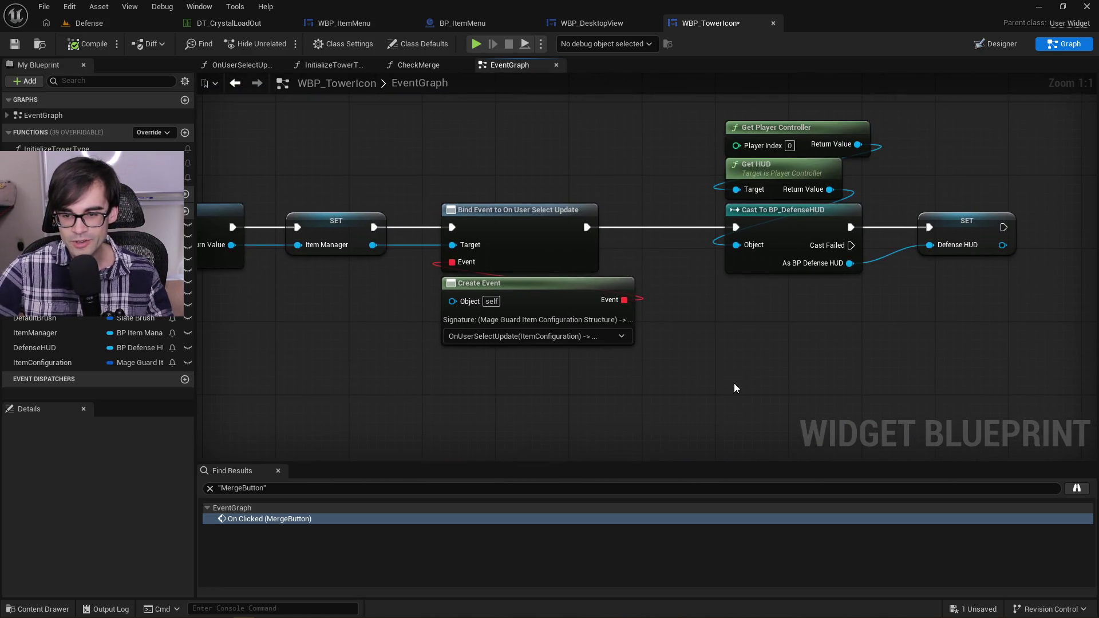
{"action": "scroll", "coordinate": [733, 383], "scroll_direction": "down", "scroll_amount": 1}
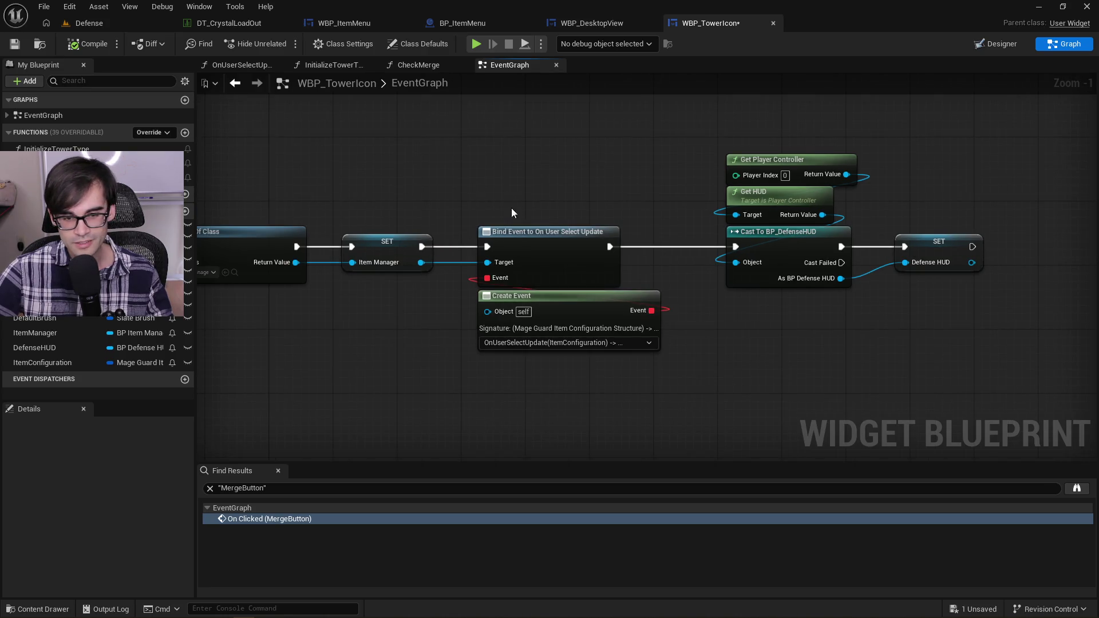
{"action": "scroll", "coordinate": [511, 207], "scroll_direction": "down", "scroll_amount": 1}
{"action": "left_click_drag", "start_coordinate": [546, 404], "coordinate": [630, 187]}
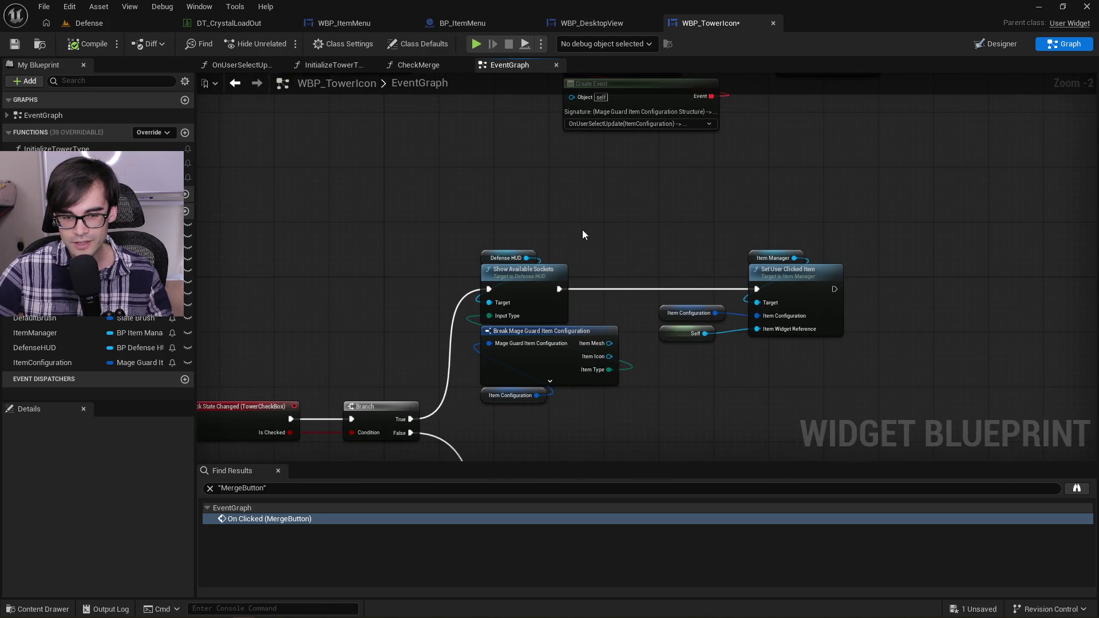
{"action": "left_click_drag", "start_coordinate": [582, 232], "coordinate": [579, 148]}
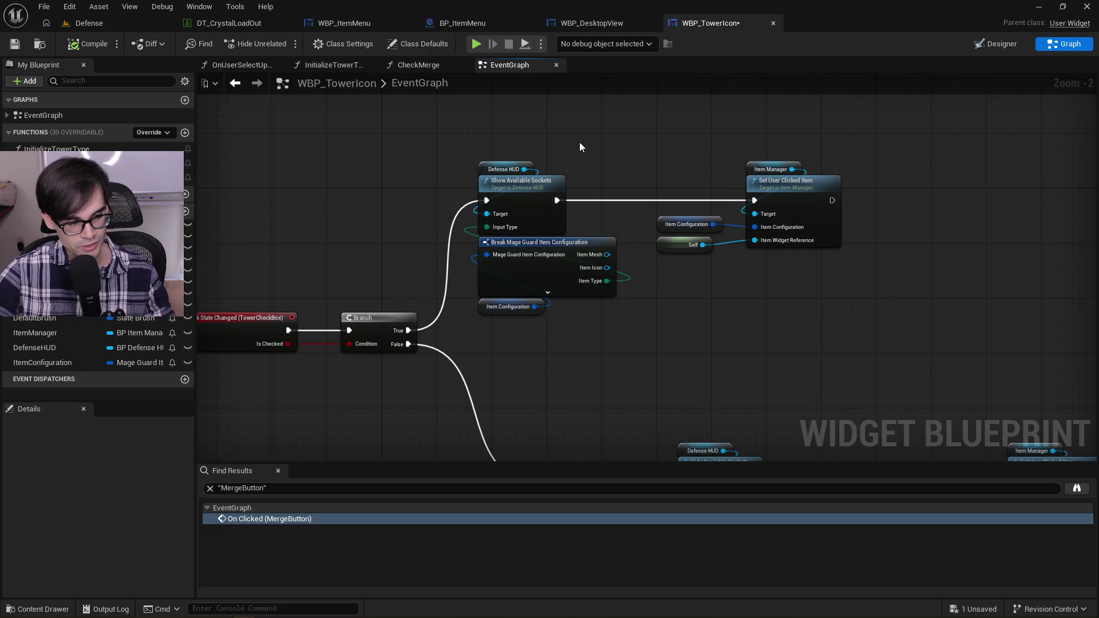
{"action": "left_click_drag", "start_coordinate": [459, 122], "coordinate": [996, 348]}
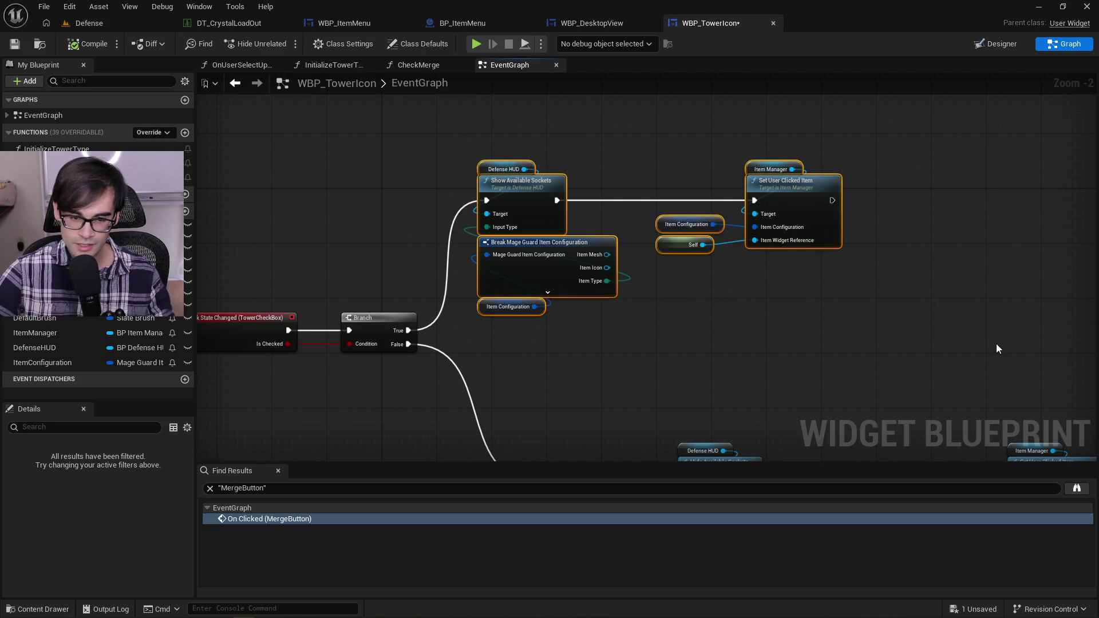
{"action": "left_click", "coordinate": [743, 356]}
Step: Connect the upper Branch's False output to the lower Branch's exec input through a reroute point
{"action": "scroll", "coordinate": [686, 374], "scroll_direction": "down", "scroll_amount": 2}
{"action": "scroll", "coordinate": [651, 297], "scroll_direction": "up", "scroll_amount": 3}
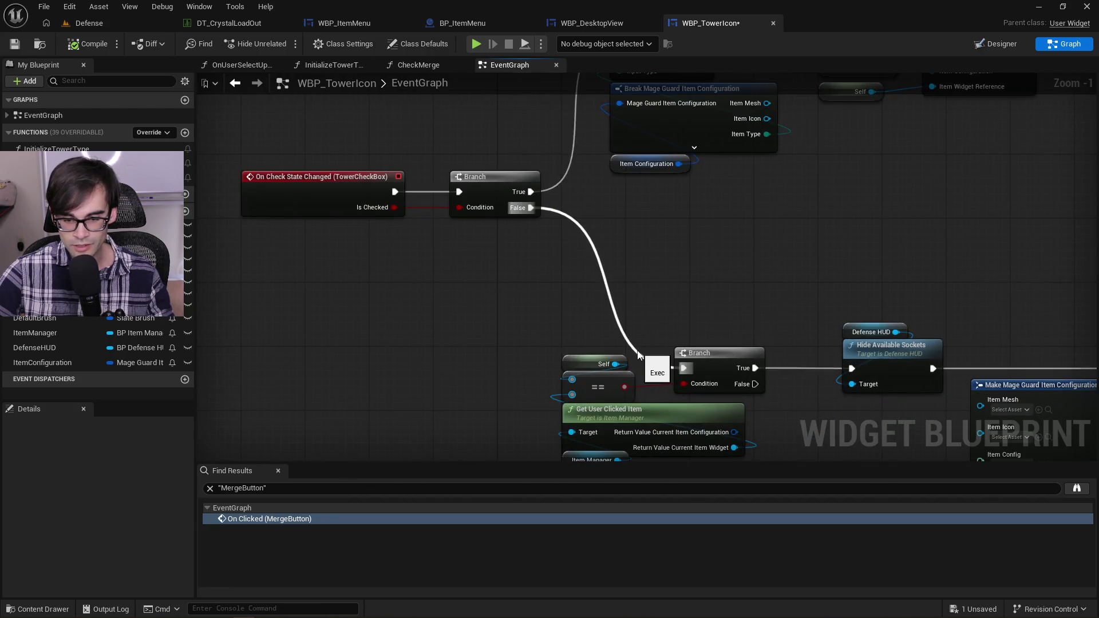
{"action": "mouse_move", "coordinate": [640, 355]}
{"action": "left_mouse_down"}
{"action": "mouse_move", "coordinate": [683, 368]}
{"action": "mouse_move", "coordinate": [623, 371]}
{"action": "left_mouse_up"}
{"action": "double_click", "coordinate": [635, 346]}
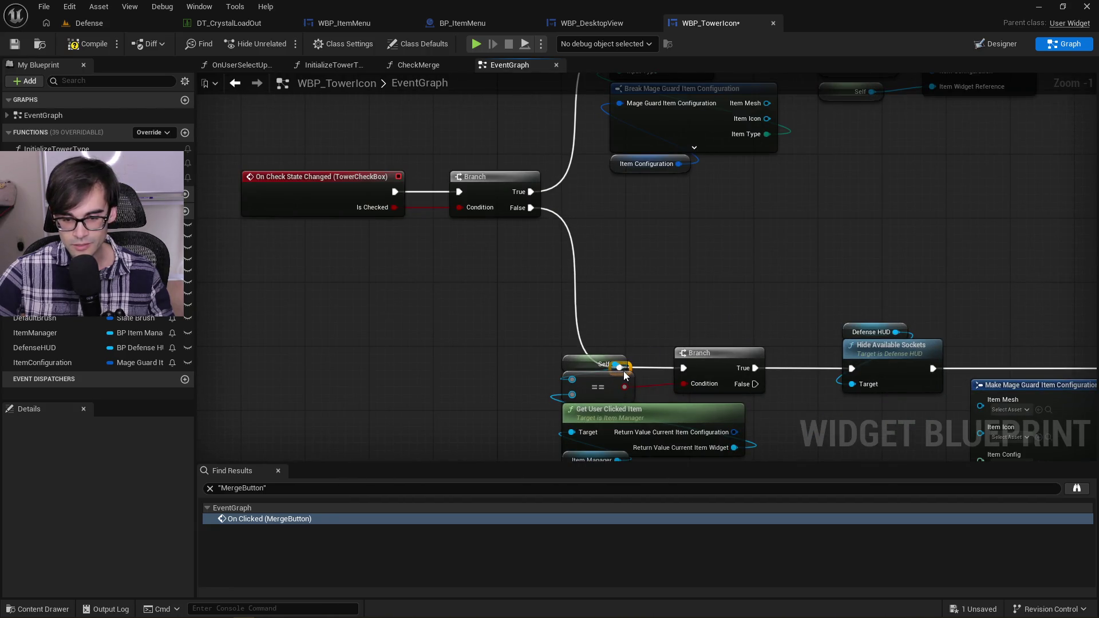
{"action": "left_click", "coordinate": [654, 316]}
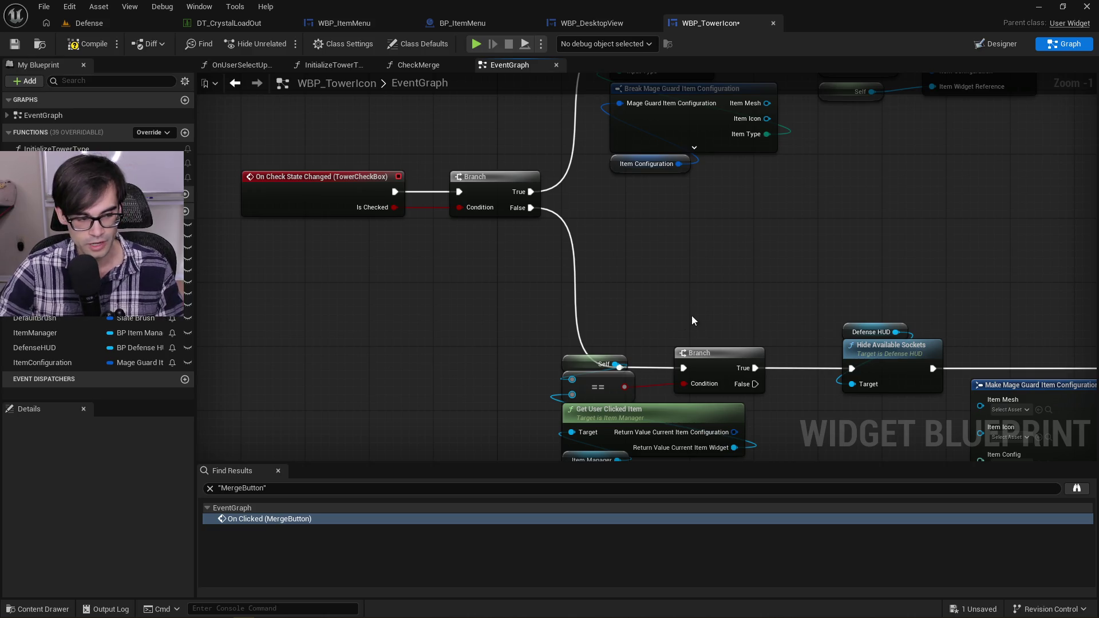
{"action": "scroll", "coordinate": [581, 319], "scroll_direction": "down", "scroll_amount": 1}
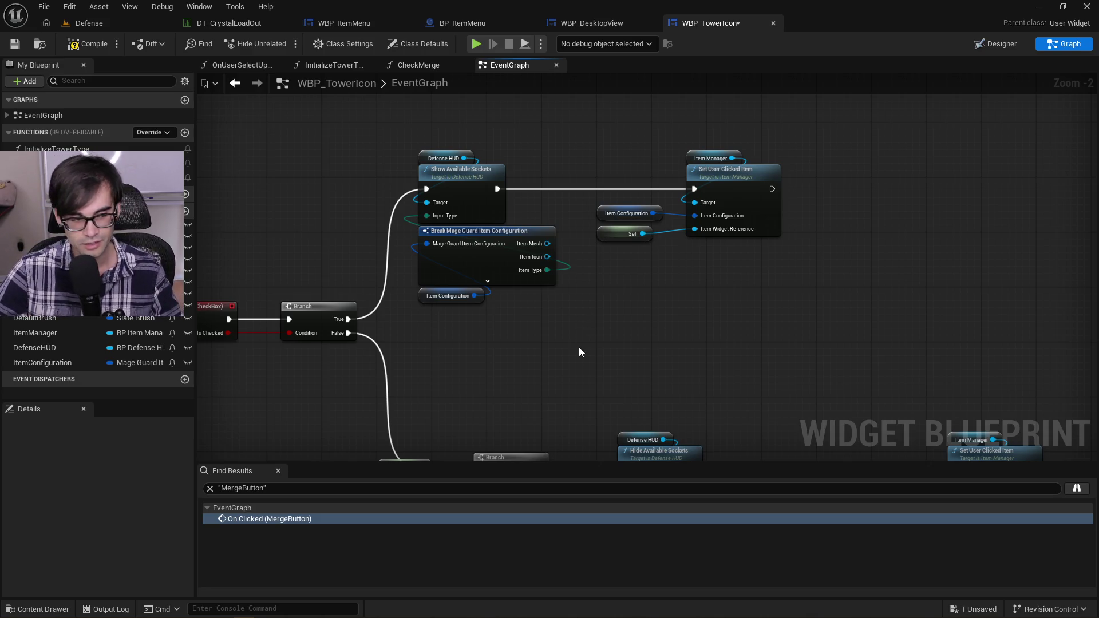
{"action": "mouse_move", "coordinate": [398, 322]}
{"action": "left_mouse_down"}
{"action": "mouse_move", "coordinate": [901, 138]}
{"action": "mouse_move", "coordinate": [790, 172]}
{"action": "mouse_move", "coordinate": [438, 355]}
{"action": "mouse_move", "coordinate": [395, 355]}
{"action": "left_mouse_up"}
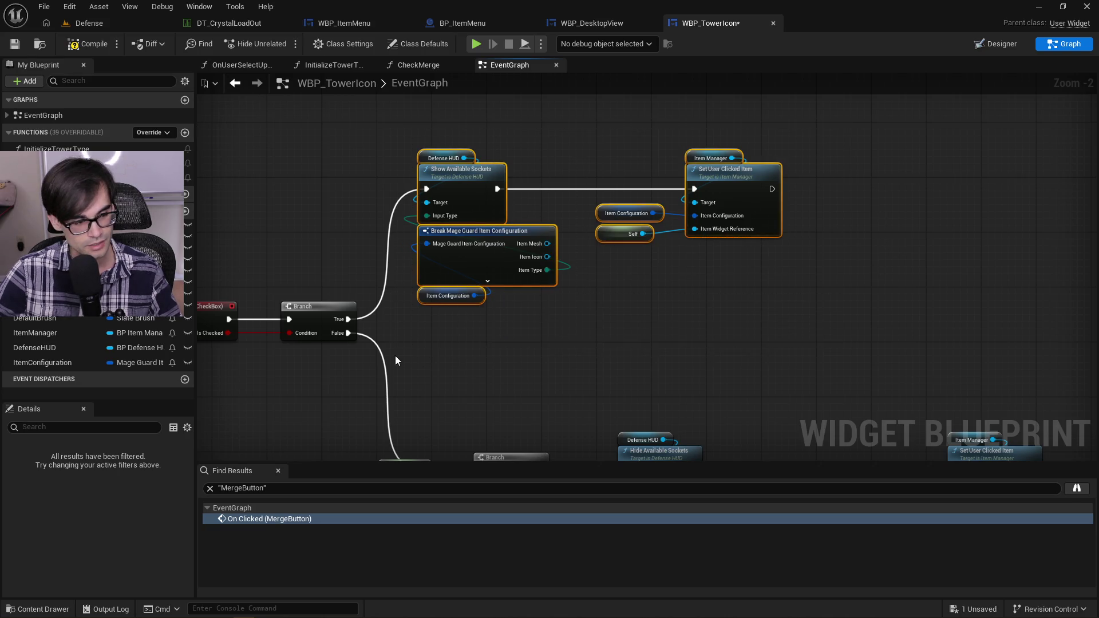
{"action": "left_click", "coordinate": [602, 327]}
{"action": "left_click_drag", "start_coordinate": [602, 326], "coordinate": [727, 166]}
{"action": "scroll", "coordinate": [726, 166], "scroll_direction": "down", "scroll_amount": 1}
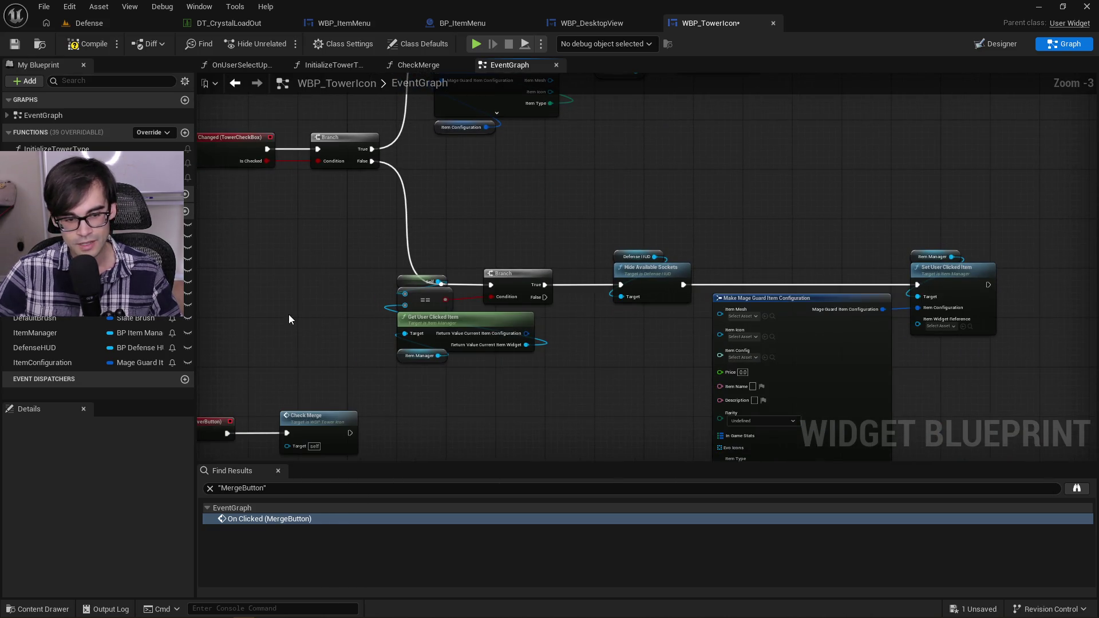
{"action": "left_click_drag", "start_coordinate": [288, 314], "coordinate": [534, 180]}
{"action": "mouse_move", "coordinate": [356, 275]}
{"action": "left_mouse_down"}
{"action": "mouse_move", "coordinate": [754, 472]}
{"action": "mouse_move", "coordinate": [756, 376]}
{"action": "left_mouse_up"}
{"action": "scroll", "coordinate": [603, 437], "scroll_direction": "down", "scroll_amount": 3}
{"action": "left_click", "coordinate": [669, 263]}
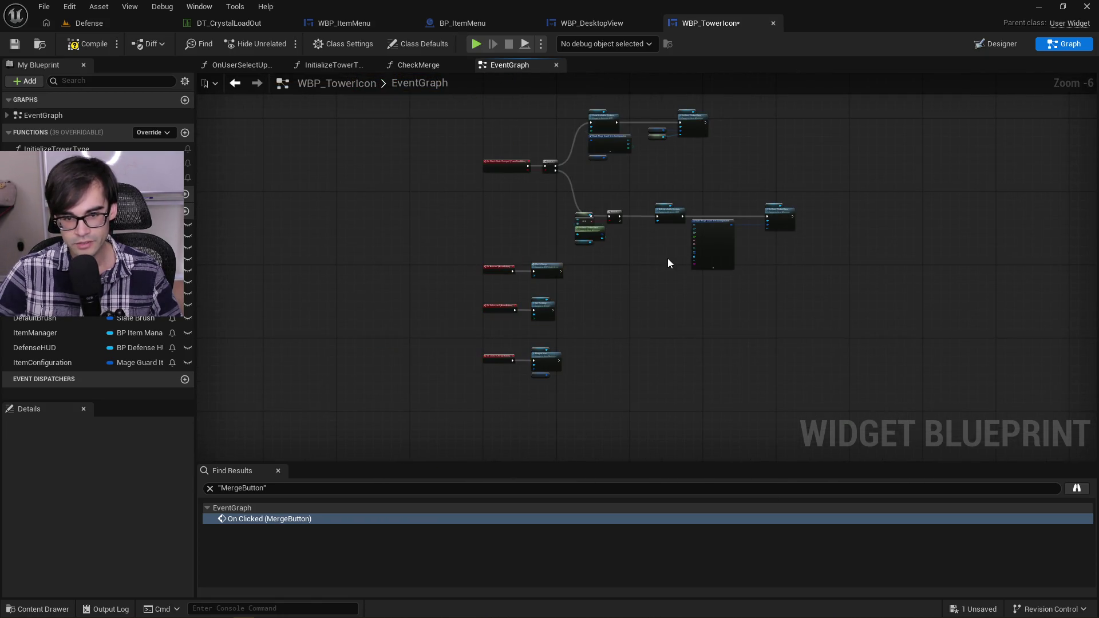
{"action": "mouse_move", "coordinate": [607, 429]}
{"action": "left_mouse_down"}
{"action": "mouse_move", "coordinate": [483, 257]}
{"action": "mouse_move", "coordinate": [498, 240]}
{"action": "mouse_move", "coordinate": [596, 339]}
{"action": "left_mouse_up"}
{"action": "left_click", "coordinate": [648, 331]}
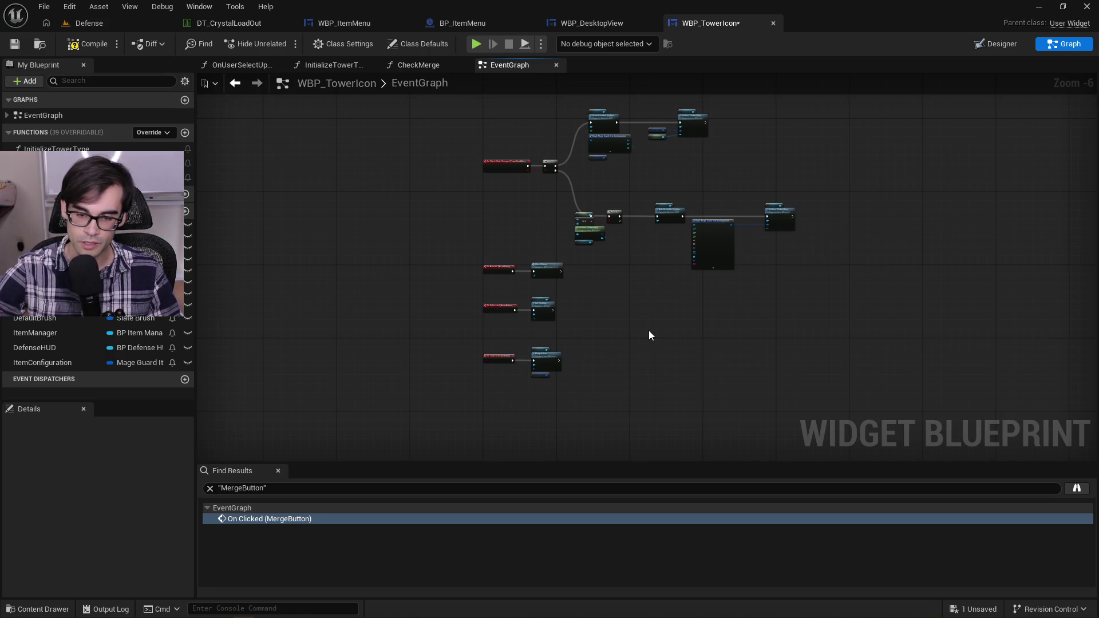
{"action": "scroll", "coordinate": [603, 334], "scroll_direction": "up", "scroll_amount": 2}
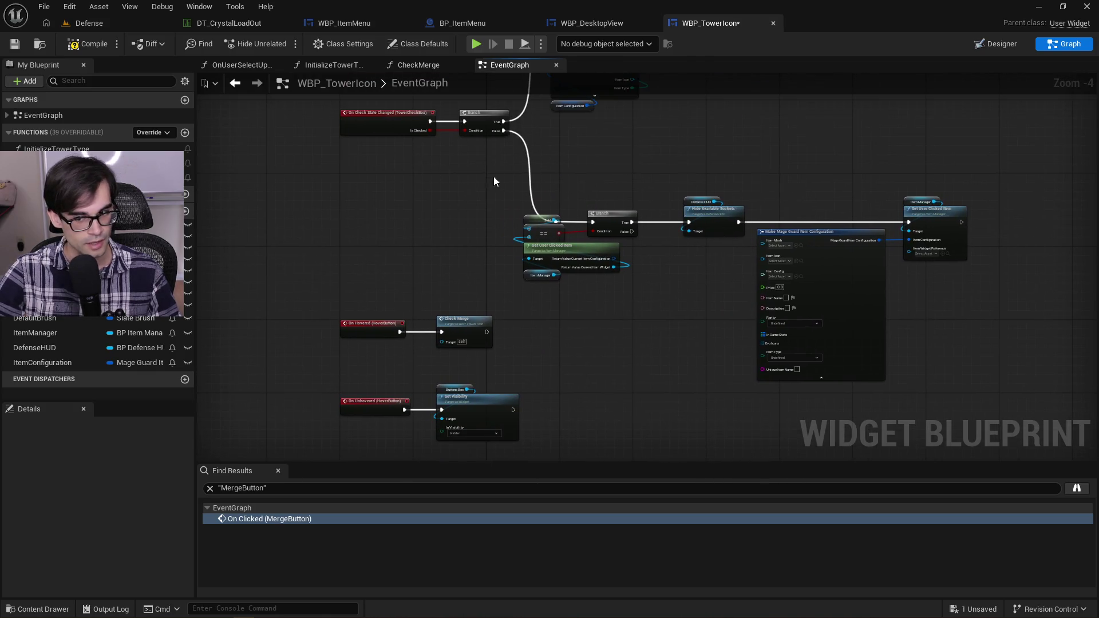
{"action": "mouse_move", "coordinate": [497, 177]}
{"action": "left_mouse_down"}
{"action": "mouse_move", "coordinate": [850, 266]}
{"action": "mouse_move", "coordinate": [1000, 318]}
{"action": "mouse_move", "coordinate": [1011, 297]}
{"action": "left_mouse_up"}
{"action": "left_click", "coordinate": [1011, 297]}
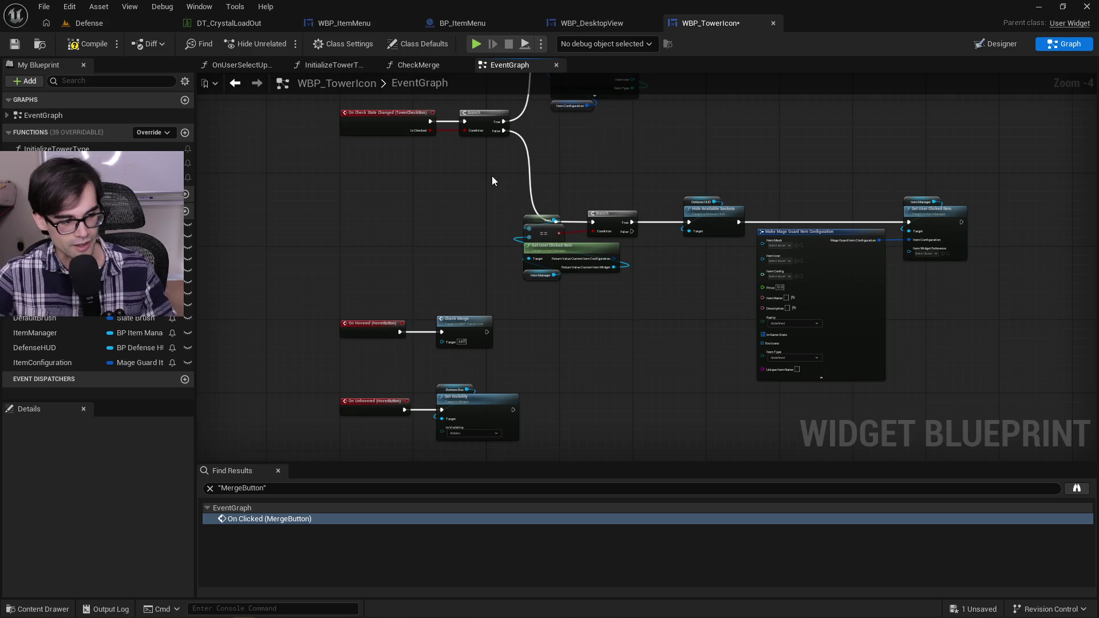
{"action": "left_click_drag", "start_coordinate": [772, 152], "coordinate": [741, 352]}
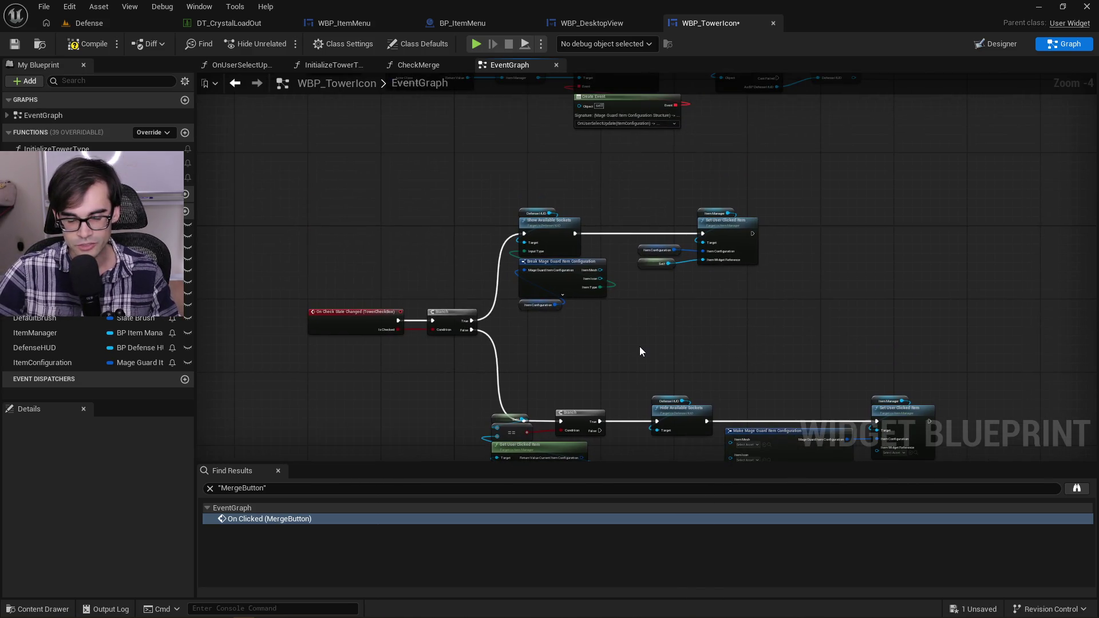
{"action": "mouse_move", "coordinate": [498, 189]}
{"action": "left_mouse_down"}
{"action": "mouse_move", "coordinate": [601, 251]}
{"action": "mouse_move", "coordinate": [917, 329]}
{"action": "left_mouse_up"}
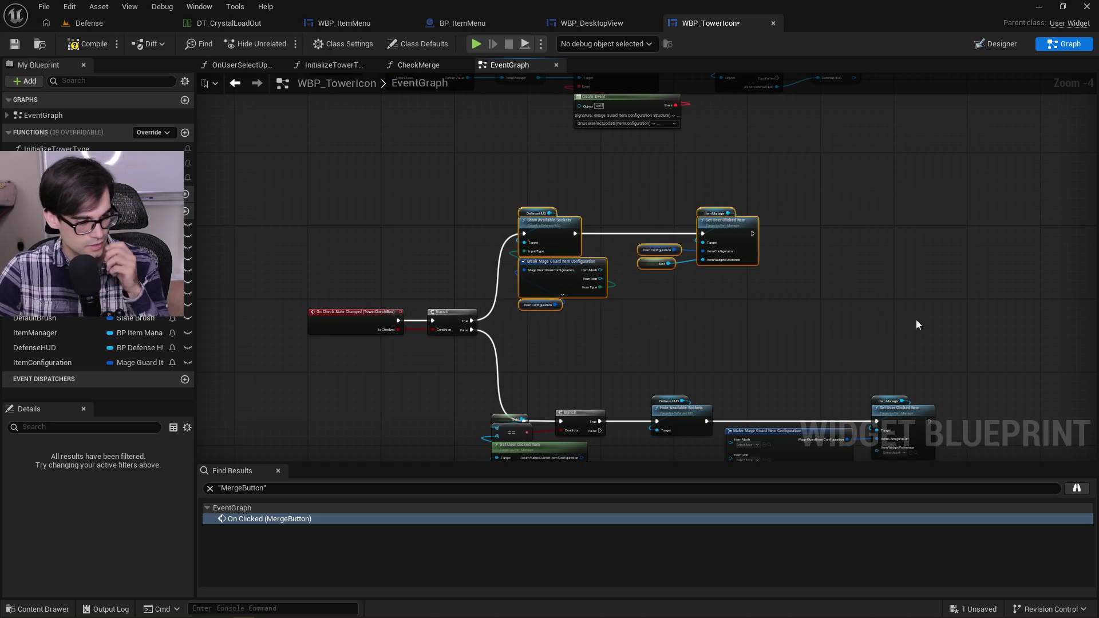
{"action": "left_click", "coordinate": [908, 312]}
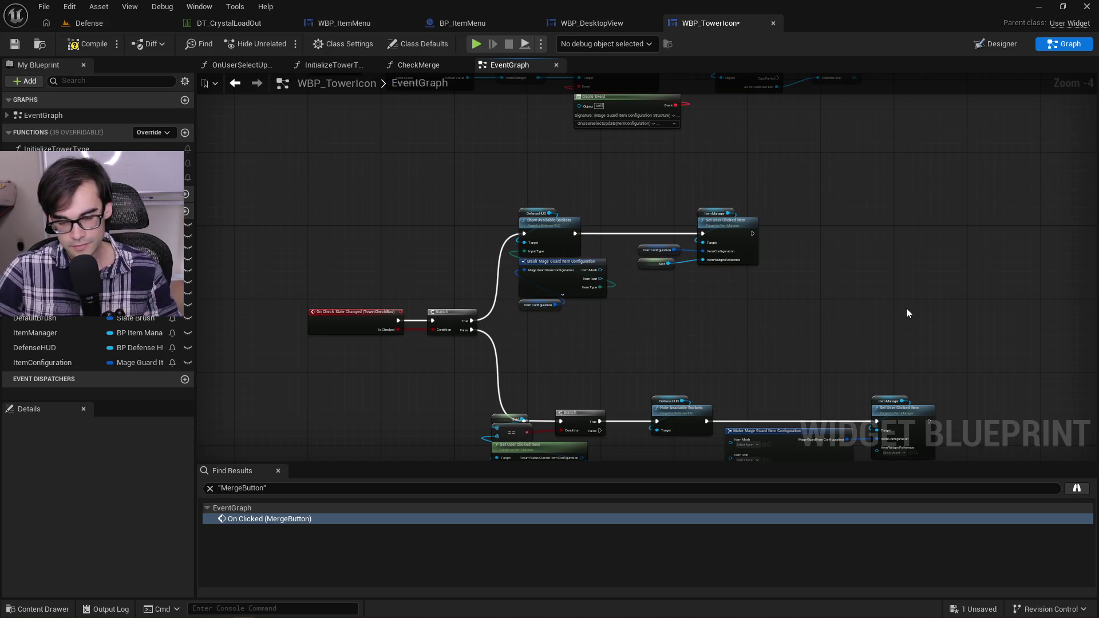
{"action": "mouse_move", "coordinate": [505, 194]}
{"action": "left_mouse_down"}
{"action": "mouse_move", "coordinate": [651, 281]}
{"action": "mouse_move", "coordinate": [811, 335]}
{"action": "mouse_move", "coordinate": [811, 320]}
{"action": "left_mouse_up"}
{"action": "left_click", "coordinate": [805, 231]}
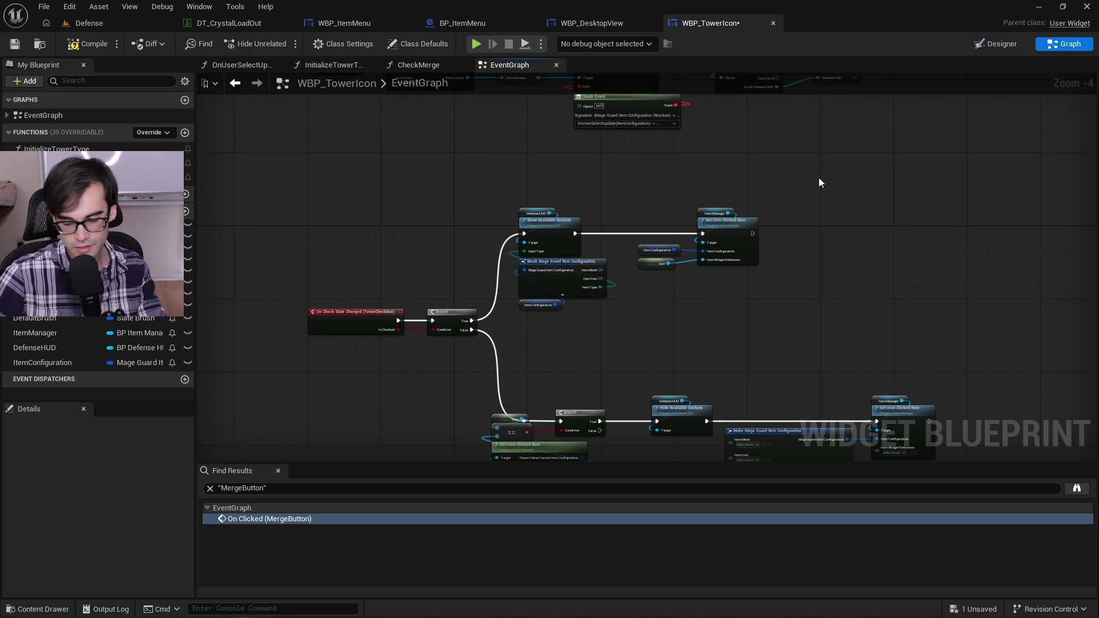
{"action": "mouse_move", "coordinate": [836, 167]}
{"action": "left_mouse_down"}
{"action": "mouse_move", "coordinate": [746, 211]}
{"action": "mouse_move", "coordinate": [502, 368]}
{"action": "mouse_move", "coordinate": [492, 321]}
{"action": "left_mouse_up"}
{"action": "left_click", "coordinate": [522, 348]}
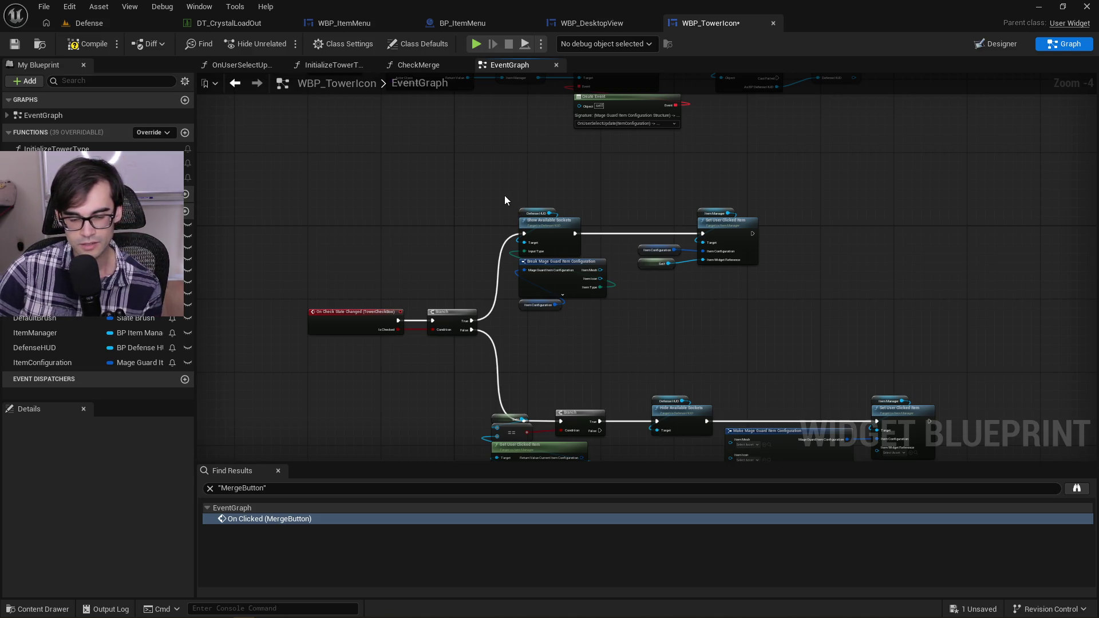
{"action": "mouse_move", "coordinate": [505, 196]}
{"action": "left_mouse_down"}
{"action": "mouse_move", "coordinate": [712, 320]}
{"action": "mouse_move", "coordinate": [806, 318]}
{"action": "left_mouse_up"}
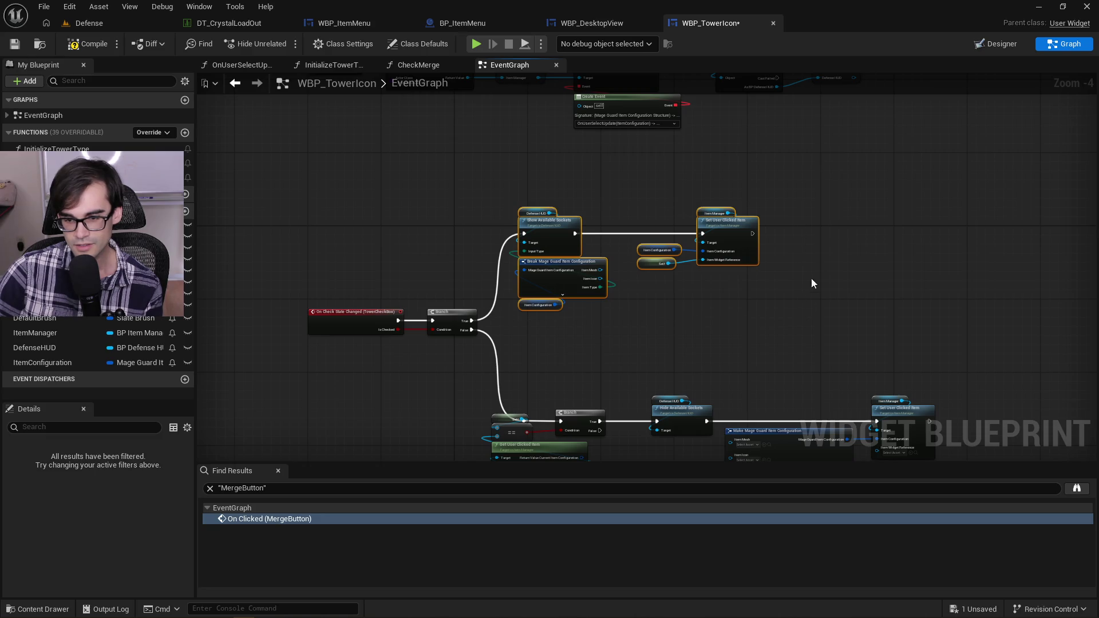
{"action": "left_click", "coordinate": [928, 295]}
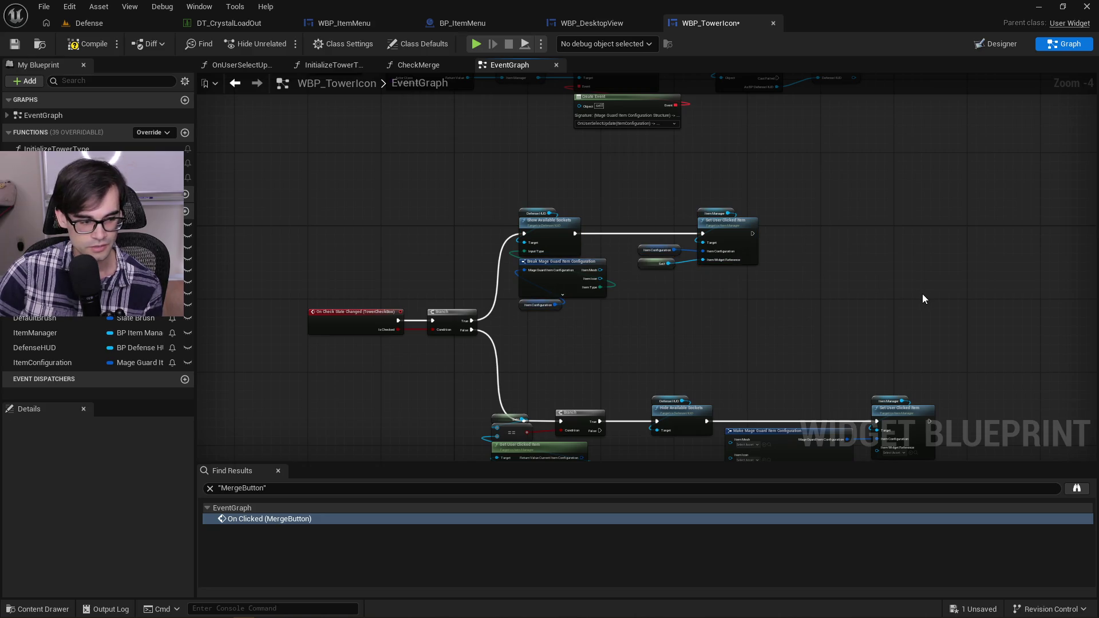
{"action": "left_click_drag", "start_coordinate": [832, 277], "coordinate": [713, 276]}
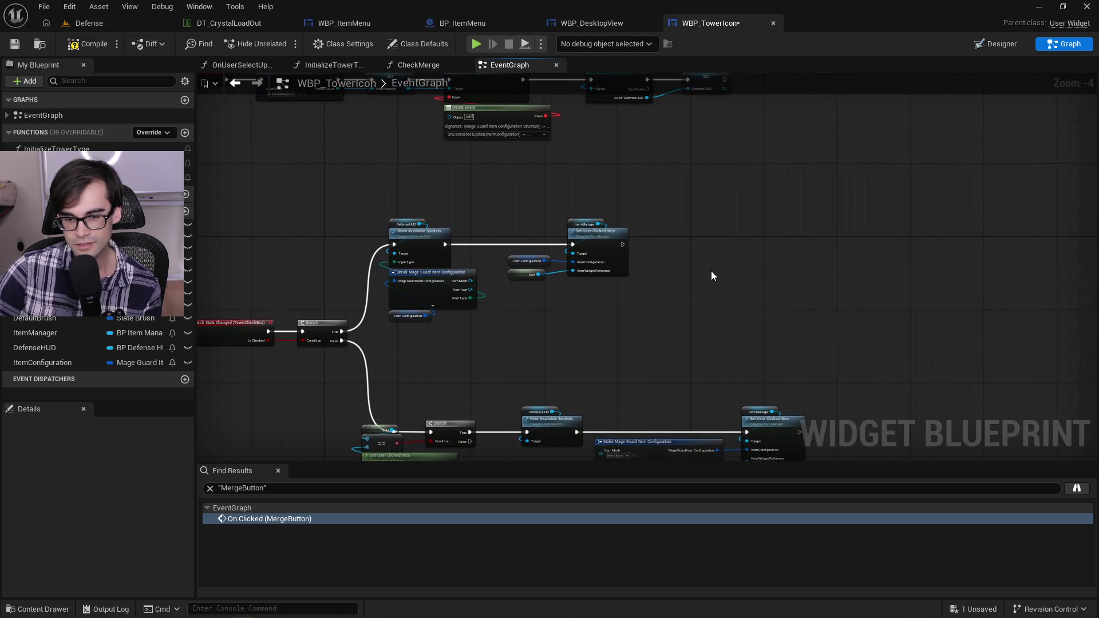
{"action": "scroll", "coordinate": [564, 296], "scroll_direction": "up", "scroll_amount": 3}
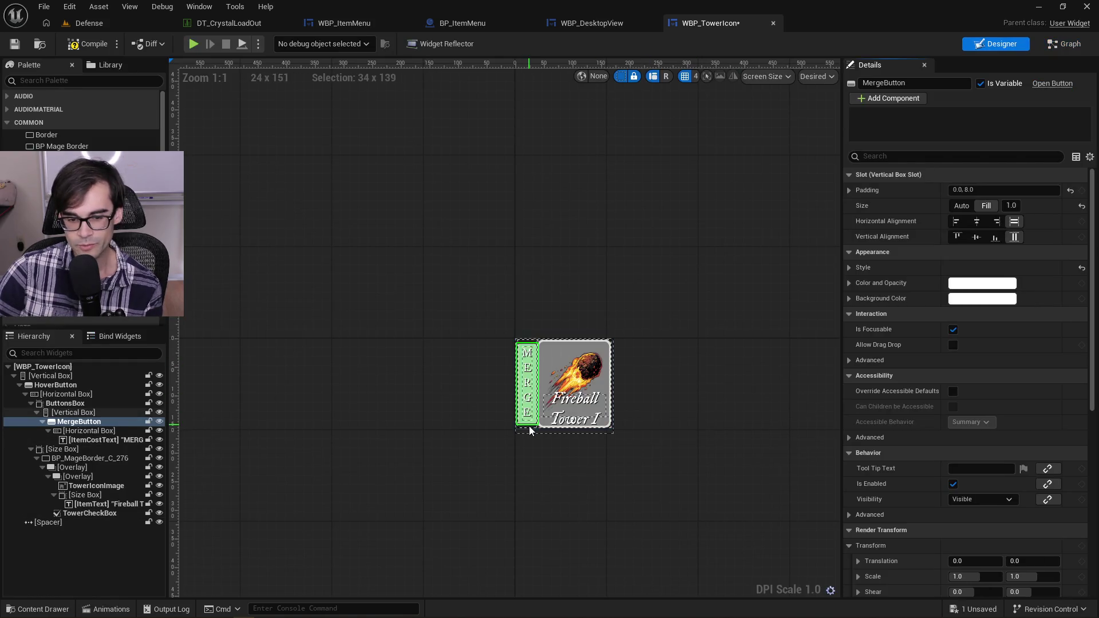
{"action": "left_click", "coordinate": [533, 431]}
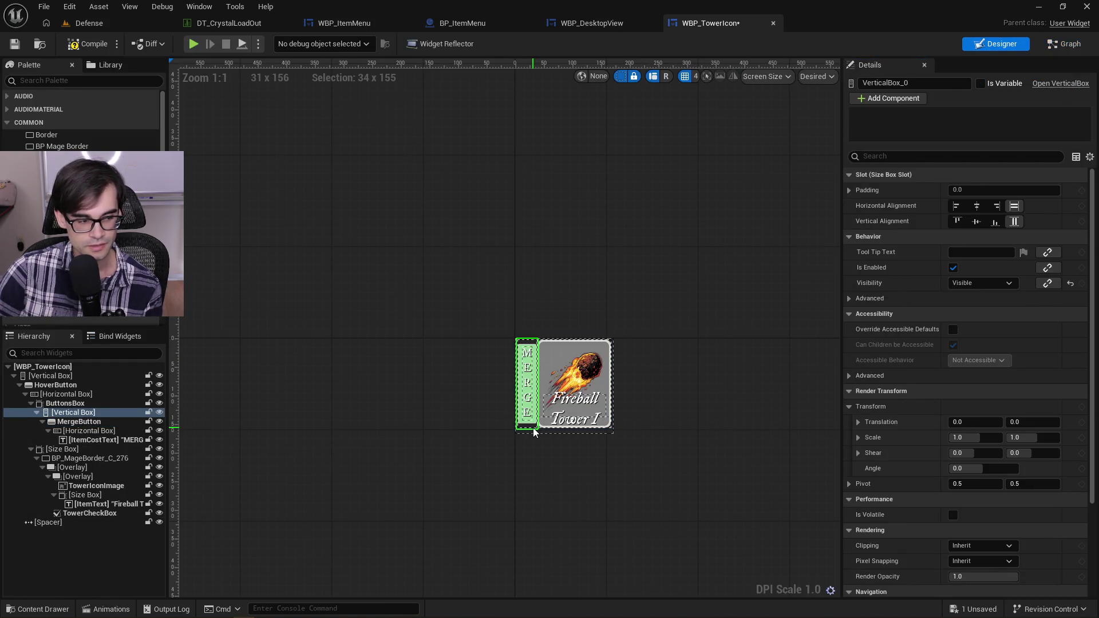
{"action": "scroll", "coordinate": [1070, 384], "scroll_direction": "down", "scroll_amount": 3}
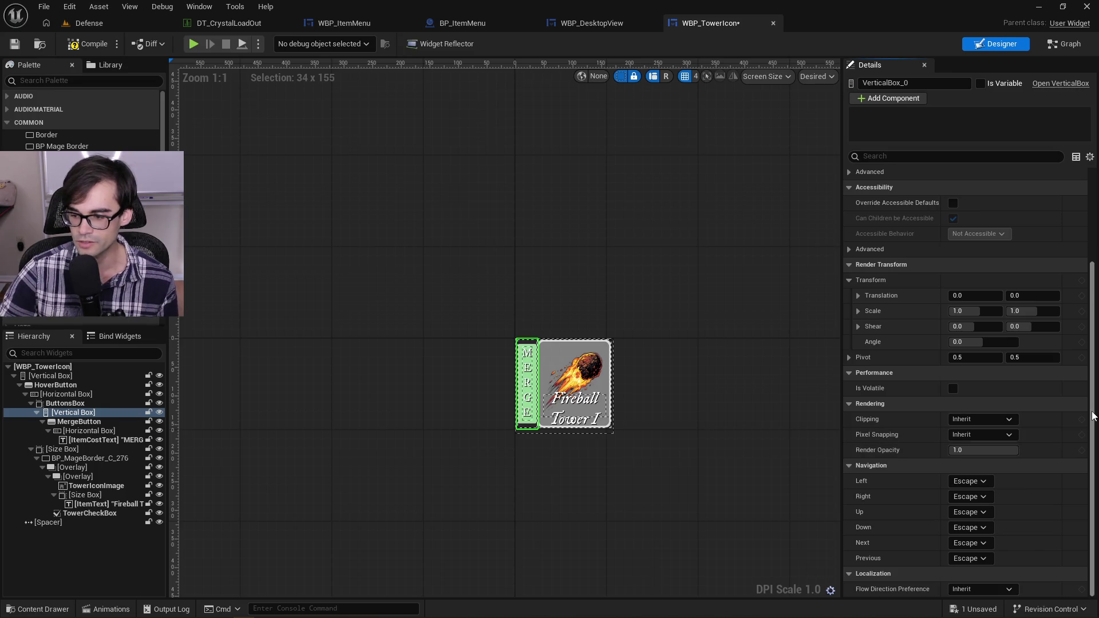
{"action": "scroll", "coordinate": [1069, 447], "scroll_direction": "up", "scroll_amount": 3}
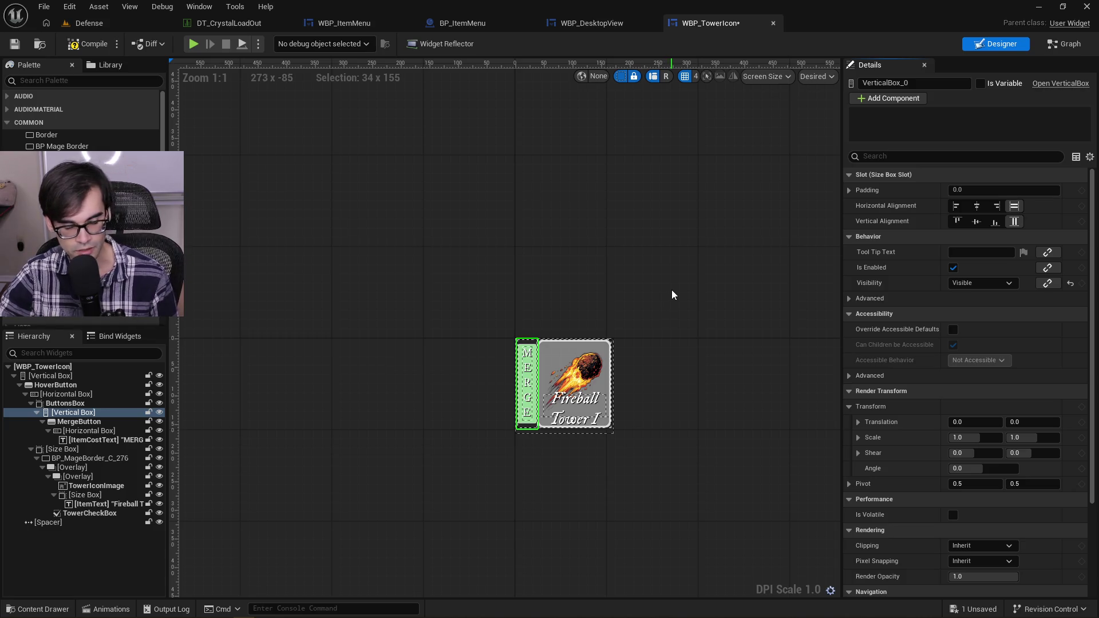
{"action": "left_click", "coordinate": [1059, 50]}
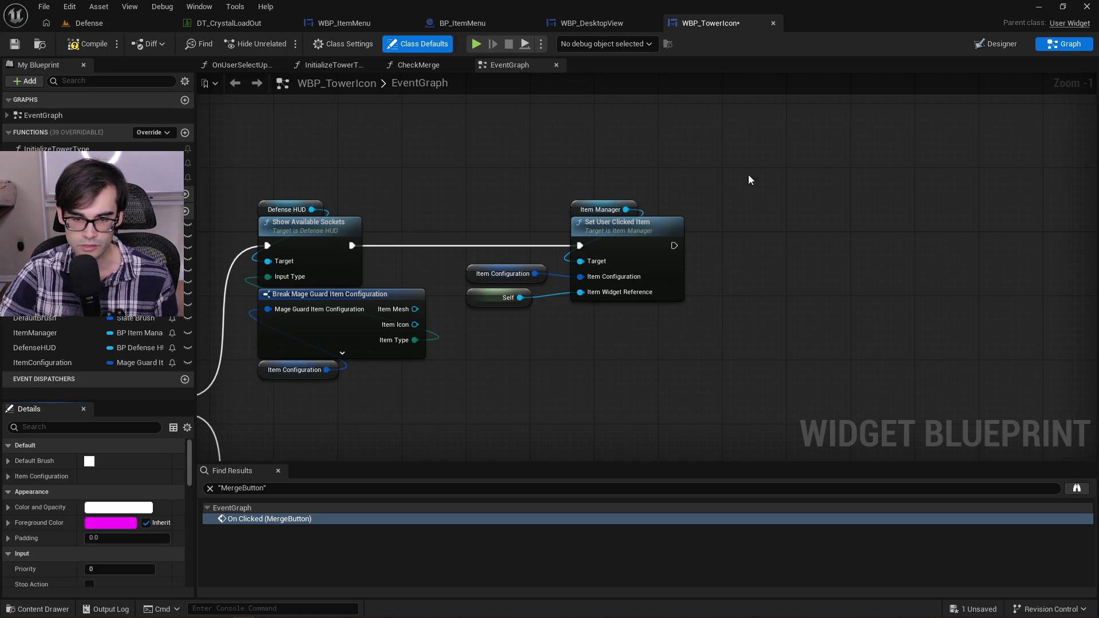
{"action": "mouse_move", "coordinate": [748, 174]}
{"action": "left_mouse_down"}
{"action": "mouse_move", "coordinate": [521, 334]}
{"action": "mouse_move", "coordinate": [448, 369]}
{"action": "left_mouse_up"}
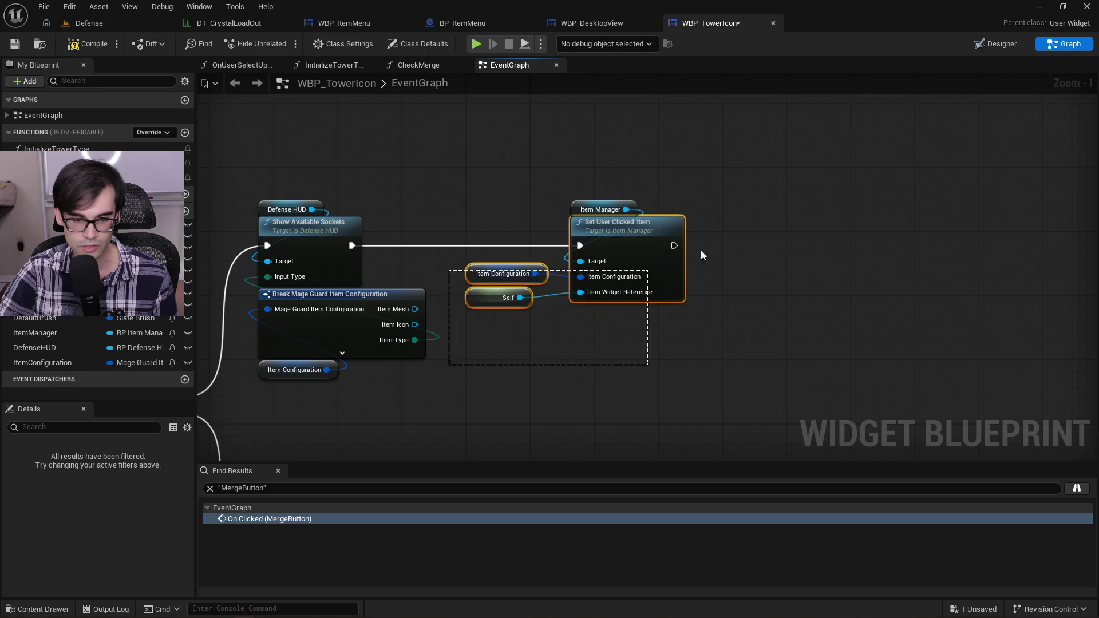
Step: Pan down to the On Hovered → Check Merge nodes and open the CheckMerge function graph
{"action": "left_click", "coordinate": [818, 200]}
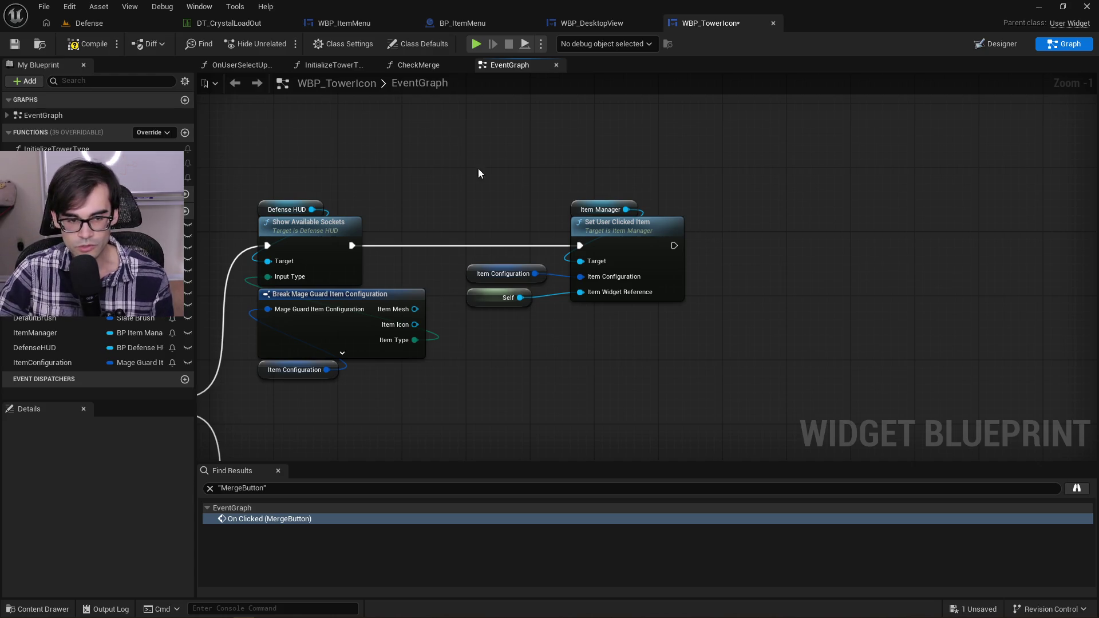
{"action": "scroll", "coordinate": [688, 182], "scroll_direction": "down", "scroll_amount": 3}
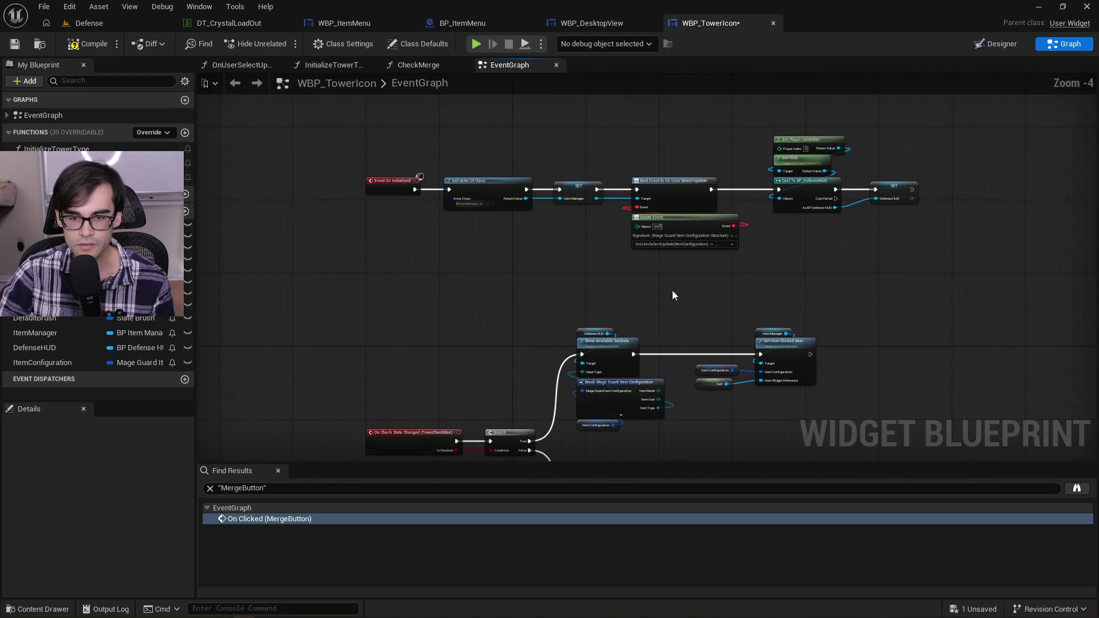
{"action": "scroll", "coordinate": [616, 198], "scroll_direction": "up", "scroll_amount": 1}
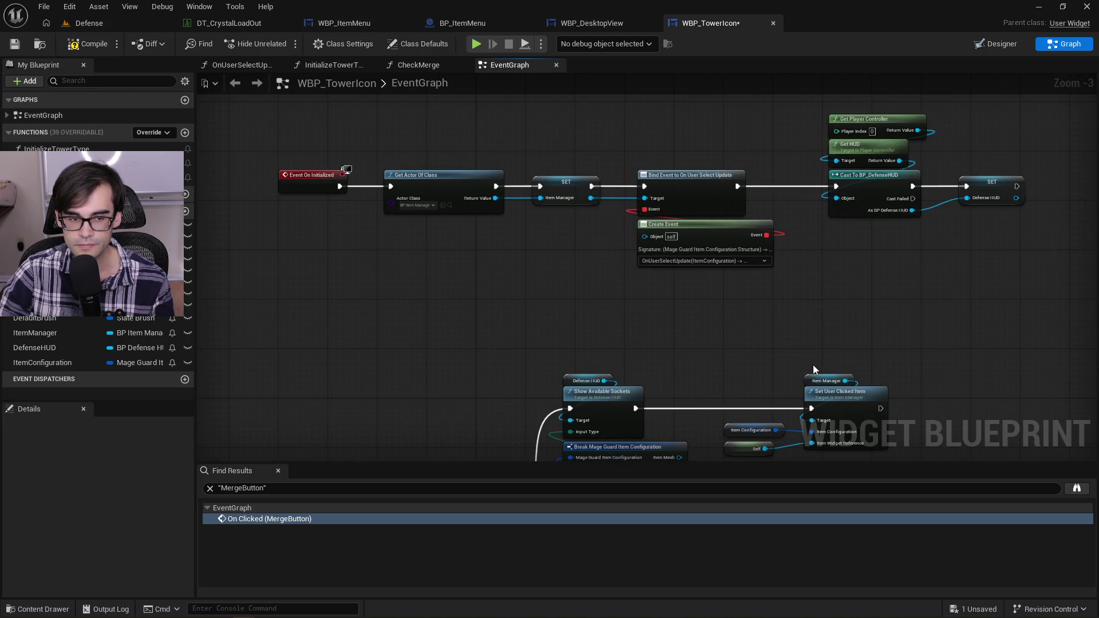
{"action": "left_click_drag", "start_coordinate": [812, 369], "coordinate": [806, 125]}
{"action": "left_click_drag", "start_coordinate": [710, 329], "coordinate": [736, 189]}
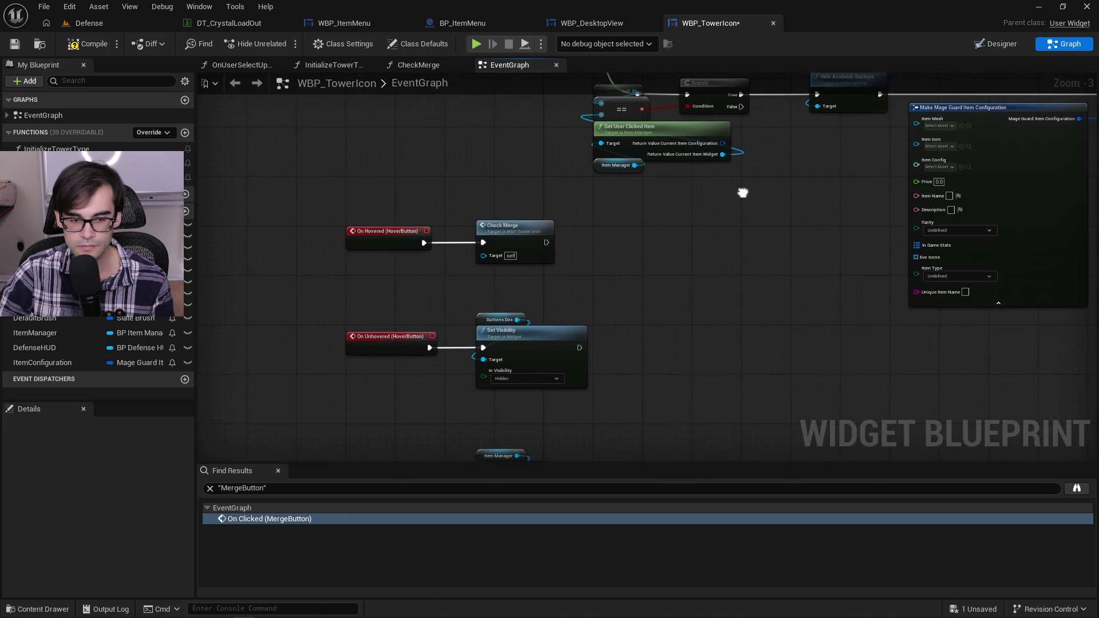
{"action": "double_click", "coordinate": [519, 232]}
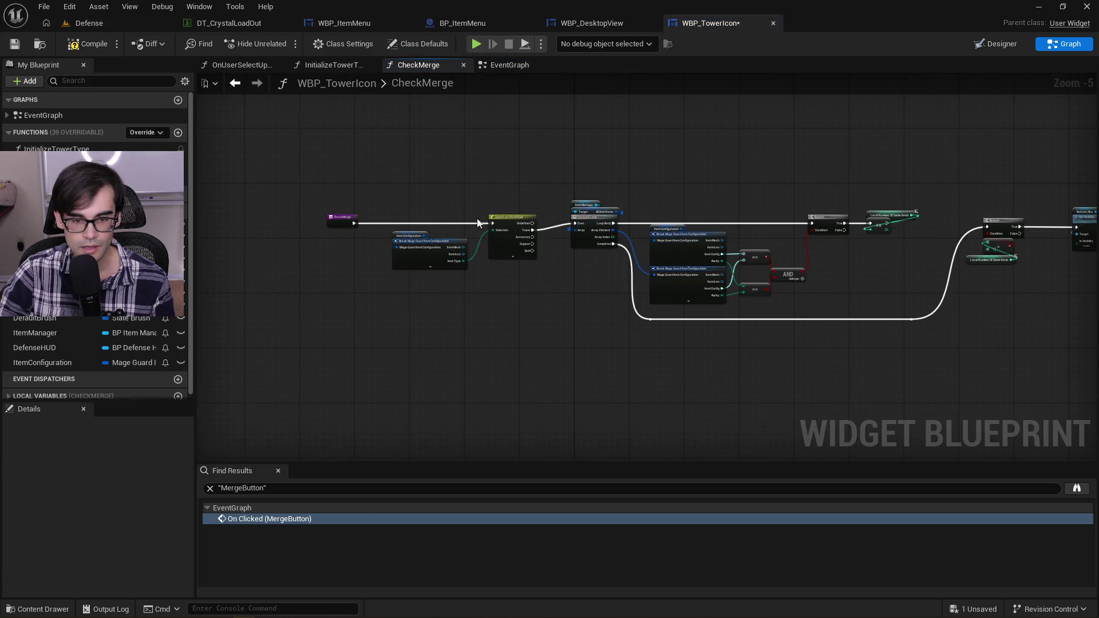
Step: Pan through CheckMerge to inspect its Branch, AND and Set Visibility nodes
{"action": "scroll", "coordinate": [450, 220], "scroll_direction": "up", "scroll_amount": 3}
{"action": "left_click_drag", "start_coordinate": [727, 308], "coordinate": [566, 314]}
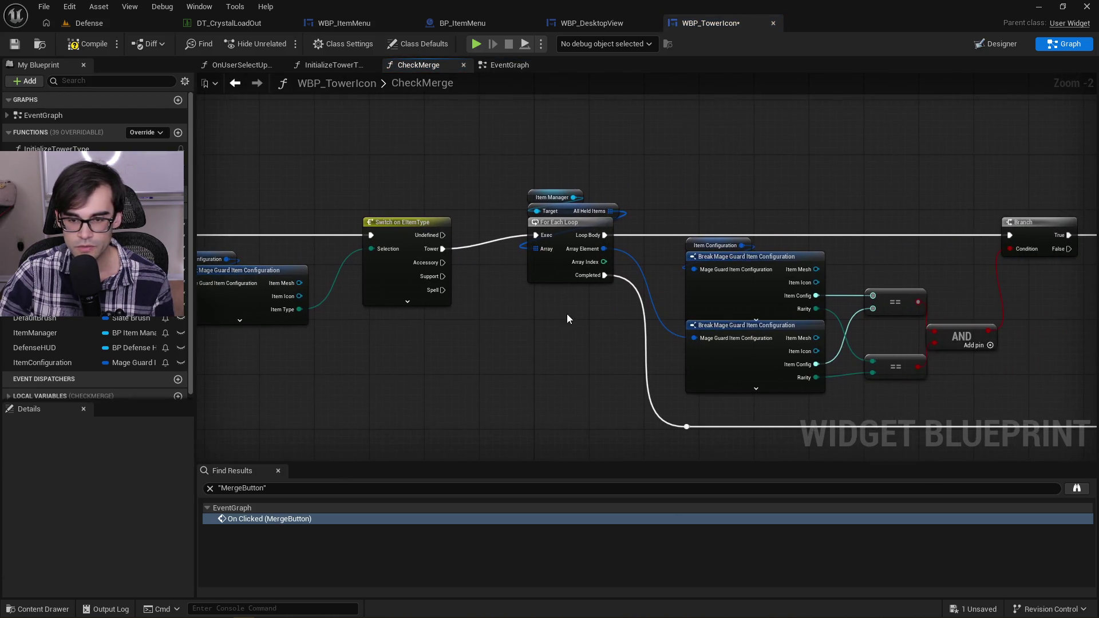
{"action": "left_click_drag", "start_coordinate": [797, 174], "coordinate": [657, 208]}
{"action": "left_click_drag", "start_coordinate": [942, 237], "coordinate": [696, 238]}
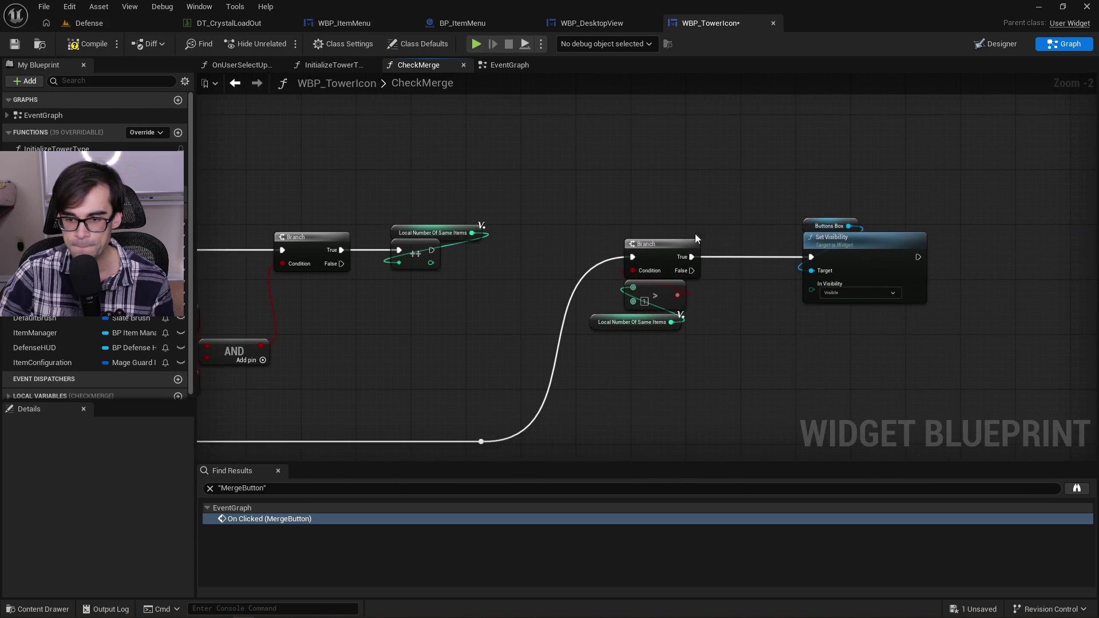
{"action": "mouse_move", "coordinate": [775, 222]}
{"action": "left_mouse_down"}
{"action": "mouse_move", "coordinate": [706, 221]}
{"action": "mouse_move", "coordinate": [668, 242]}
{"action": "left_mouse_up"}
{"action": "scroll", "coordinate": [811, 256], "scroll_direction": "up", "scroll_amount": 2}
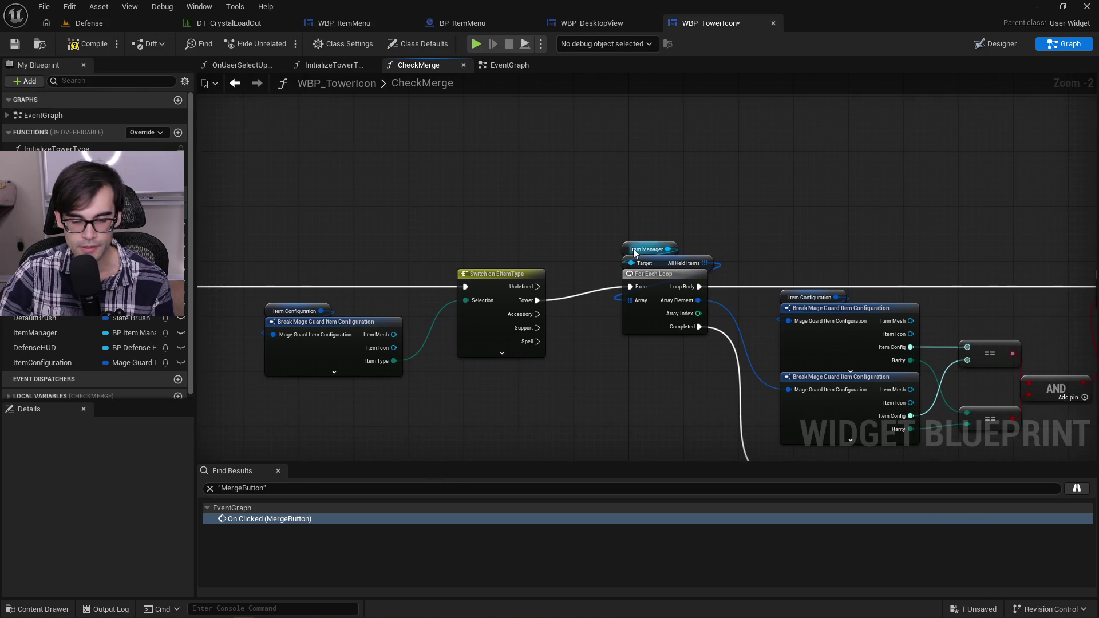
{"action": "scroll", "coordinate": [704, 226], "scroll_direction": "down", "scroll_amount": 3}
Step: Nudge the loop, Break and Branch nodes right and save the widget blueprint
{"action": "mouse_move", "coordinate": [486, 177]}
{"action": "left_mouse_down"}
{"action": "mouse_move", "coordinate": [738, 280]}
{"action": "mouse_move", "coordinate": [1001, 340]}
{"action": "left_mouse_up"}
{"action": "scroll", "coordinate": [737, 280], "scroll_direction": "down", "scroll_amount": 4}
{"action": "key", "text": "Home"}
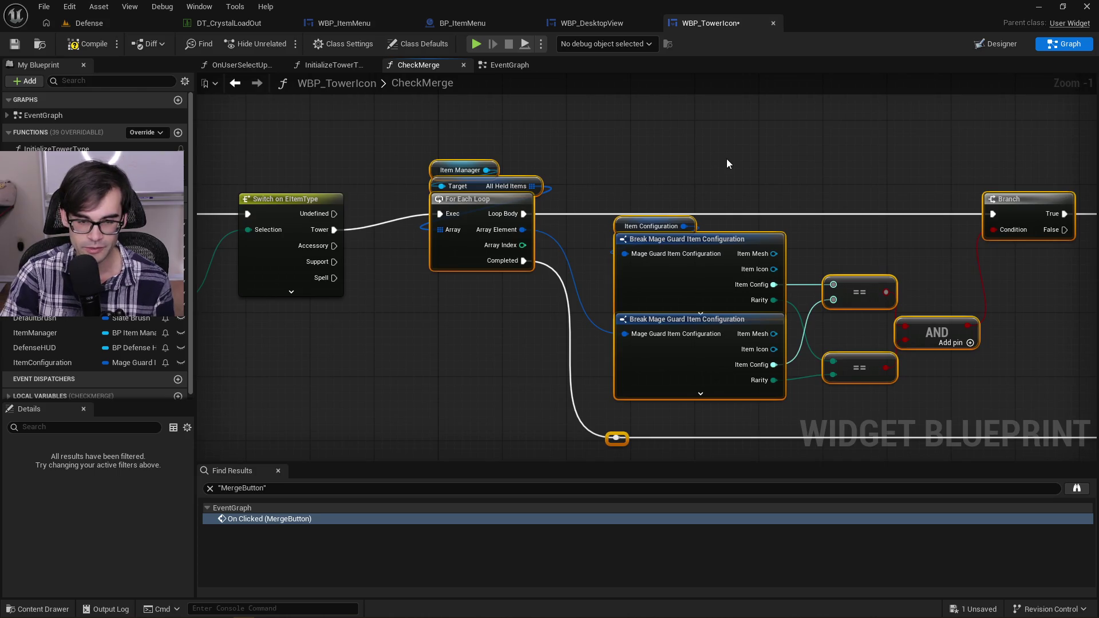
{"action": "key", "text": "Right"}
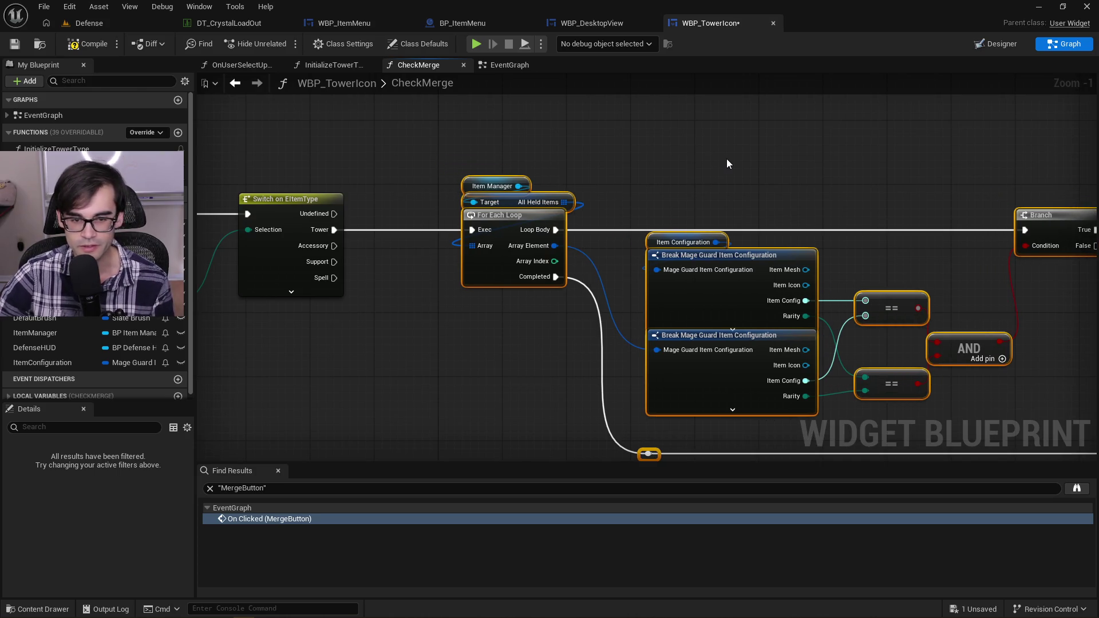
{"action": "left_click", "coordinate": [707, 172]}
{"action": "left_click_drag", "start_coordinate": [557, 181], "coordinate": [887, 191]}
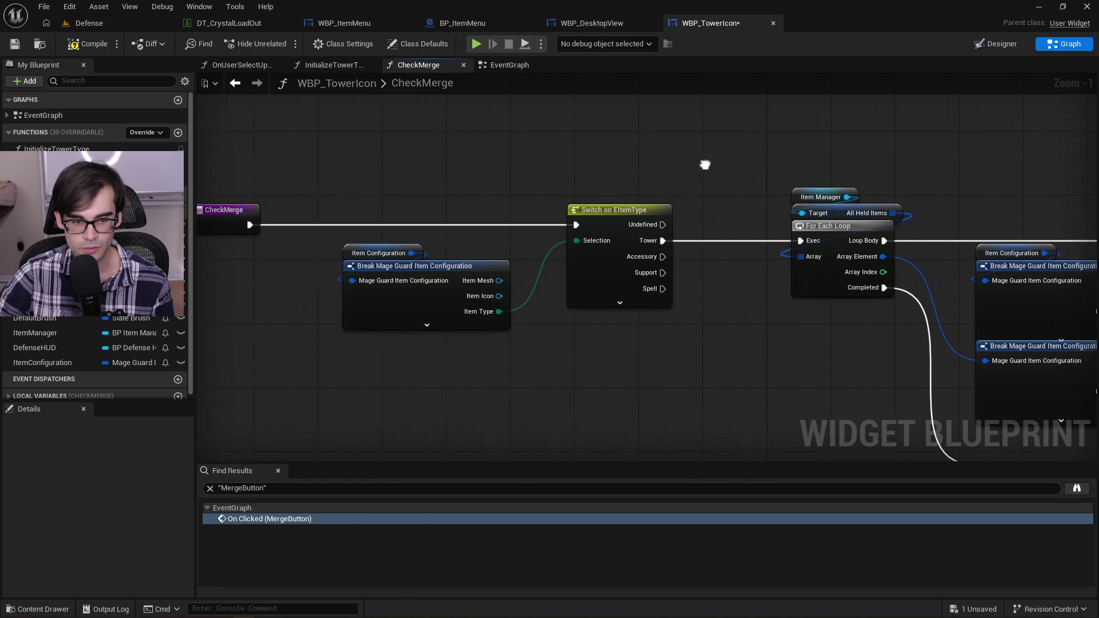
{"action": "left_click", "coordinate": [15, 45]}
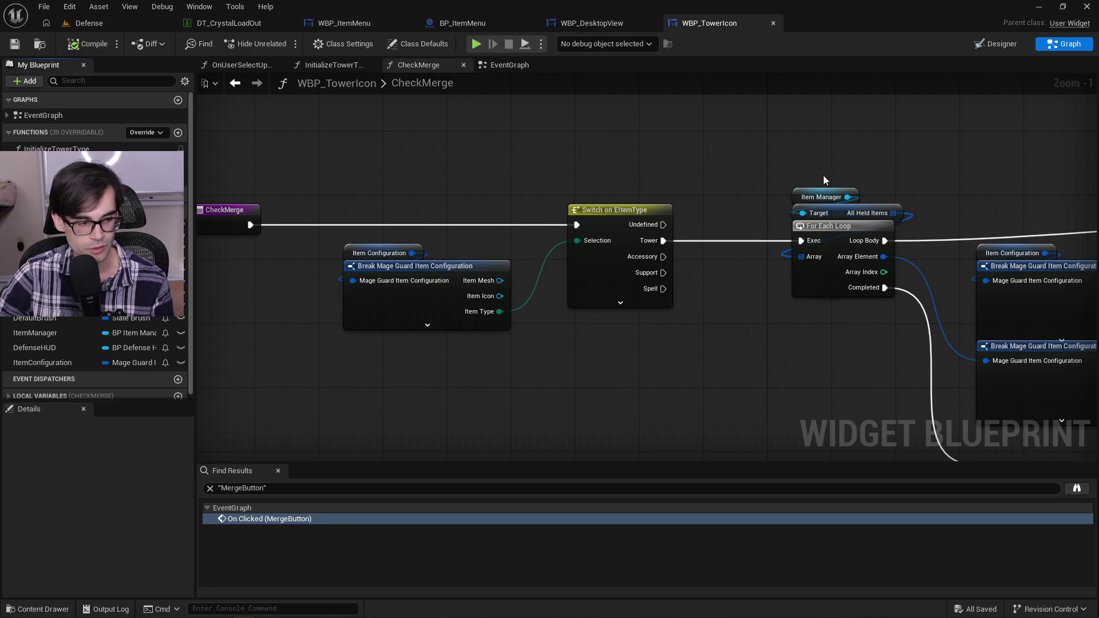
Step: Expand the Break node and shift the Switch, loop and Break nodes about 460 px right
{"action": "left_click_drag", "start_coordinate": [823, 175], "coordinate": [513, 188]}
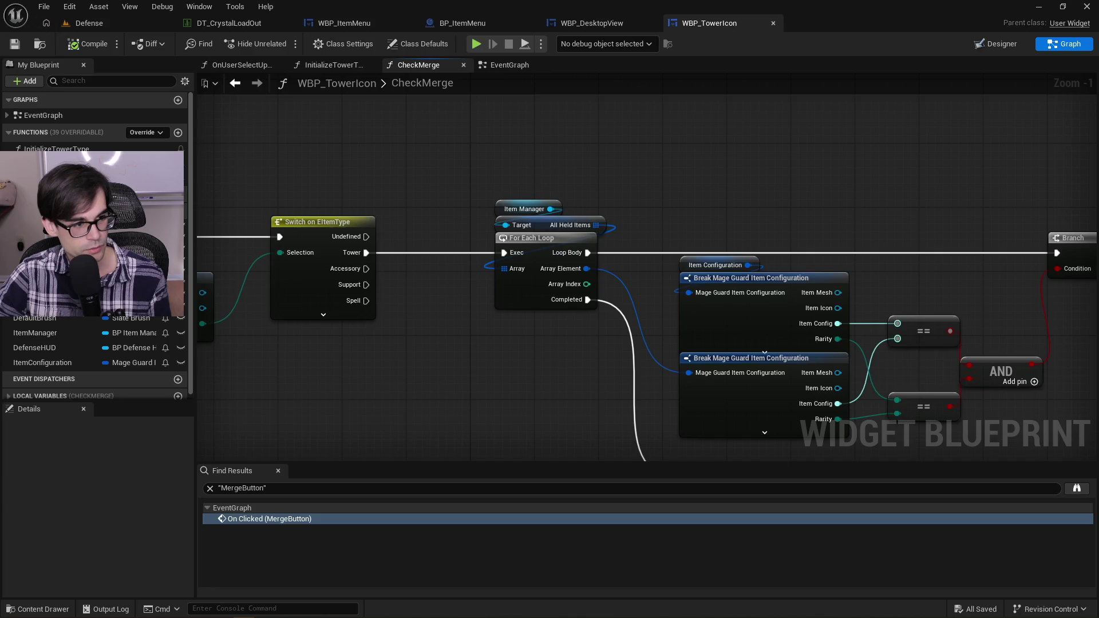
{"action": "key", "text": "ctrl+v"}
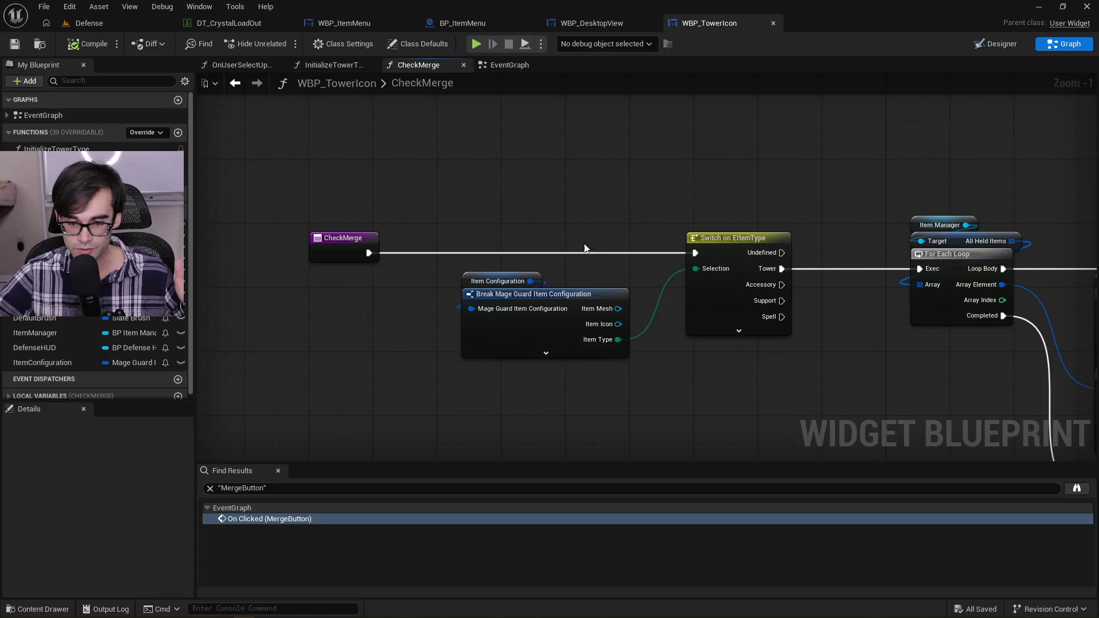
{"action": "left_click", "coordinate": [533, 351]}
{"action": "left_click_drag", "start_coordinate": [657, 414], "coordinate": [535, 398]}
{"action": "scroll", "coordinate": [630, 376], "scroll_direction": "down", "scroll_amount": 1}
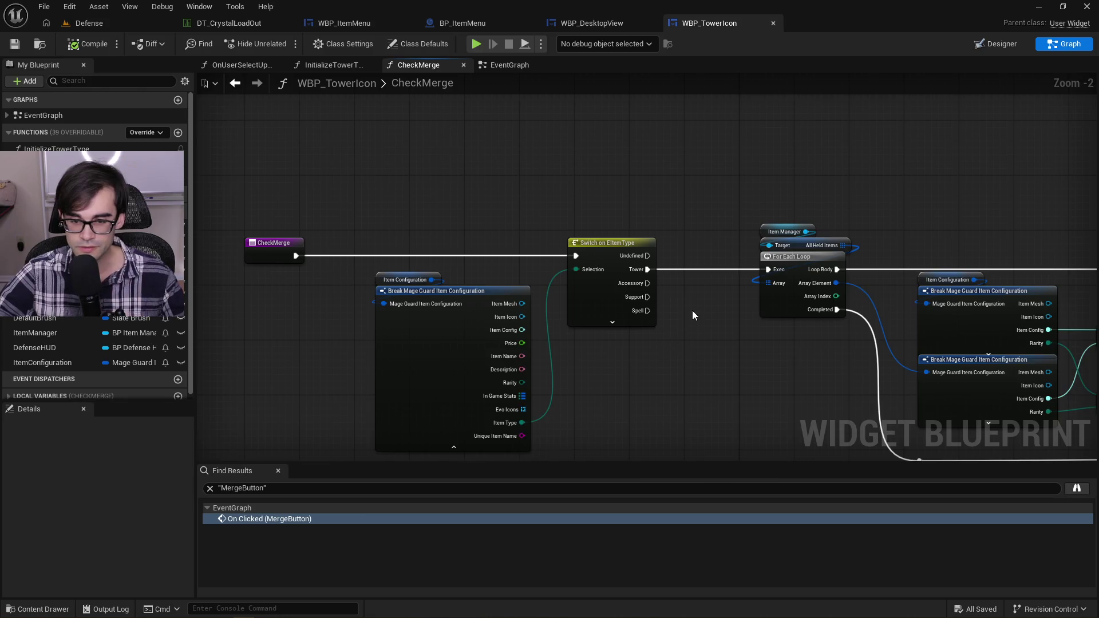
{"action": "scroll", "coordinate": [692, 310], "scroll_direction": "down", "scroll_amount": 3}
{"action": "mouse_move", "coordinate": [361, 176]}
{"action": "left_mouse_down"}
{"action": "mouse_move", "coordinate": [1067, 351]}
{"action": "mouse_move", "coordinate": [1074, 364]}
{"action": "left_mouse_up"}
{"action": "scroll", "coordinate": [502, 307], "scroll_direction": "up", "scroll_amount": 4}
{"action": "left_click_drag", "start_coordinate": [474, 169], "coordinate": [739, 169]}
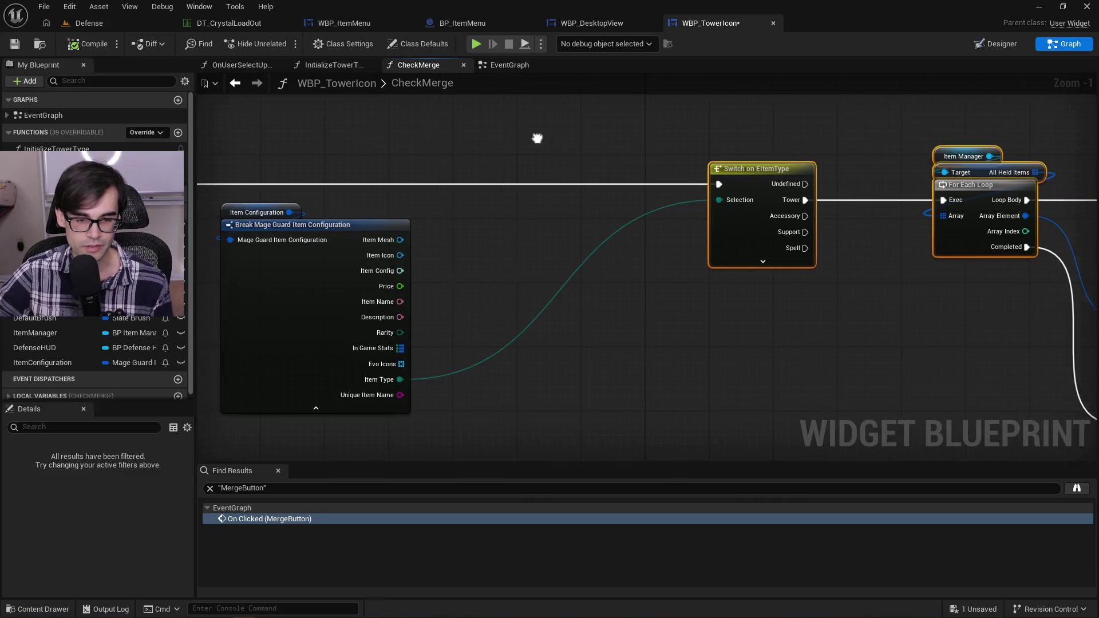
{"action": "left_click_drag", "start_coordinate": [525, 138], "coordinate": [755, 146]}
Step: Place the Break node and Item Configuration getter beside the CheckMerge entry, keeping Item Type wired to Selection
{"action": "mouse_move", "coordinate": [452, 167]}
{"action": "left_mouse_down"}
{"action": "mouse_move", "coordinate": [544, 269]}
{"action": "mouse_move", "coordinate": [546, 229]}
{"action": "mouse_move", "coordinate": [379, 215]}
{"action": "mouse_move", "coordinate": [399, 220]}
{"action": "left_mouse_up"}
{"action": "left_click", "coordinate": [668, 265]}
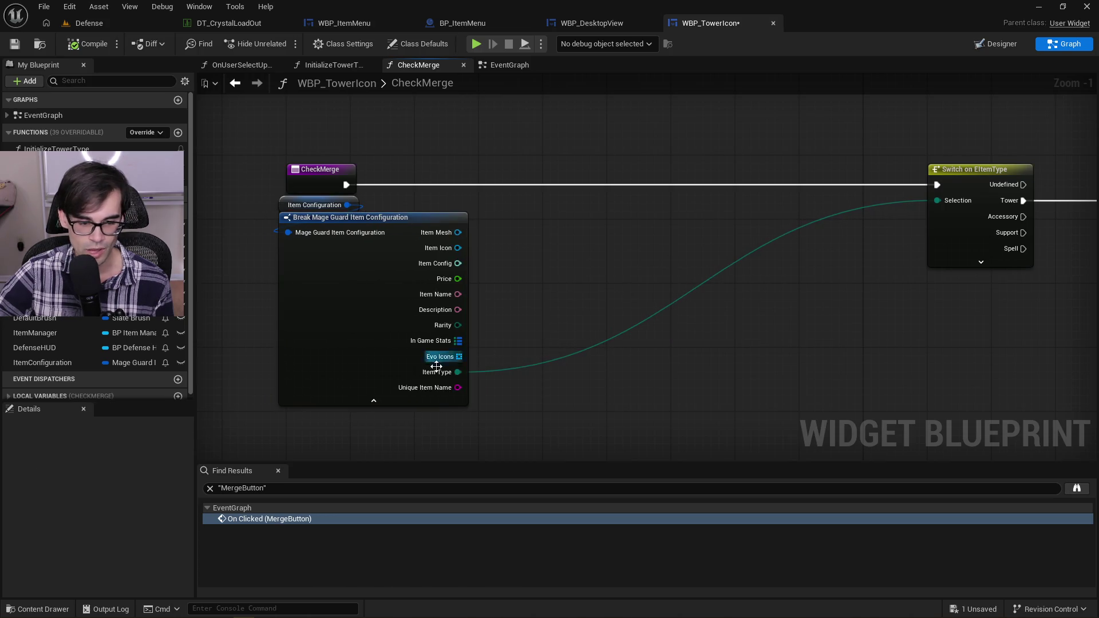
{"action": "mouse_move", "coordinate": [567, 615]}
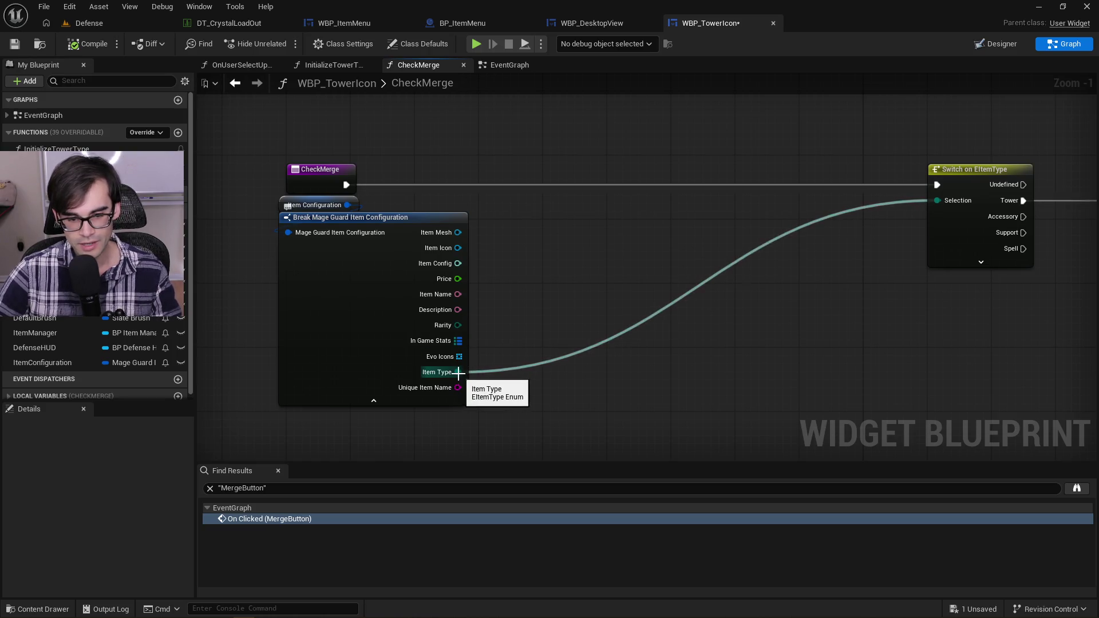
{"action": "mouse_move", "coordinate": [456, 372]}
{"action": "left_mouse_down"}
{"action": "mouse_move", "coordinate": [534, 333]}
{"action": "mouse_move", "coordinate": [616, 227]}
{"action": "left_mouse_up"}
{"action": "key", "text": "Escape"}
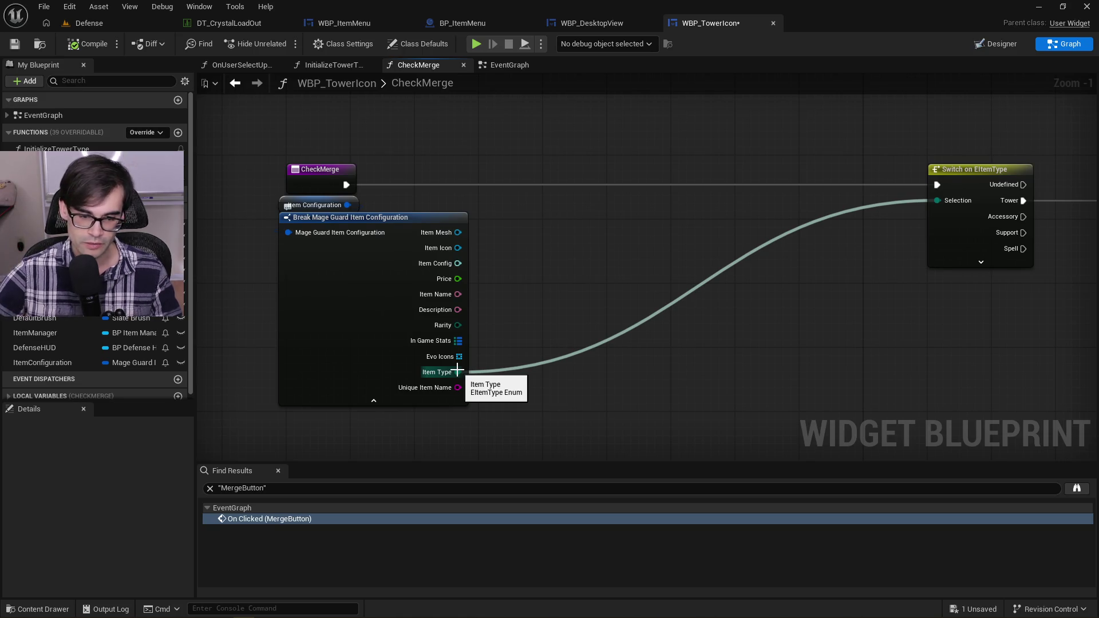
{"action": "mouse_move", "coordinate": [458, 372]}
{"action": "left_mouse_down"}
{"action": "mouse_move", "coordinate": [565, 286]}
{"action": "mouse_move", "coordinate": [645, 182]}
{"action": "mouse_move", "coordinate": [707, 184]}
{"action": "left_mouse_up"}
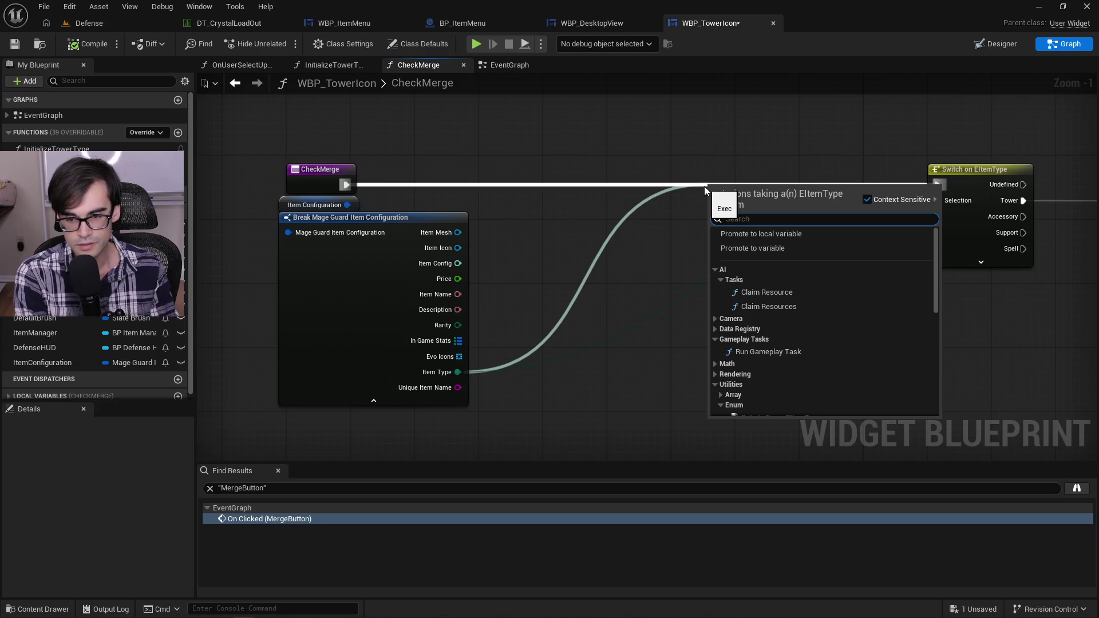
Step: Try an Equal (Enum) comparison on Item Type, then delete it
{"action": "type", "text": "qu"}
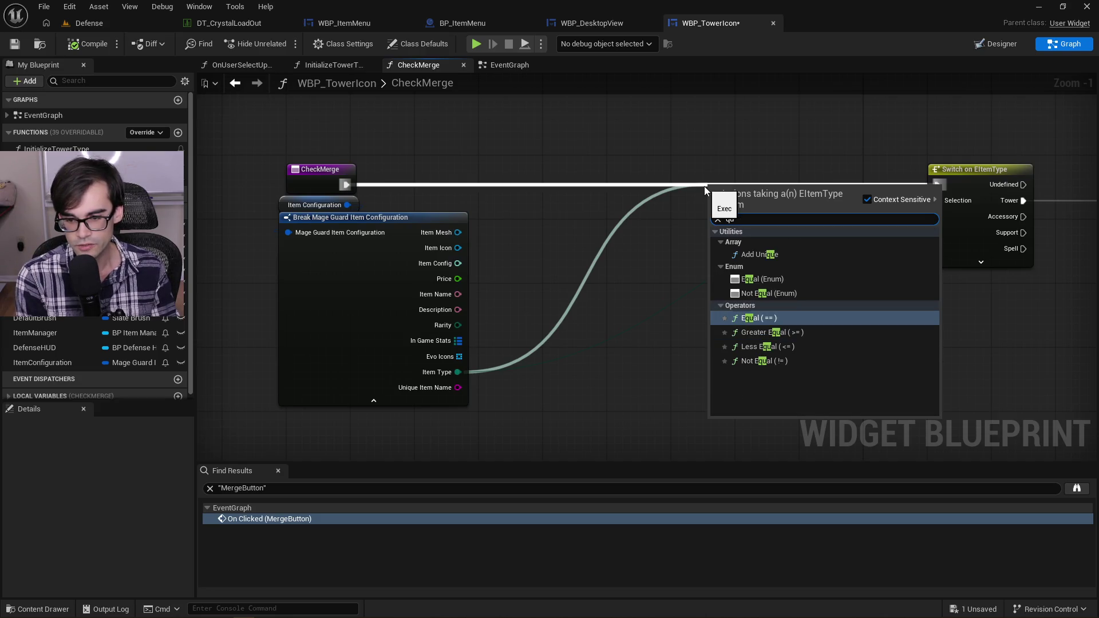
{"action": "key", "text": "Return"}
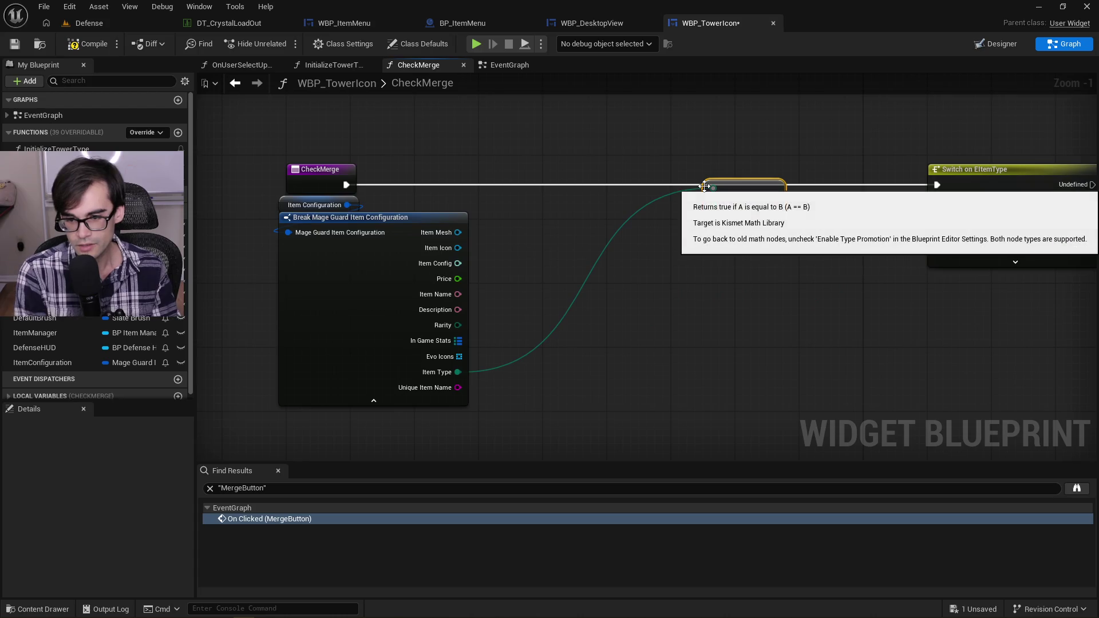
{"action": "key", "text": "Delete"}
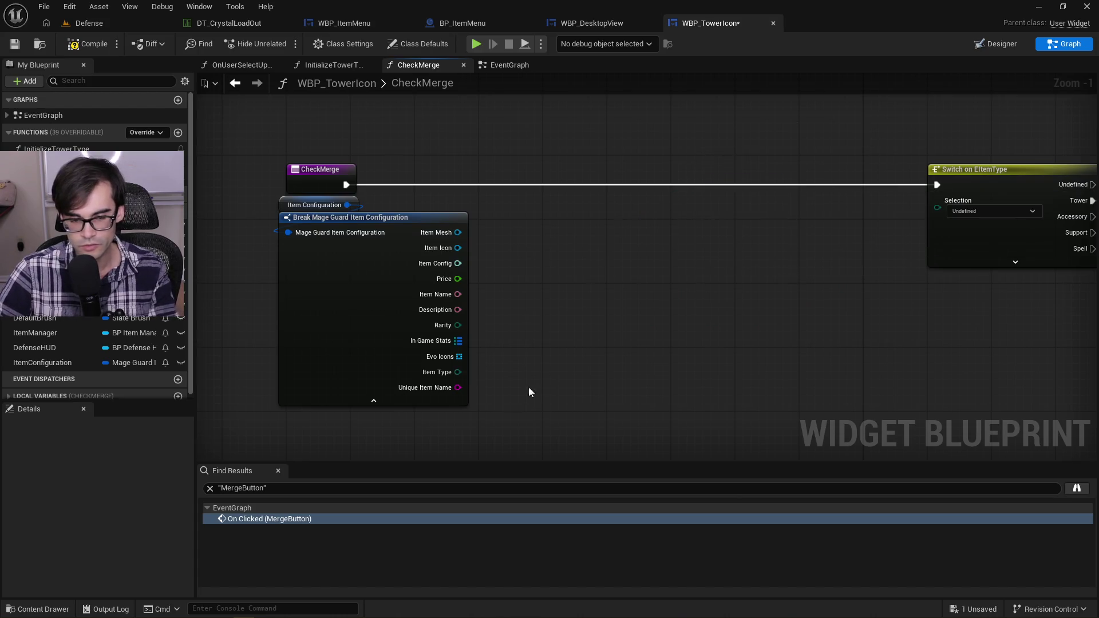
{"action": "left_click", "coordinate": [457, 381]}
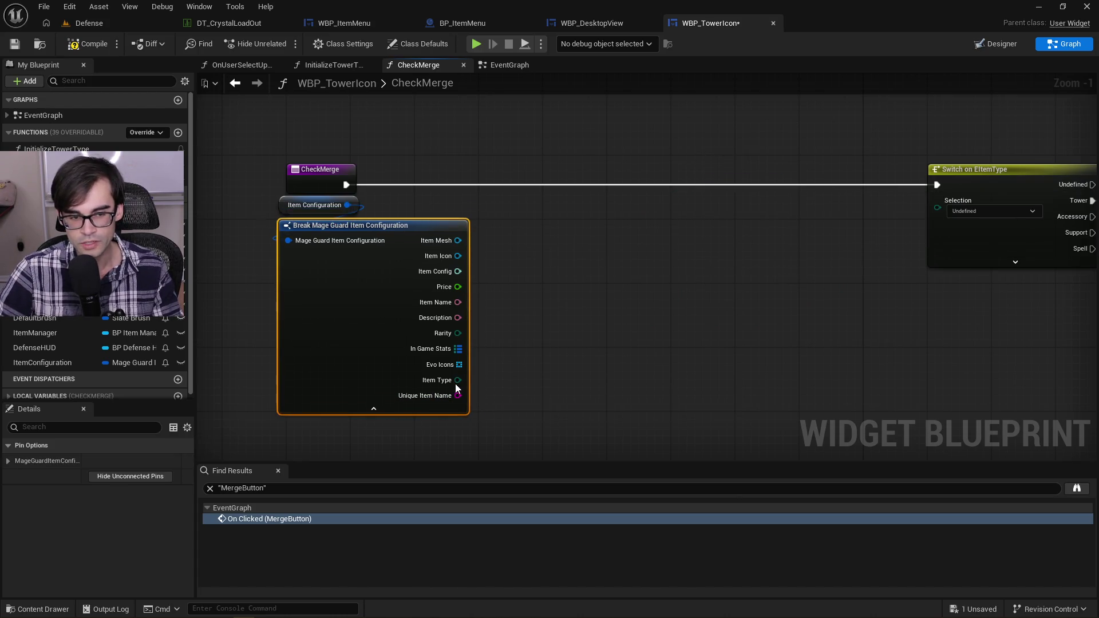
{"action": "left_click_drag", "start_coordinate": [456, 373], "coordinate": [672, 264]}
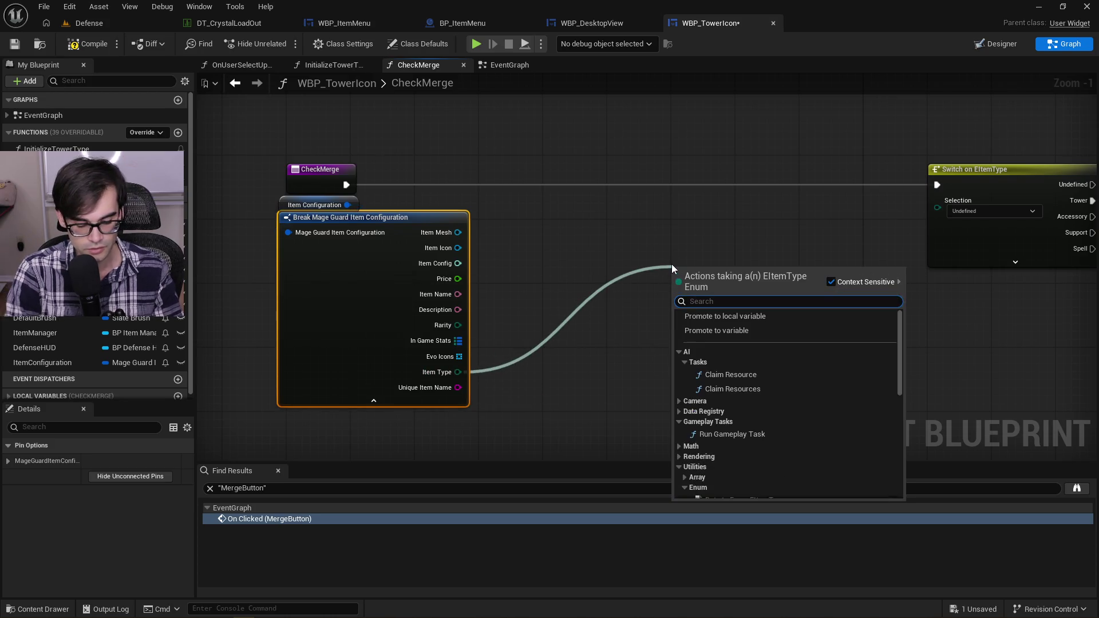
{"action": "type", "text": "equa"}
{"action": "key", "text": "Up"}
{"action": "key", "text": "Up"}
{"action": "key", "text": "Up"}
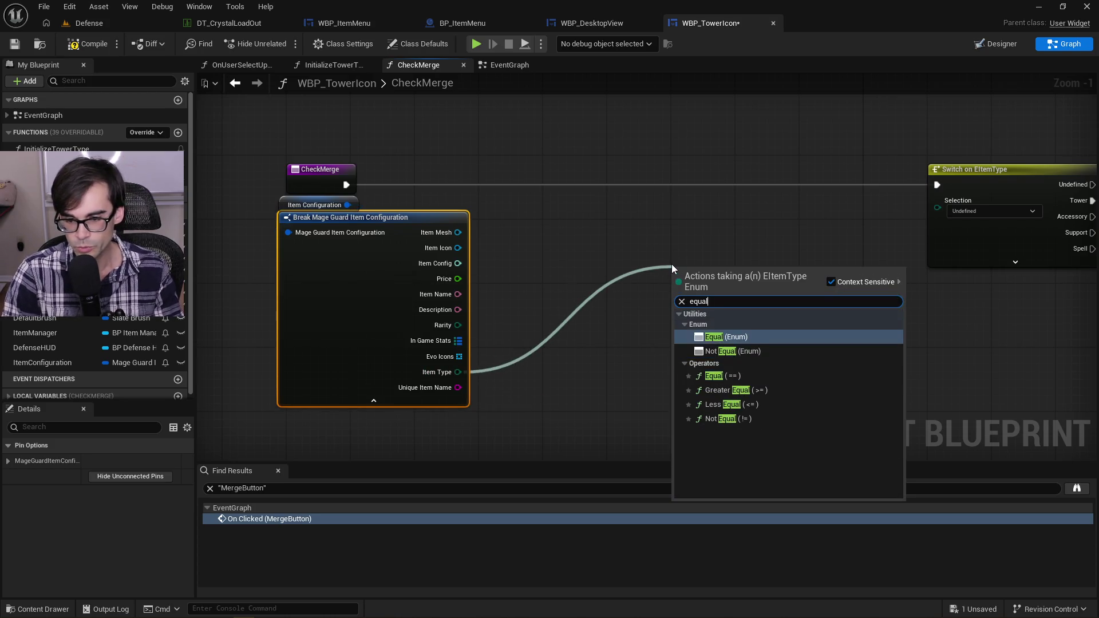
{"action": "key", "text": "Return"}
{"action": "left_click_drag", "start_coordinate": [729, 267], "coordinate": [578, 298]}
{"action": "left_click", "coordinate": [593, 319]}
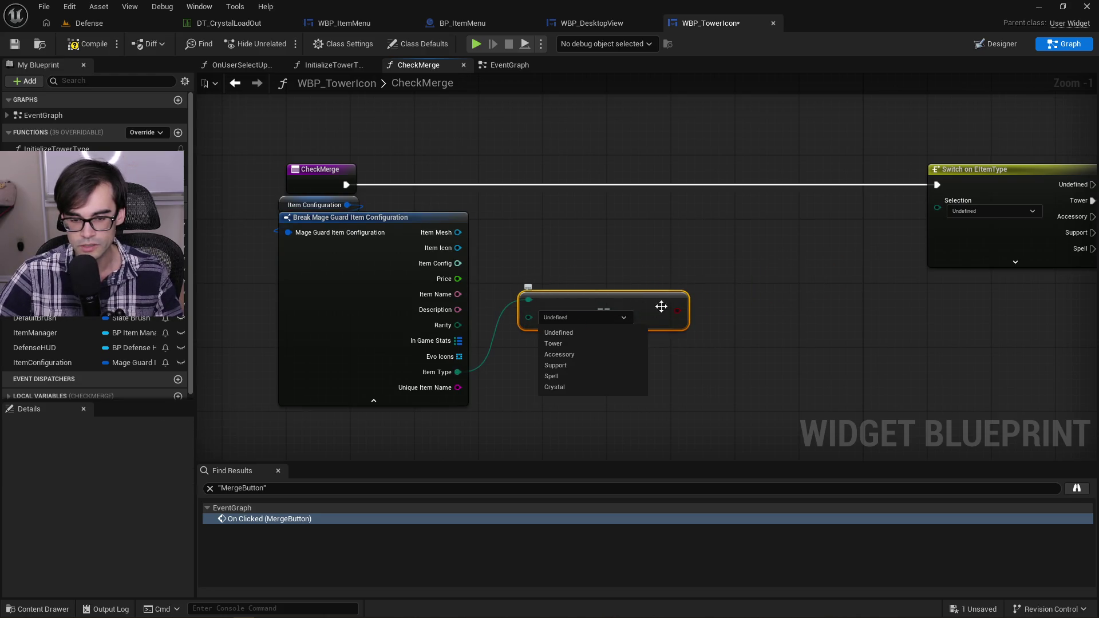
{"action": "left_click", "coordinate": [585, 344]}
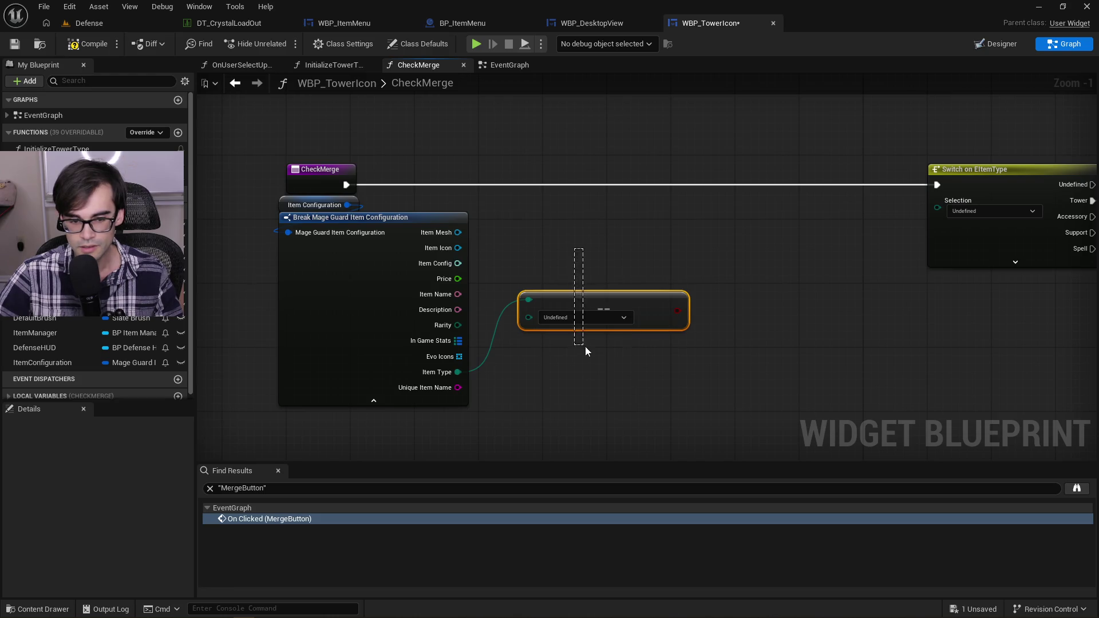
{"action": "key", "text": "Delete"}
Step: Add an Equal node comparing Rarity to Legendary and move it down-left
{"action": "left_click_drag", "start_coordinate": [456, 325], "coordinate": [517, 303]}
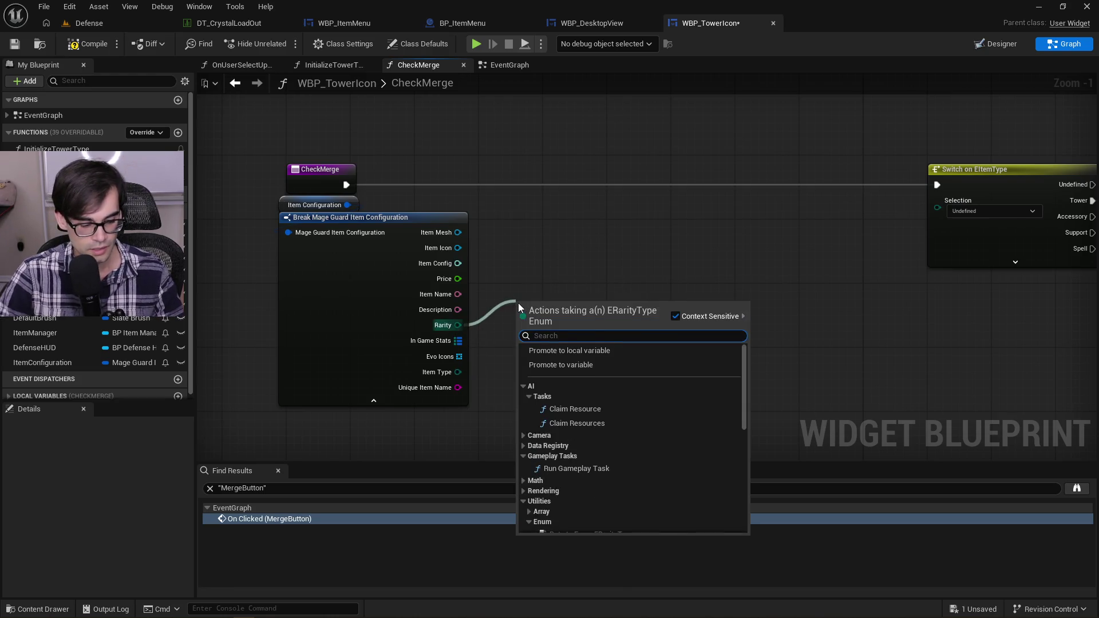
{"action": "type", "text": "equal"}
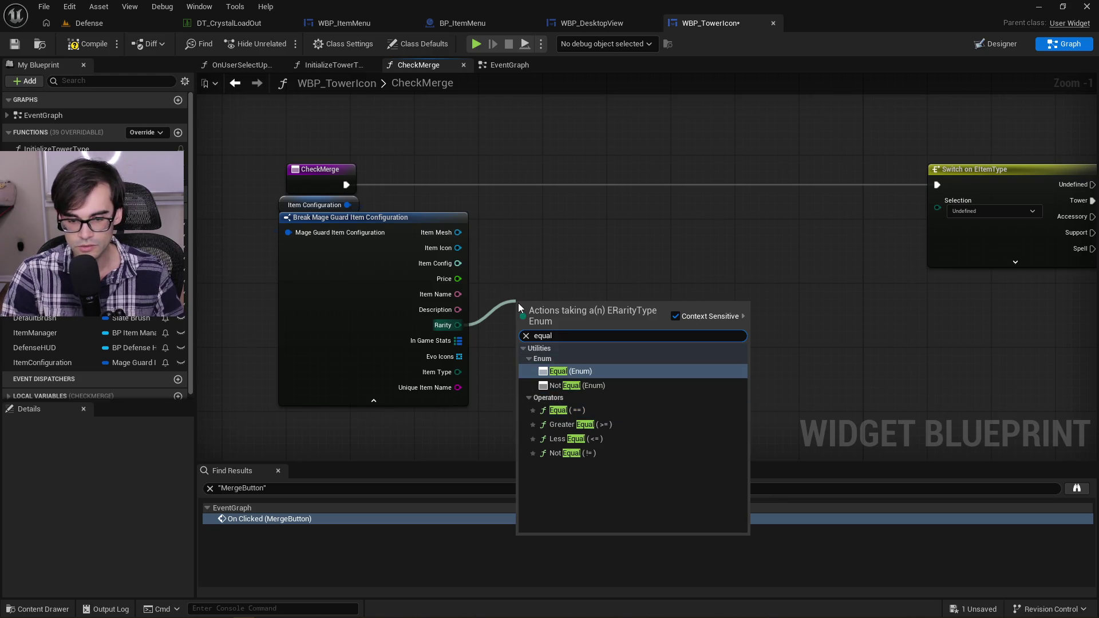
{"action": "key", "text": "Return"}
{"action": "left_click", "coordinate": [569, 325]}
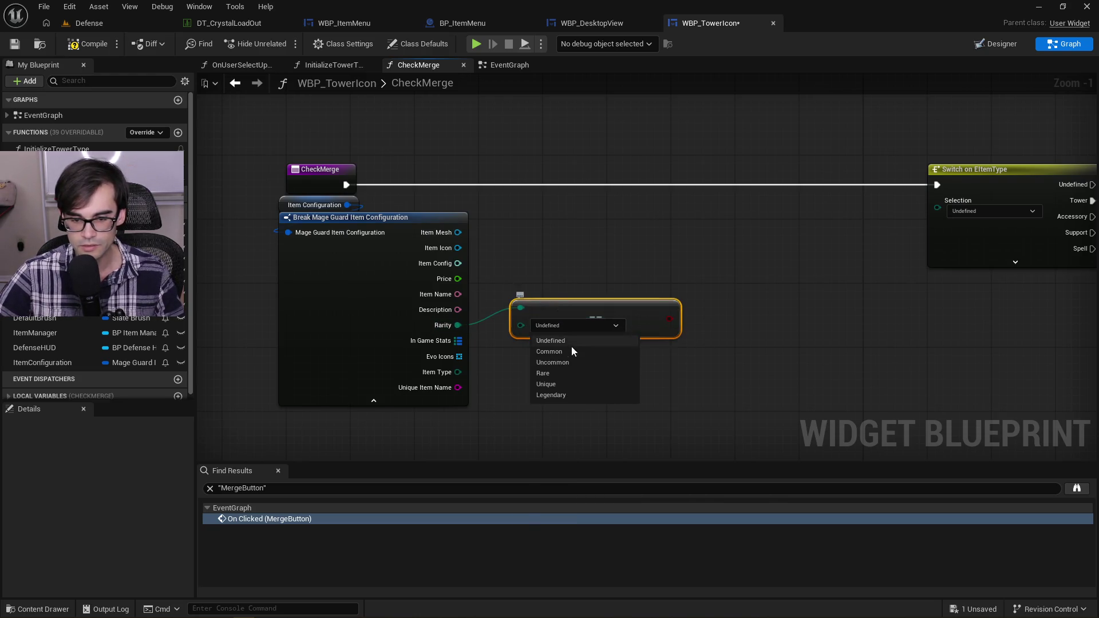
{"action": "left_click", "coordinate": [572, 401]}
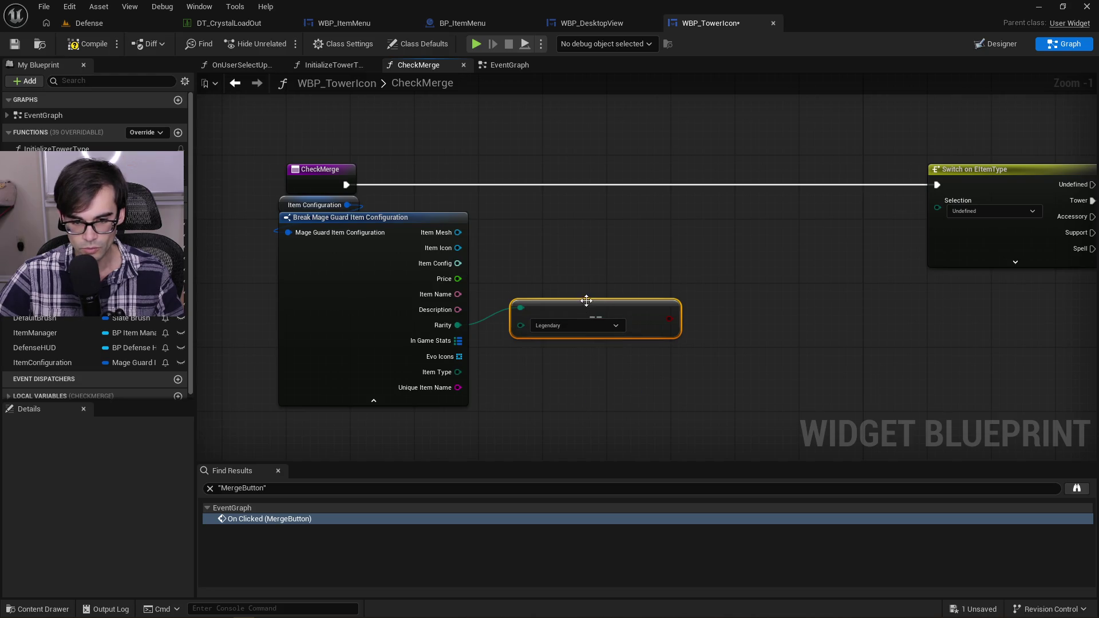
{"action": "mouse_move", "coordinate": [586, 305]}
{"action": "left_mouse_down"}
{"action": "mouse_move", "coordinate": [573, 335]}
{"action": "mouse_move", "coordinate": [549, 331]}
{"action": "left_mouse_up"}
{"action": "left_click", "coordinate": [561, 297]}
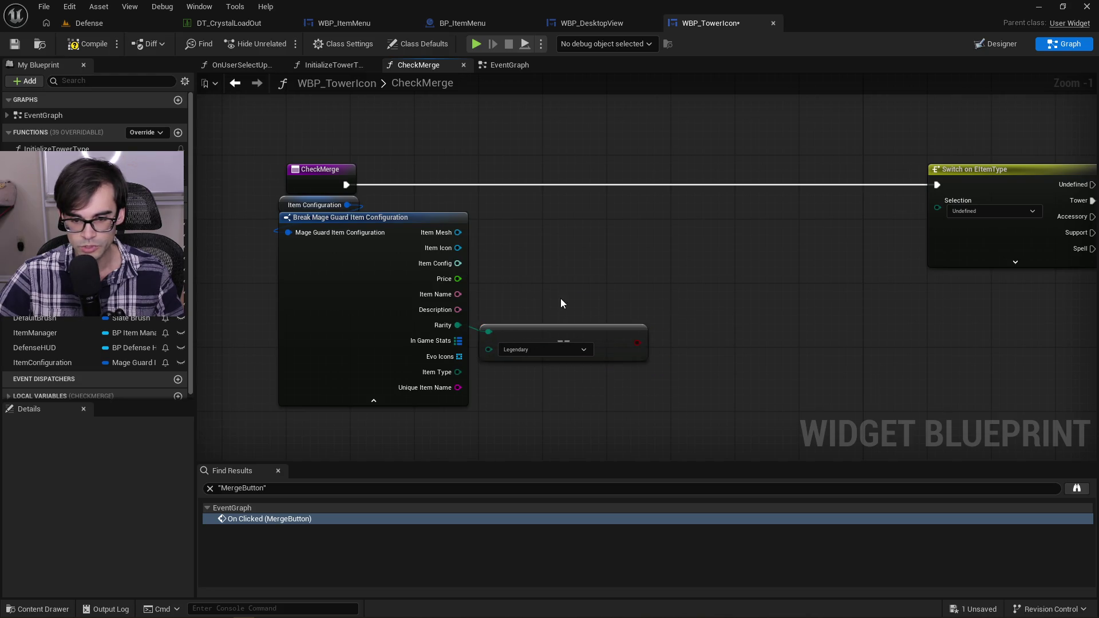
{"action": "mouse_move", "coordinate": [644, 342]}
{"action": "left_mouse_down"}
{"action": "mouse_move", "coordinate": [702, 187]}
{"action": "mouse_move", "coordinate": [695, 218]}
{"action": "left_mouse_up"}
Step: Add a Branch that runs first when CheckMerge starts, and shift the CheckMerge entry left
{"action": "type", "text": "branch"}
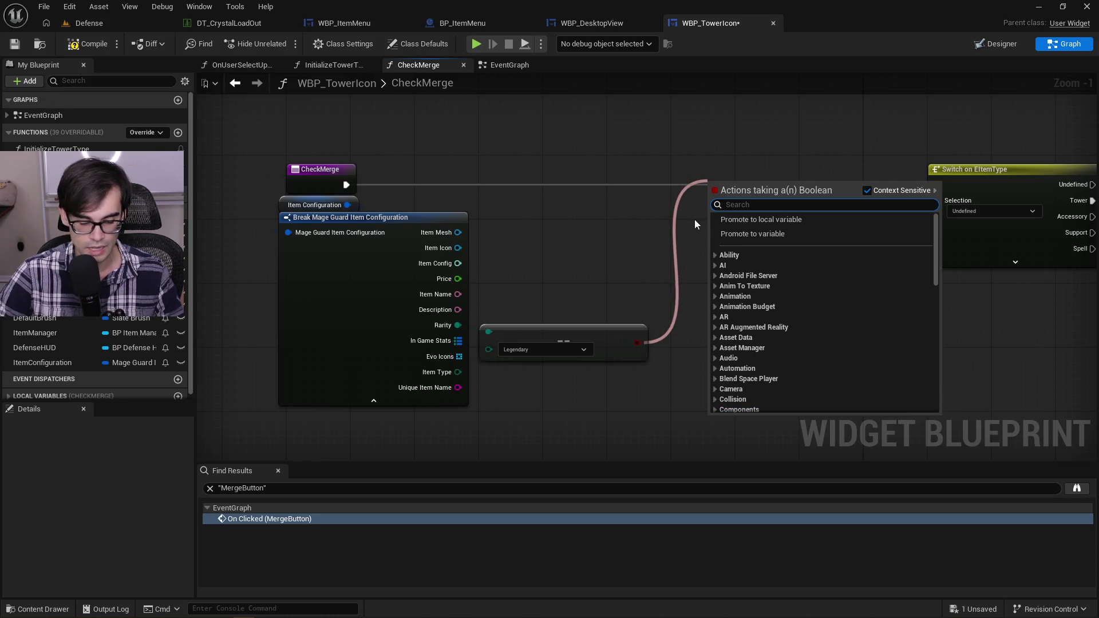
{"action": "key", "text": "Return"}
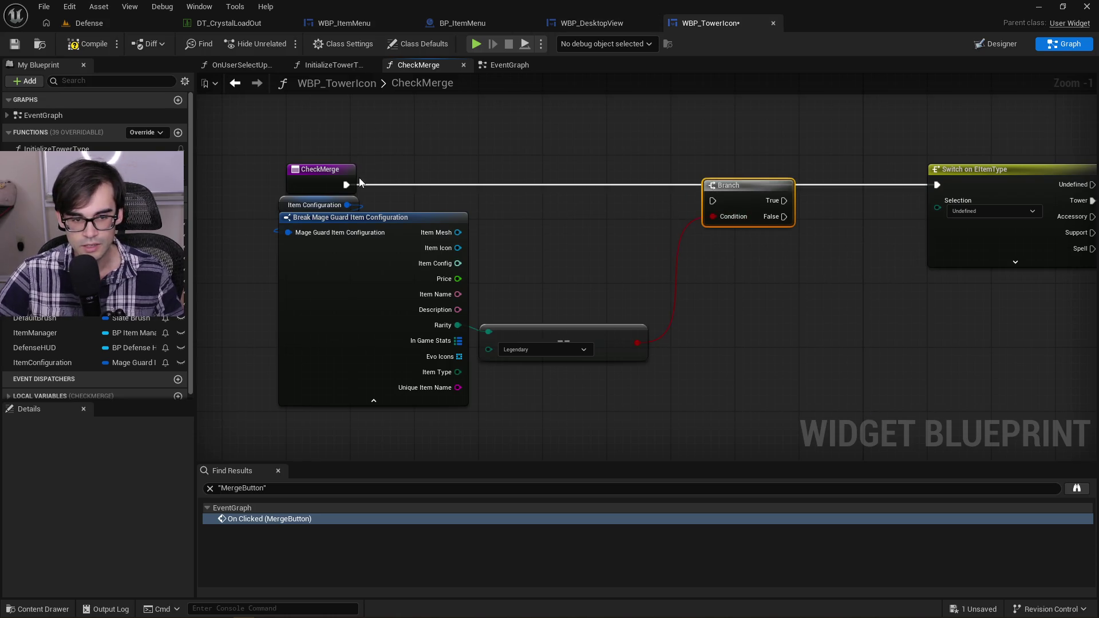
{"action": "mouse_move", "coordinate": [346, 184]}
{"action": "left_mouse_down"}
{"action": "mouse_move", "coordinate": [488, 181]}
{"action": "mouse_move", "coordinate": [716, 201]}
{"action": "mouse_move", "coordinate": [746, 174]}
{"action": "left_mouse_up"}
{"action": "mouse_move", "coordinate": [590, 343]}
{"action": "left_mouse_down"}
{"action": "mouse_move", "coordinate": [633, 294]}
{"action": "mouse_move", "coordinate": [646, 328]}
{"action": "left_mouse_up"}
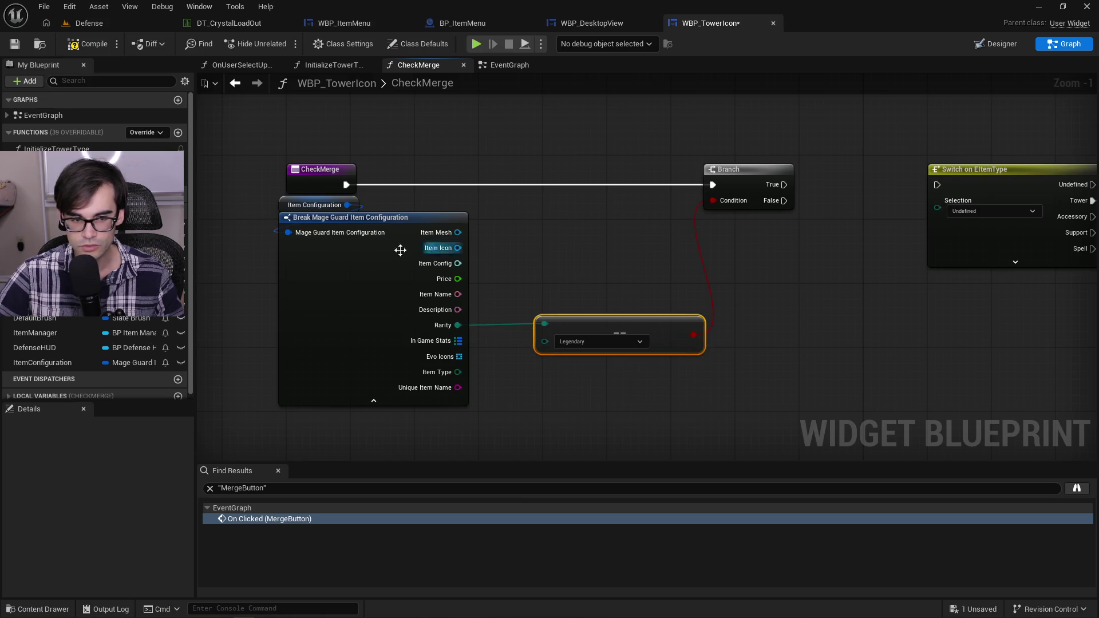
{"action": "mouse_move", "coordinate": [259, 207]}
{"action": "left_mouse_down"}
{"action": "mouse_move", "coordinate": [443, 271]}
{"action": "mouse_move", "coordinate": [500, 271]}
{"action": "left_mouse_up"}
{"action": "left_click", "coordinate": [502, 161]}
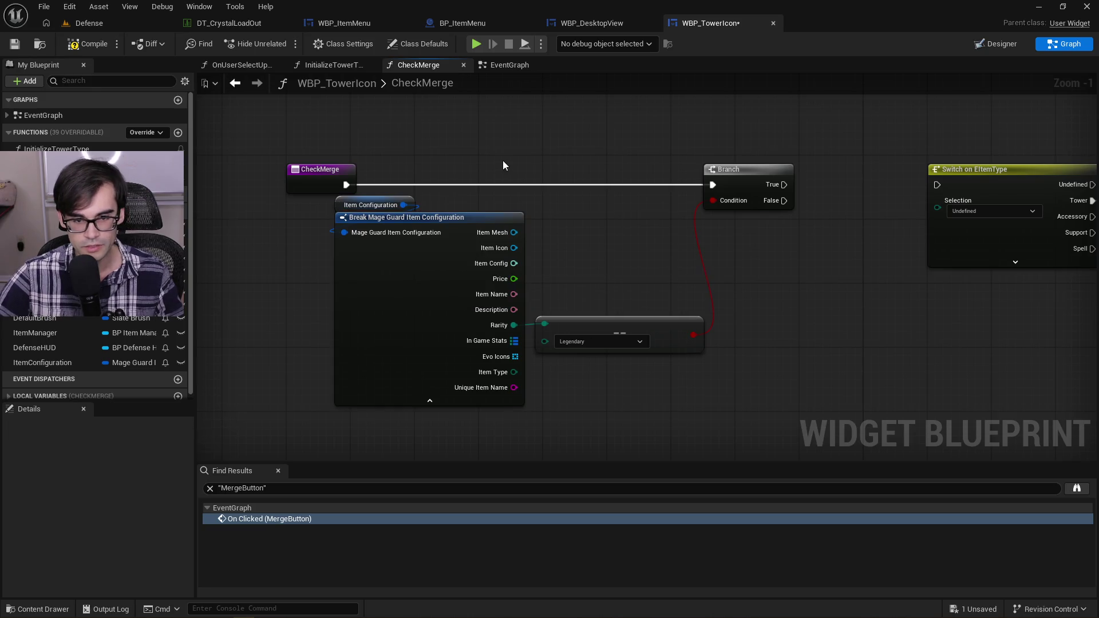
{"action": "left_click", "coordinate": [299, 183]}
{"action": "key", "text": "Left"}
{"action": "key", "text": "Left"}
{"action": "key", "text": "Left"}
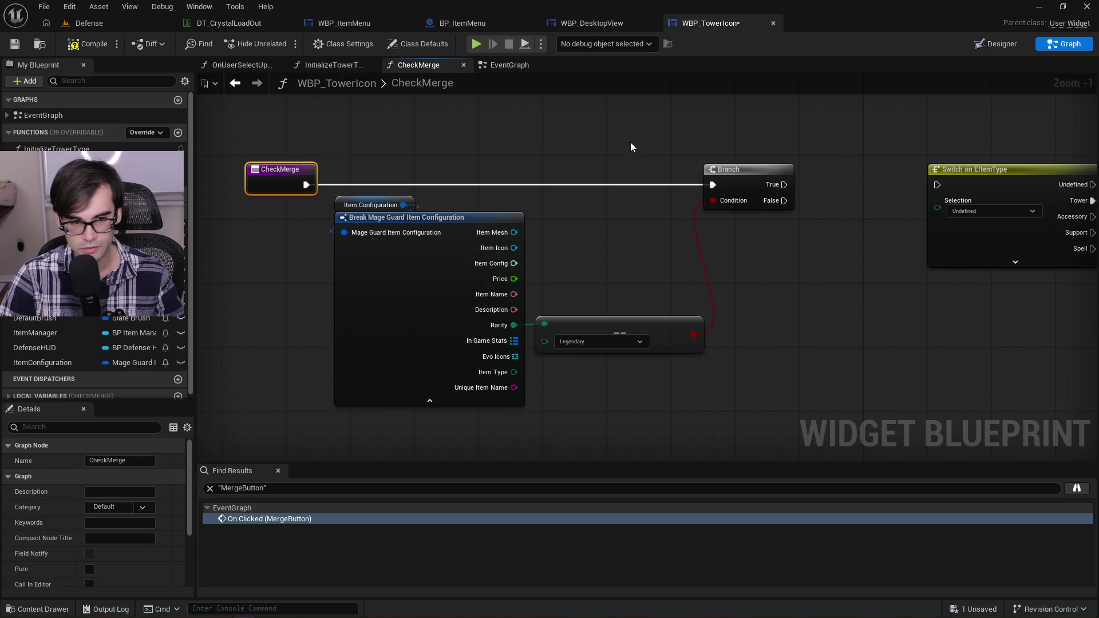
{"action": "left_click", "coordinate": [636, 176]}
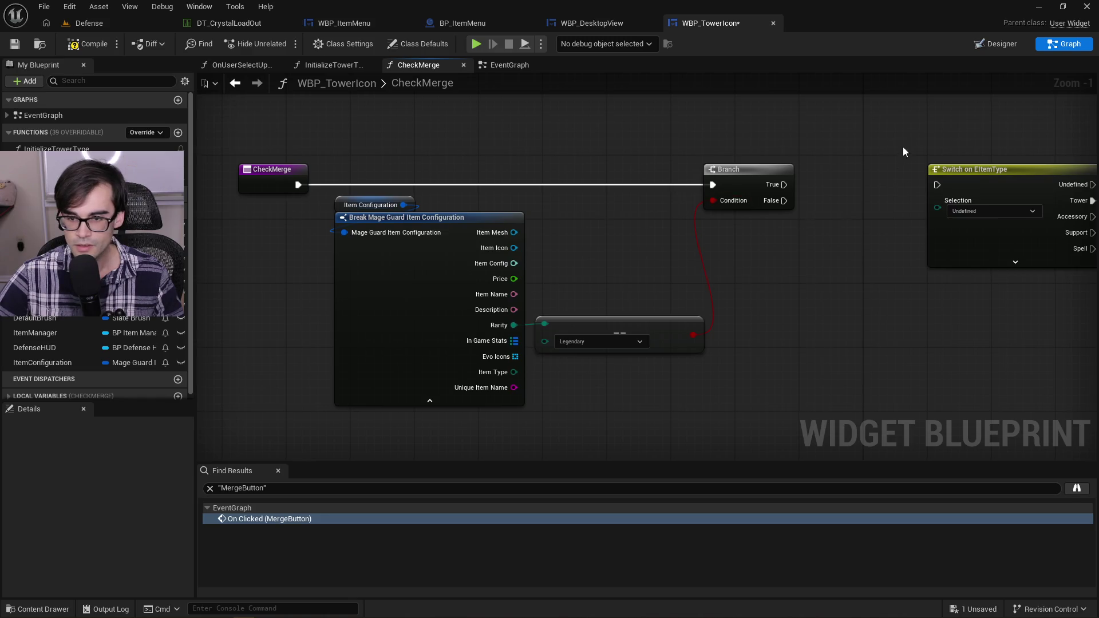
Step: Connect the Branch's True output to Switch on EItemType
{"action": "left_click_drag", "start_coordinate": [903, 152], "coordinate": [520, 204]}
{"action": "left_click_drag", "start_coordinate": [401, 237], "coordinate": [558, 239]}
{"action": "left_click_drag", "start_coordinate": [715, 162], "coordinate": [345, 197]}
{"action": "scroll", "coordinate": [485, 195], "scroll_direction": "down", "scroll_amount": 2}
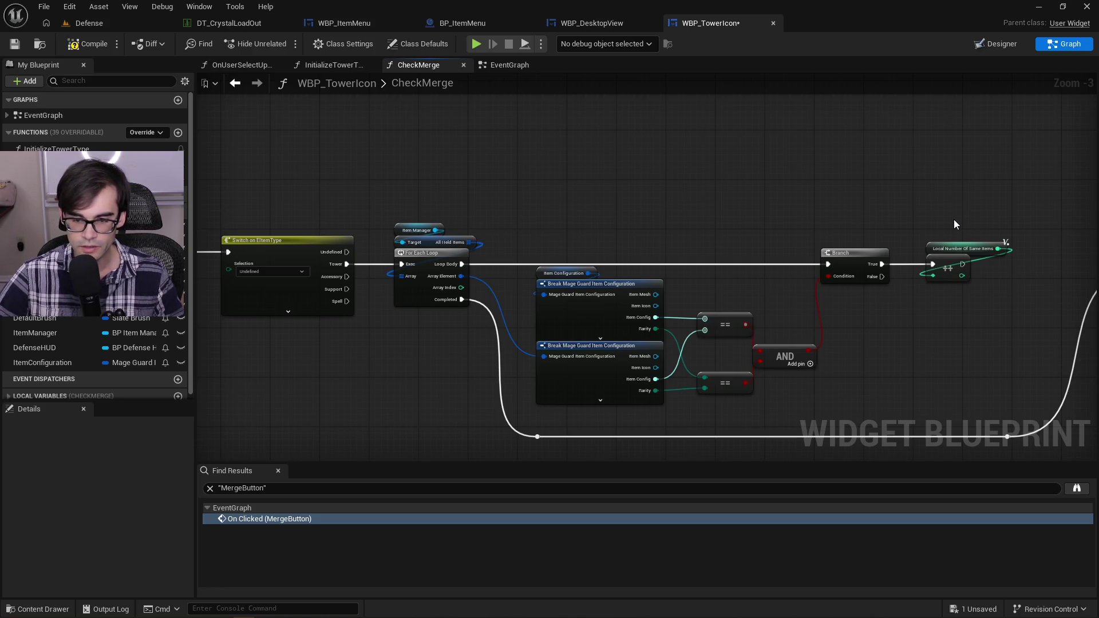
{"action": "mouse_move", "coordinate": [1041, 208]}
{"action": "left_mouse_down"}
{"action": "mouse_move", "coordinate": [678, 407]}
{"action": "mouse_move", "coordinate": [338, 452]}
{"action": "mouse_move", "coordinate": [352, 343]}
{"action": "mouse_move", "coordinate": [380, 277]}
{"action": "mouse_move", "coordinate": [530, 406]}
{"action": "left_mouse_up"}
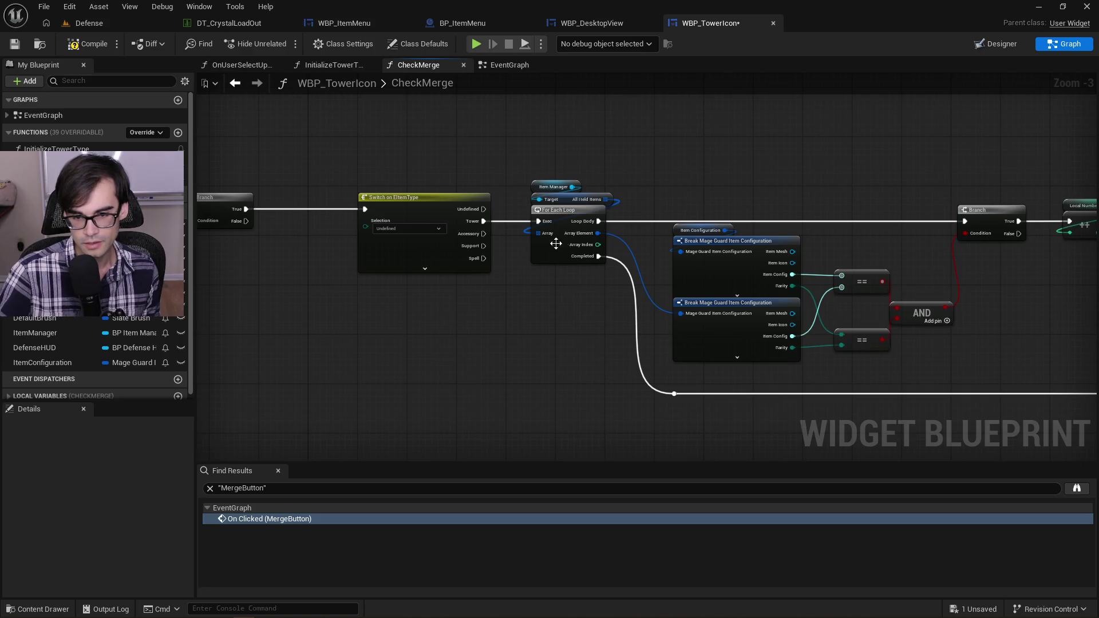
Step: Rearrange the Break node and Legendary comparison in the CheckMerge graph
{"action": "scroll", "coordinate": [537, 223], "scroll_direction": "down", "scroll_amount": 4}
{"action": "left_click_drag", "start_coordinate": [533, 200], "coordinate": [885, 291]}
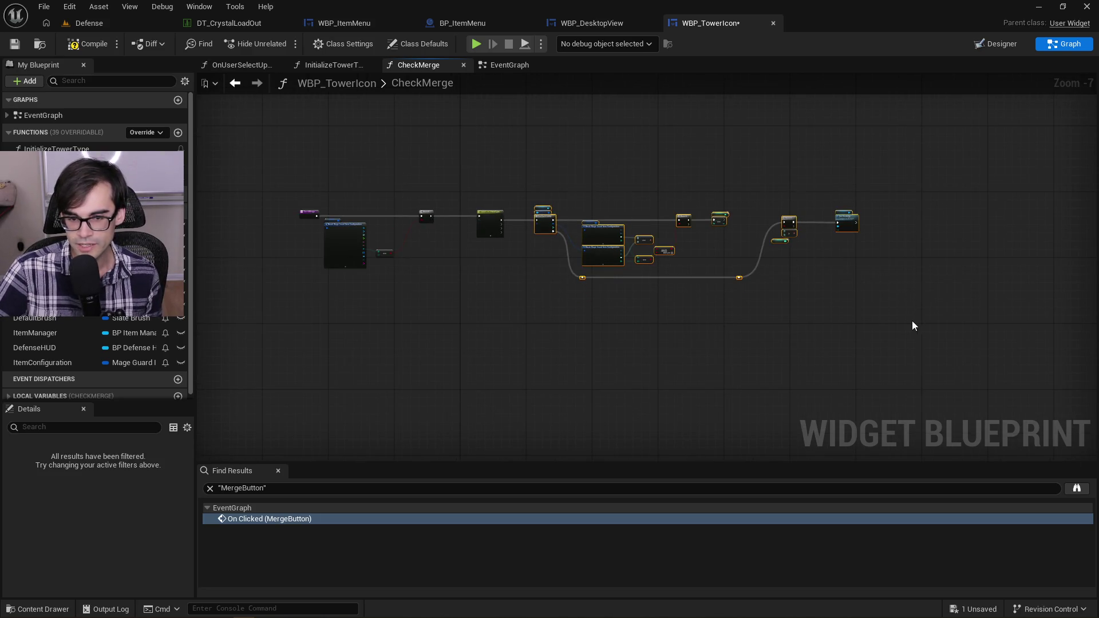
{"action": "scroll", "coordinate": [429, 206], "scroll_direction": "up", "scroll_amount": 8}
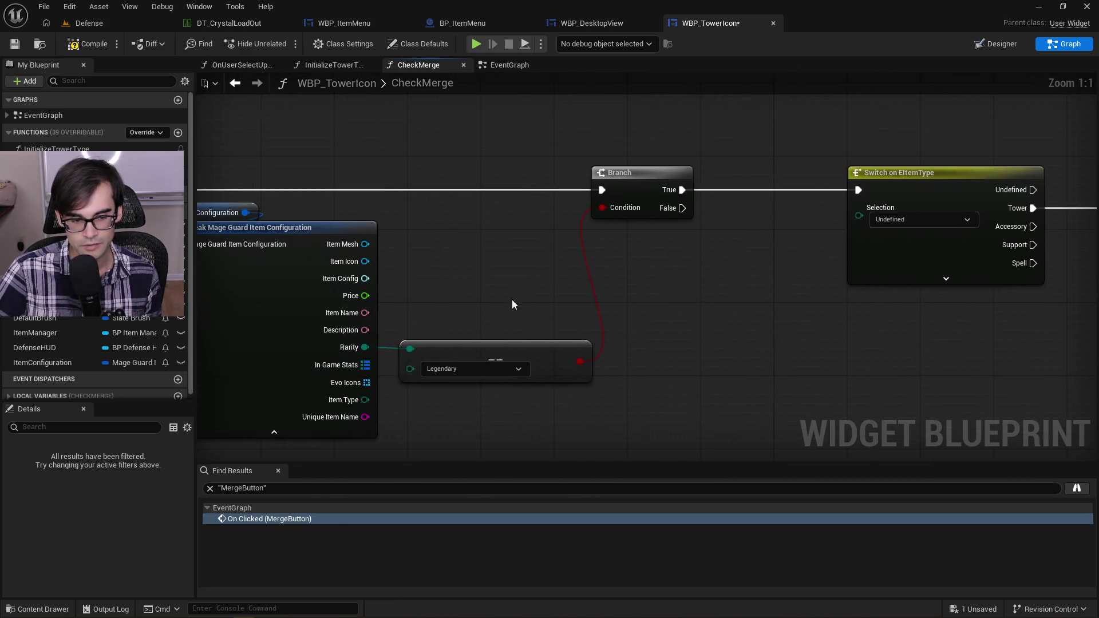
{"action": "mouse_move", "coordinate": [448, 343]}
{"action": "left_mouse_down"}
{"action": "mouse_move", "coordinate": [434, 338]}
{"action": "mouse_move", "coordinate": [556, 345]}
{"action": "left_mouse_up"}
{"action": "mouse_move", "coordinate": [299, 167]}
{"action": "left_mouse_down"}
{"action": "mouse_move", "coordinate": [669, 405]}
{"action": "mouse_move", "coordinate": [698, 383]}
{"action": "left_mouse_up"}
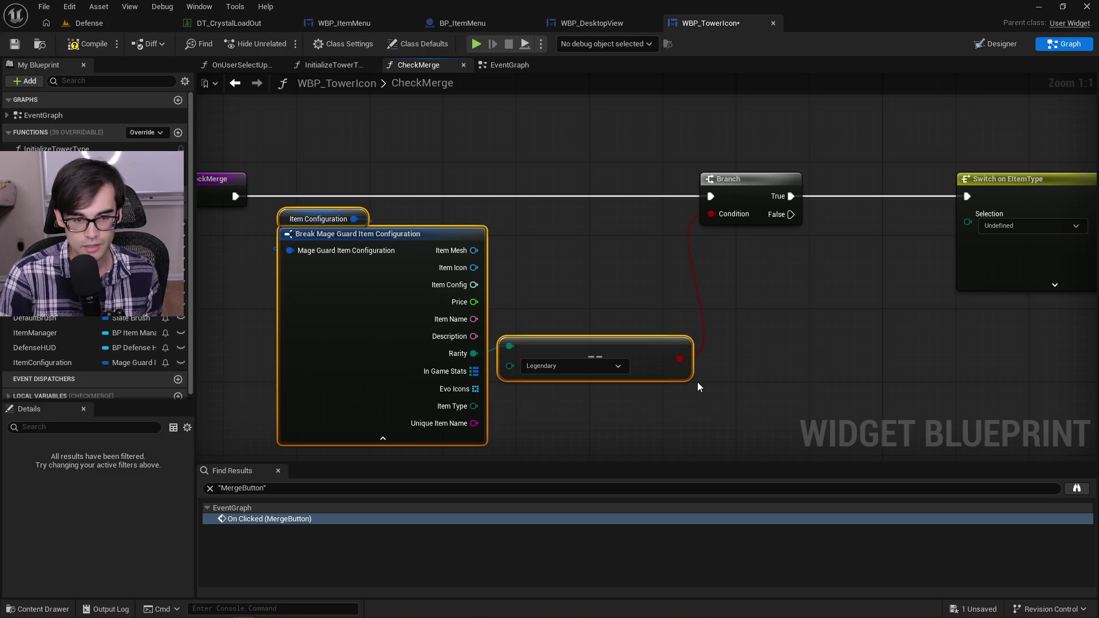
{"action": "left_click", "coordinate": [608, 321]}
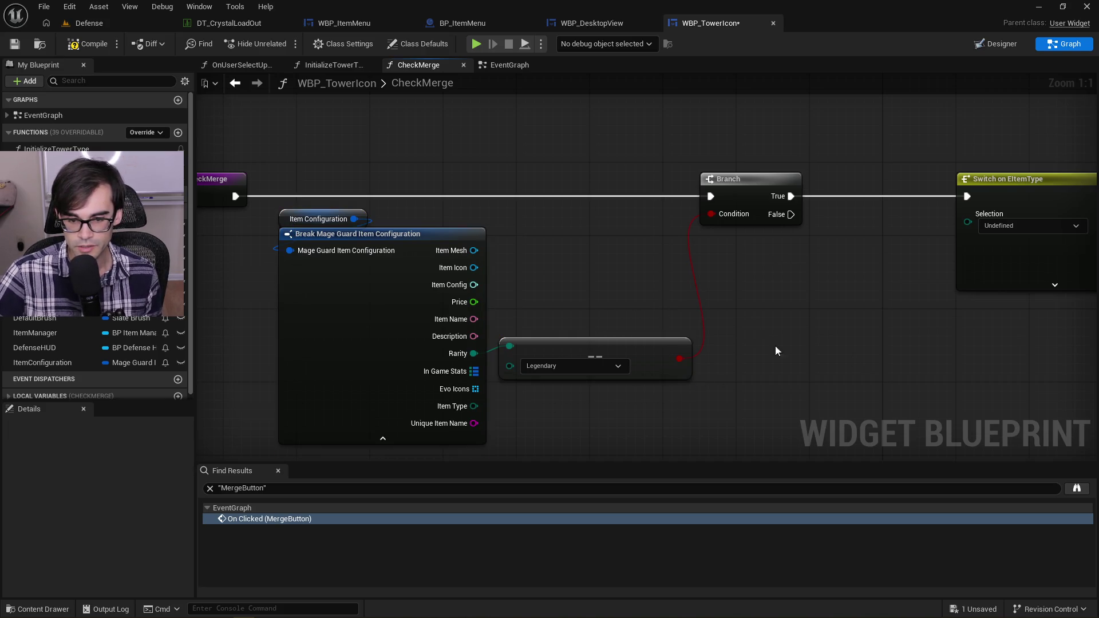
{"action": "left_click_drag", "start_coordinate": [632, 347], "coordinate": [630, 356]}
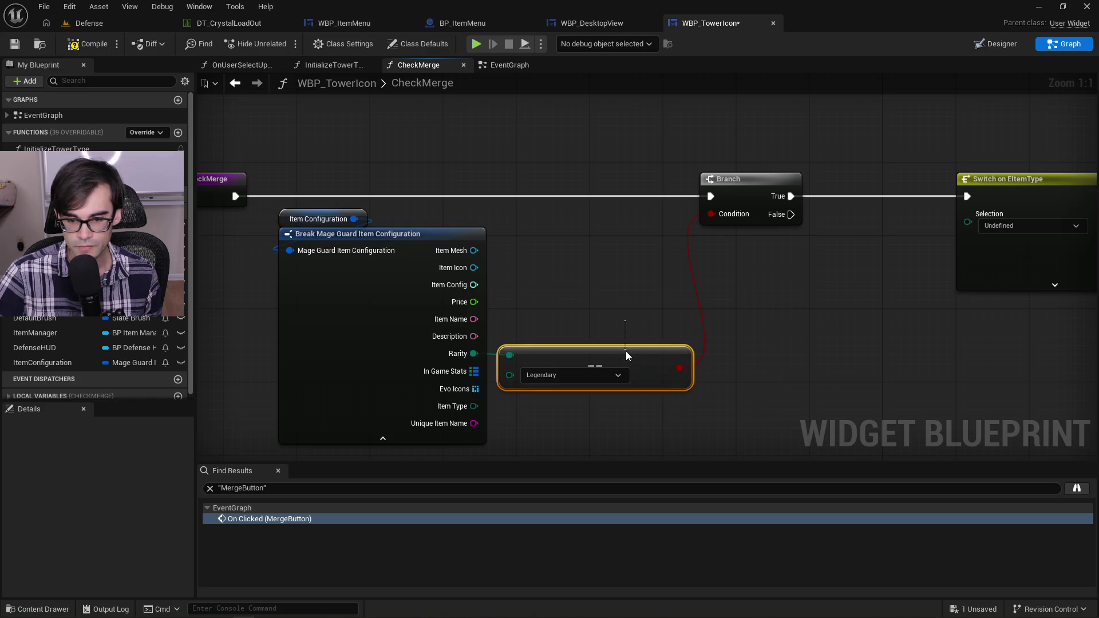
{"action": "key", "text": "ctrl+z"}
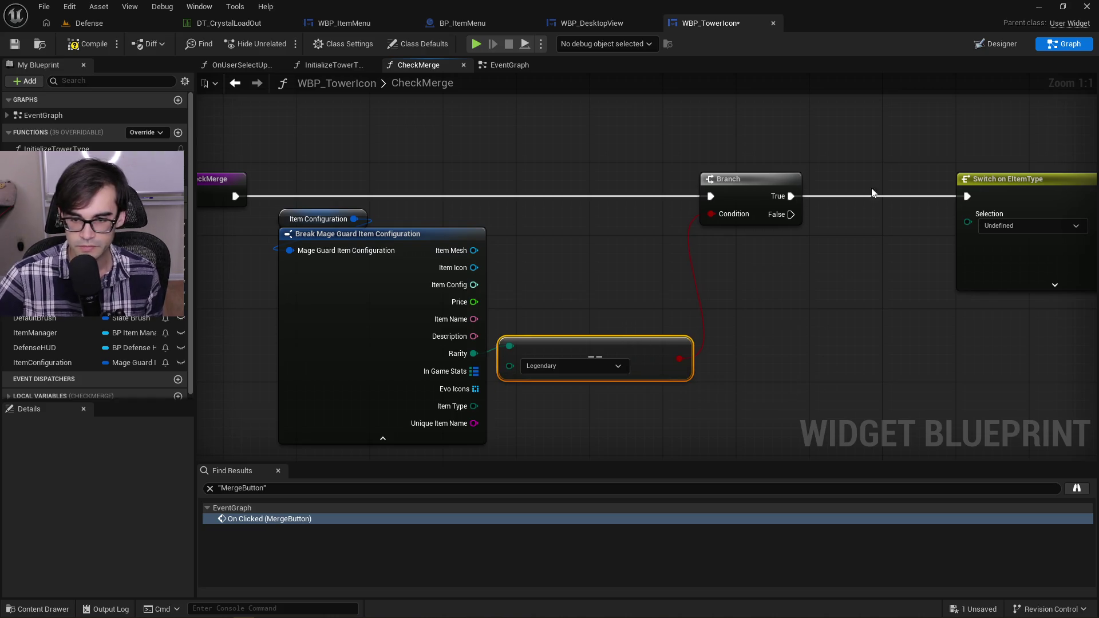
{"action": "left_click", "coordinate": [868, 332]}
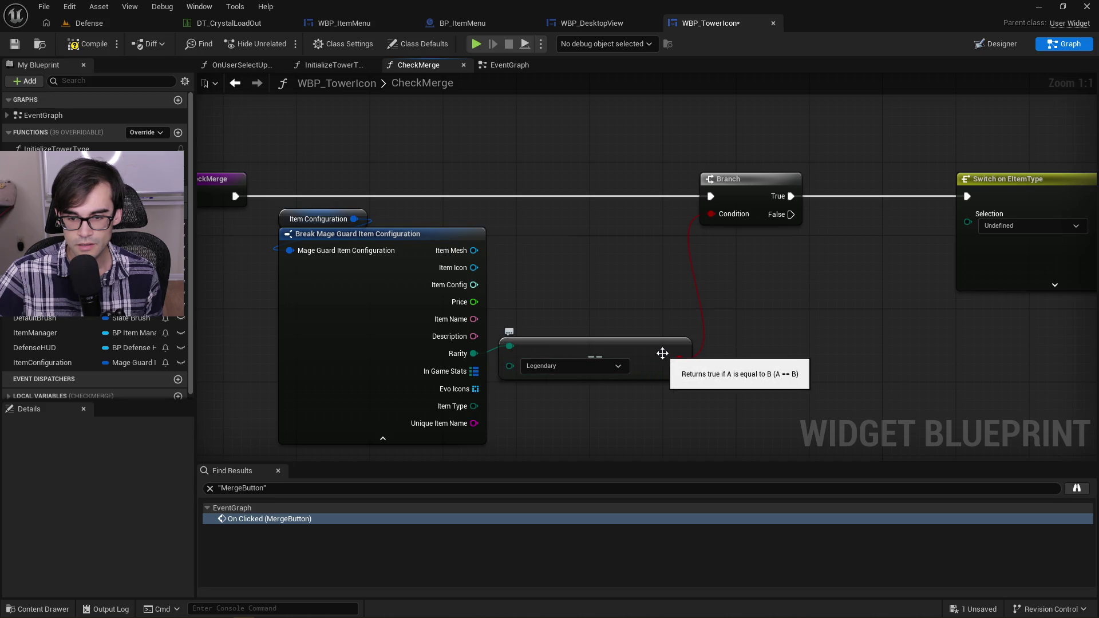
Step: Replace the == node with a Not Equal (Enum) Rarity ≠ Legendary feeding the Branch Condition
{"action": "mouse_move", "coordinate": [474, 354]}
{"action": "left_mouse_down"}
{"action": "mouse_move", "coordinate": [528, 324]}
{"action": "mouse_move", "coordinate": [554, 293]}
{"action": "left_mouse_up"}
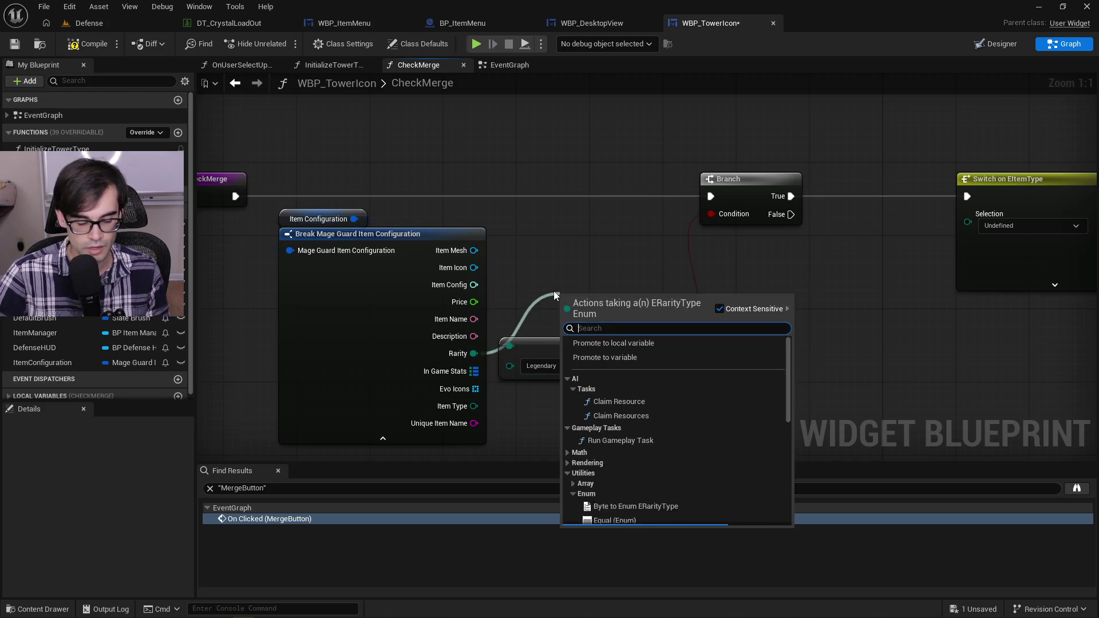
{"action": "type", "text": "not"}
{"action": "key", "text": "Return"}
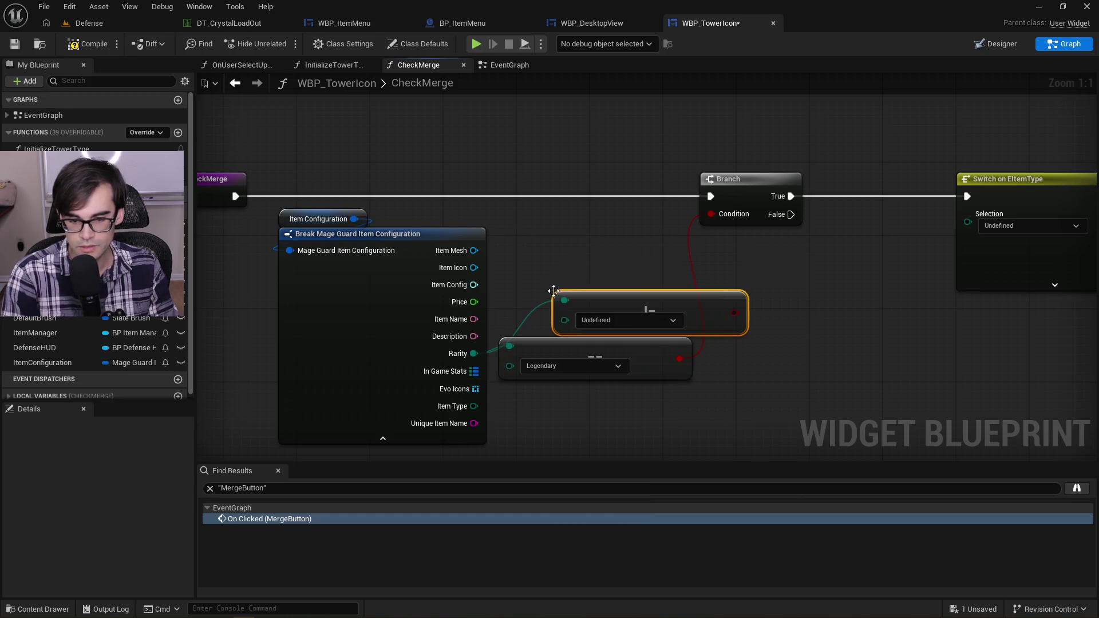
{"action": "left_click", "coordinate": [619, 322]}
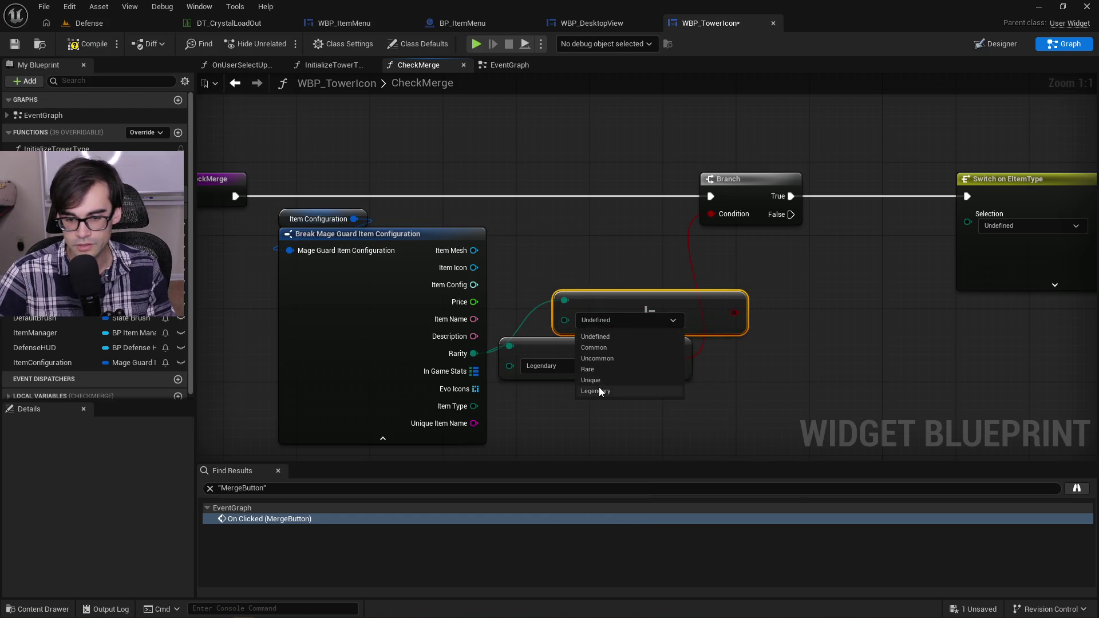
{"action": "left_click", "coordinate": [599, 387]}
{"action": "left_click", "coordinate": [621, 344]}
{"action": "key", "text": "Delete"}
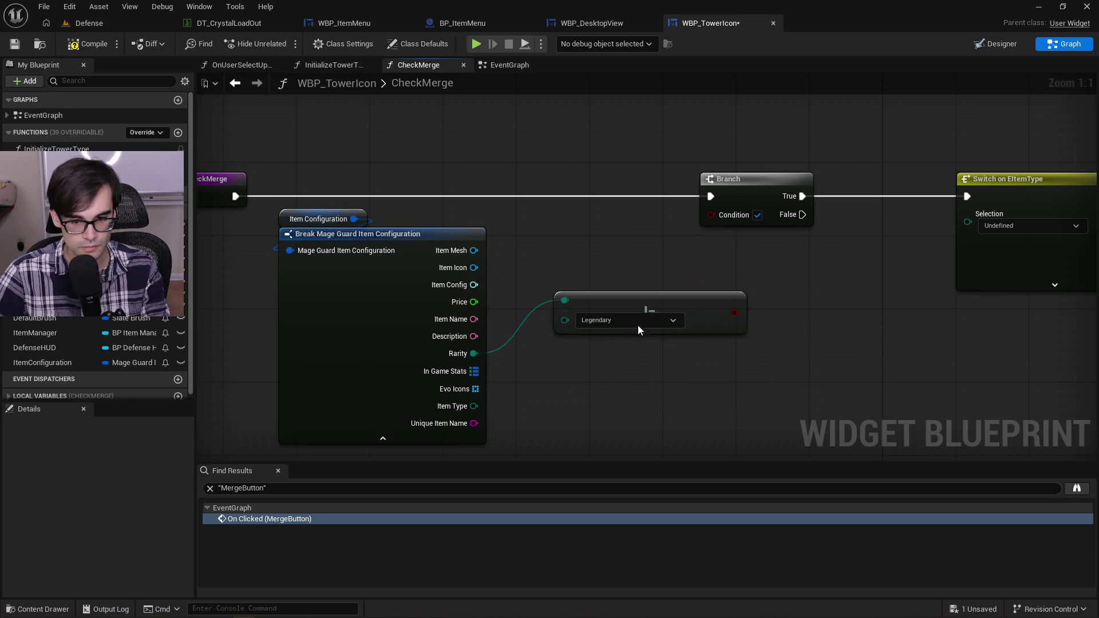
{"action": "left_click_drag", "start_coordinate": [648, 306], "coordinate": [592, 358]}
{"action": "left_click_drag", "start_coordinate": [675, 367], "coordinate": [711, 214]}
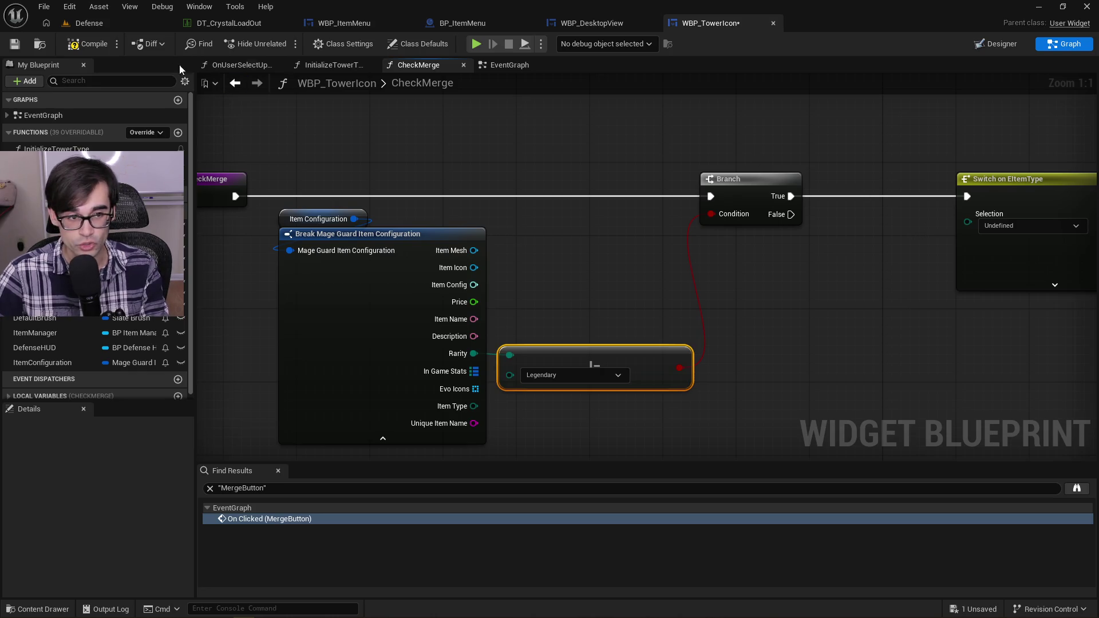
Step: Compile the widget blueprint and start a test play of the Defense level
{"action": "left_click", "coordinate": [92, 46]}
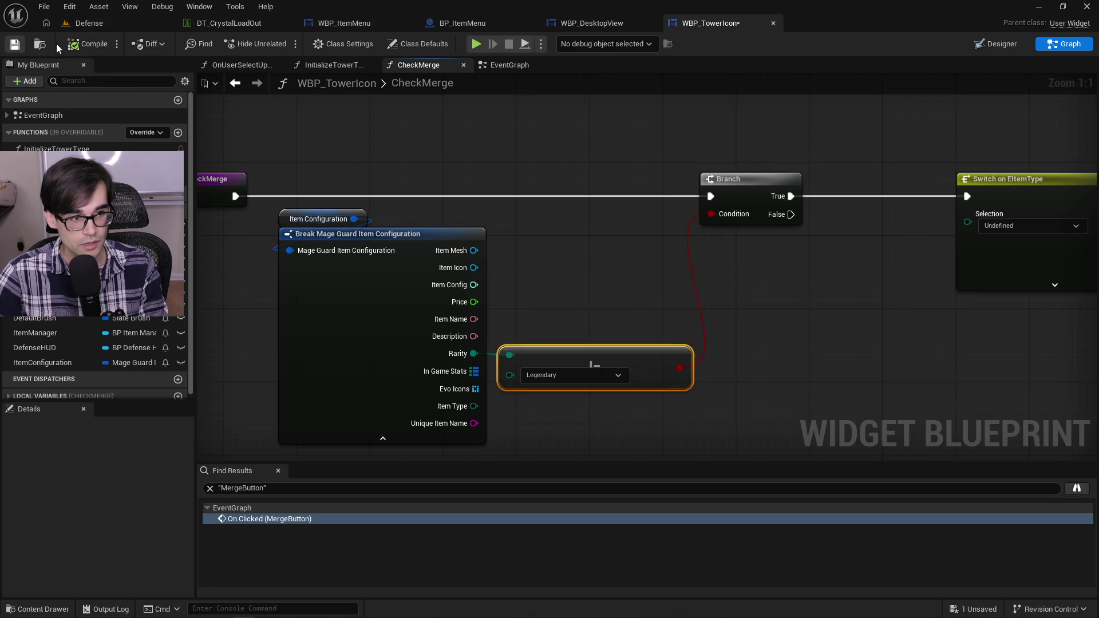
{"action": "left_click", "coordinate": [89, 23]}
{"action": "left_click", "coordinate": [287, 45]}
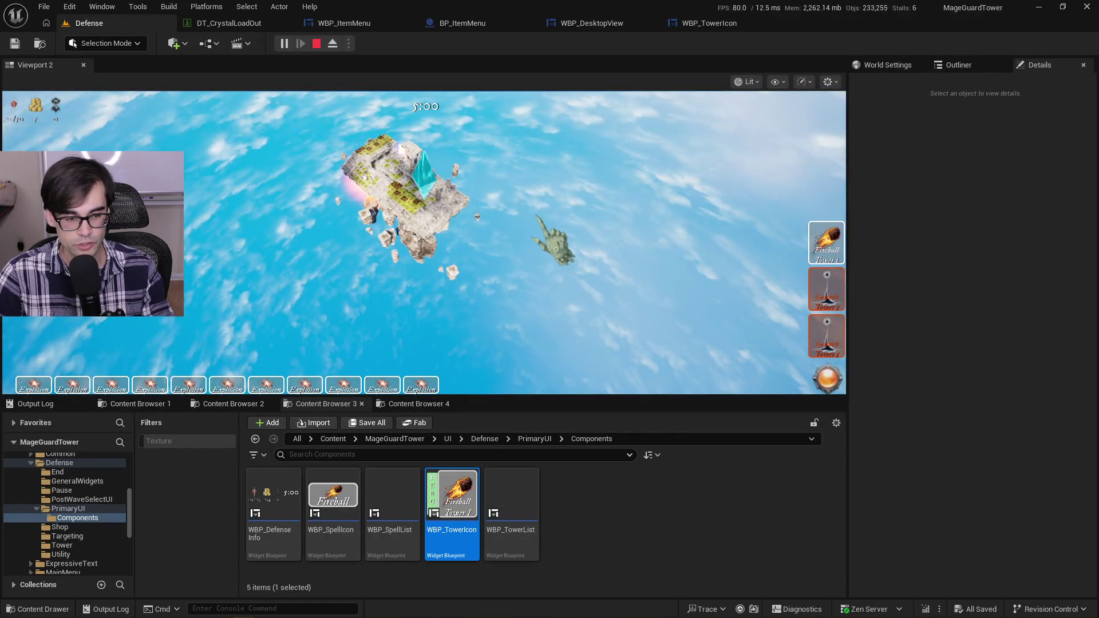
Step: Stop play and add a new Items Load Out entry in DT_CrystalLoadOut, keeping Index 13 Legendary
{"action": "key", "text": "Escape"}
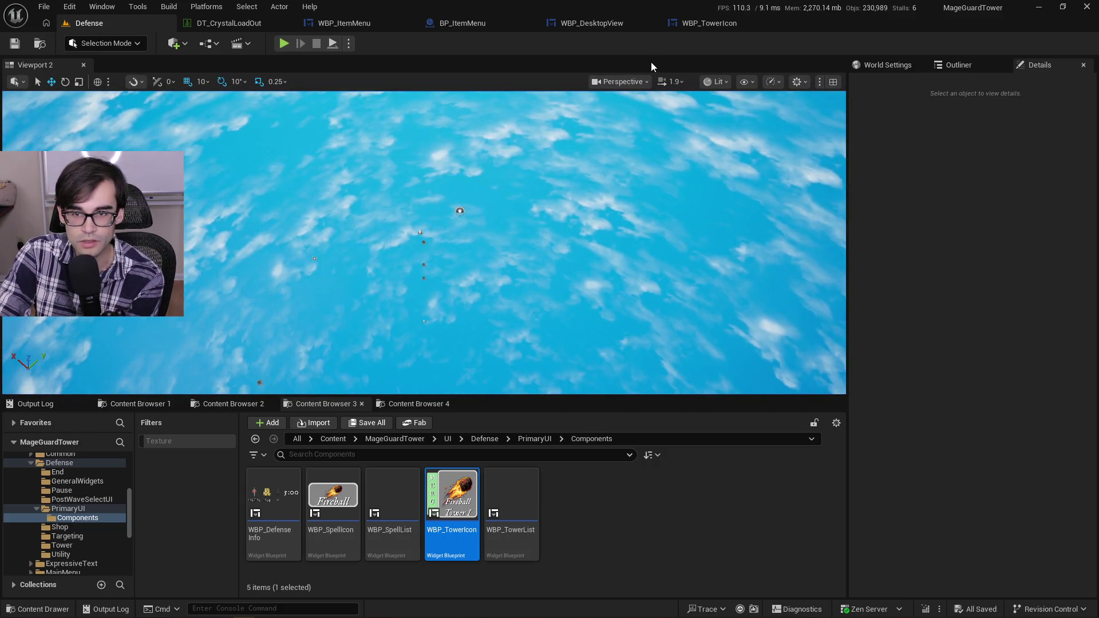
{"action": "left_click", "coordinate": [207, 23]}
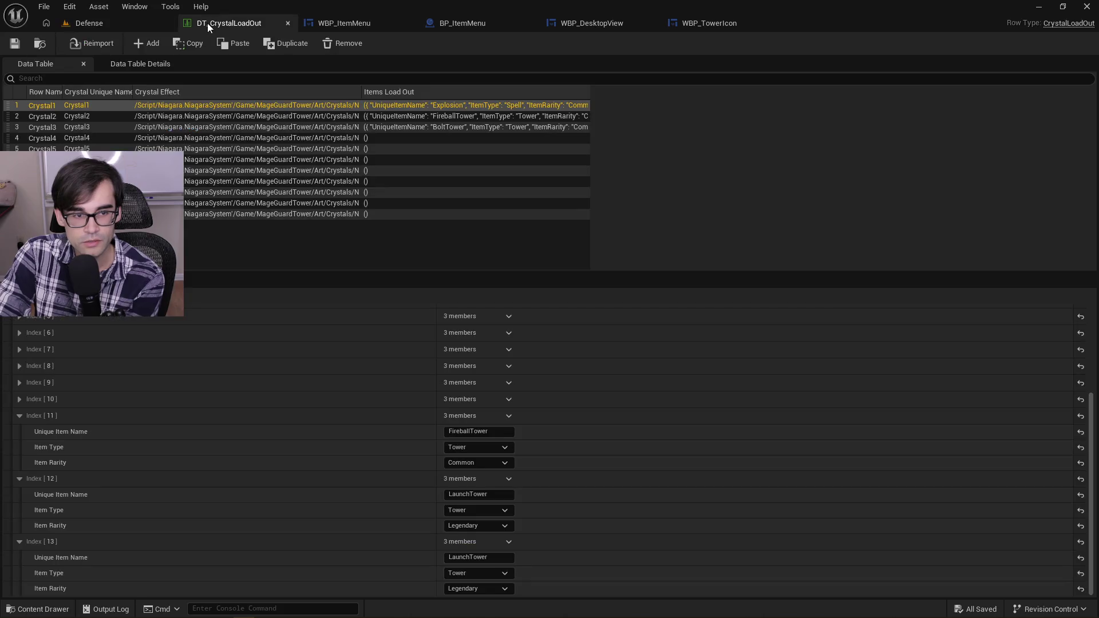
{"action": "scroll", "coordinate": [538, 383], "scroll_direction": "up", "scroll_amount": 5}
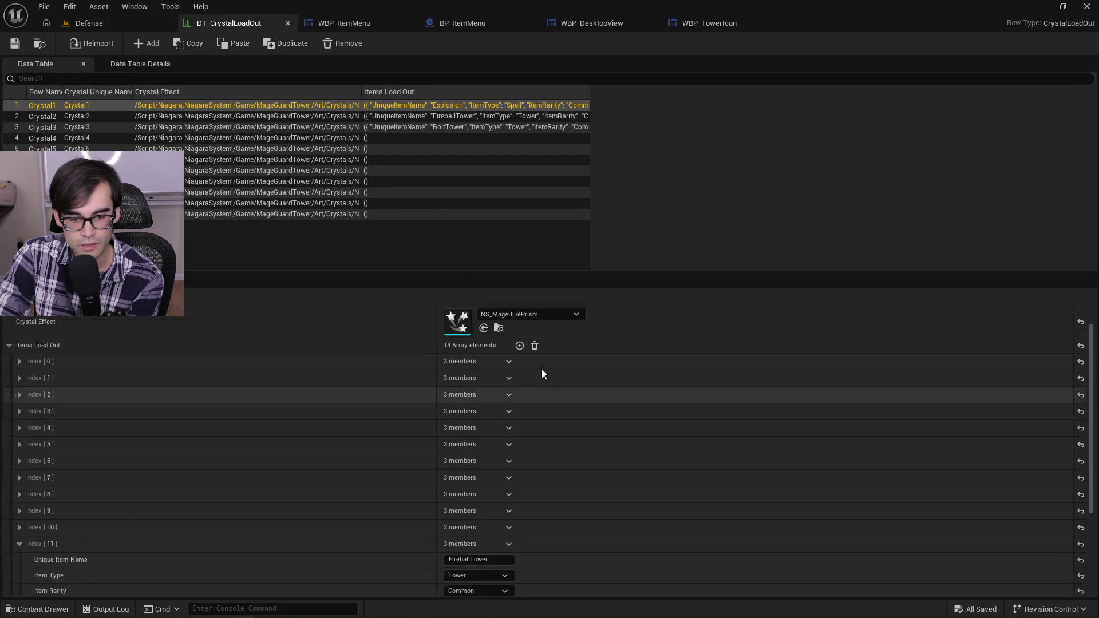
{"action": "scroll", "coordinate": [541, 372], "scroll_direction": "up", "scroll_amount": 1}
{"action": "left_click", "coordinate": [519, 376]}
{"action": "scroll", "coordinate": [607, 464], "scroll_direction": "down", "scroll_amount": 5}
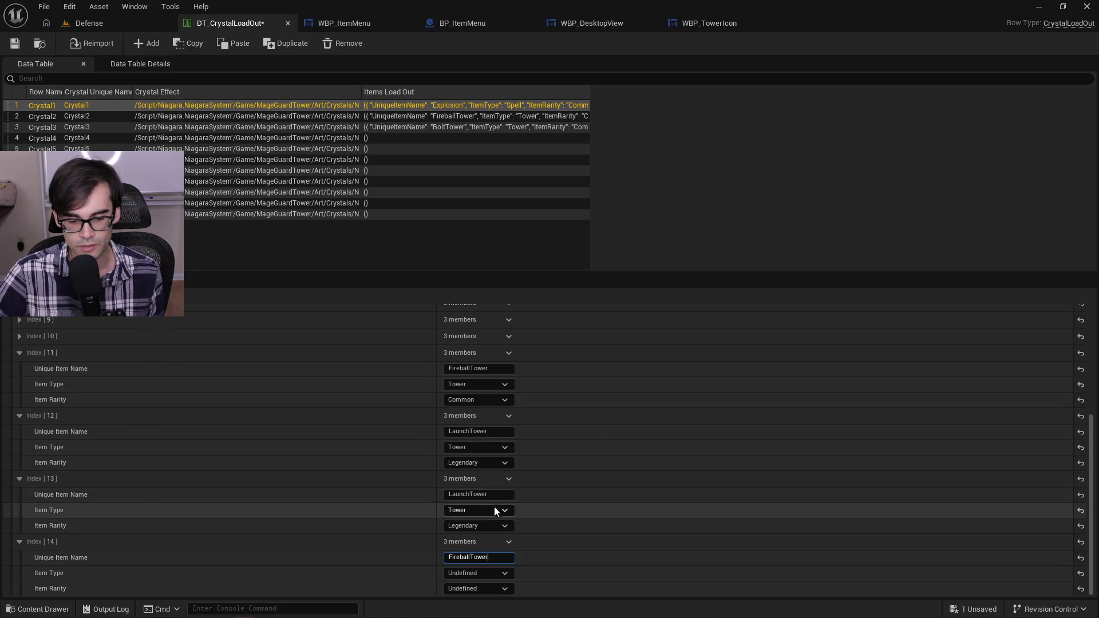
{"action": "left_click", "coordinate": [506, 527]}
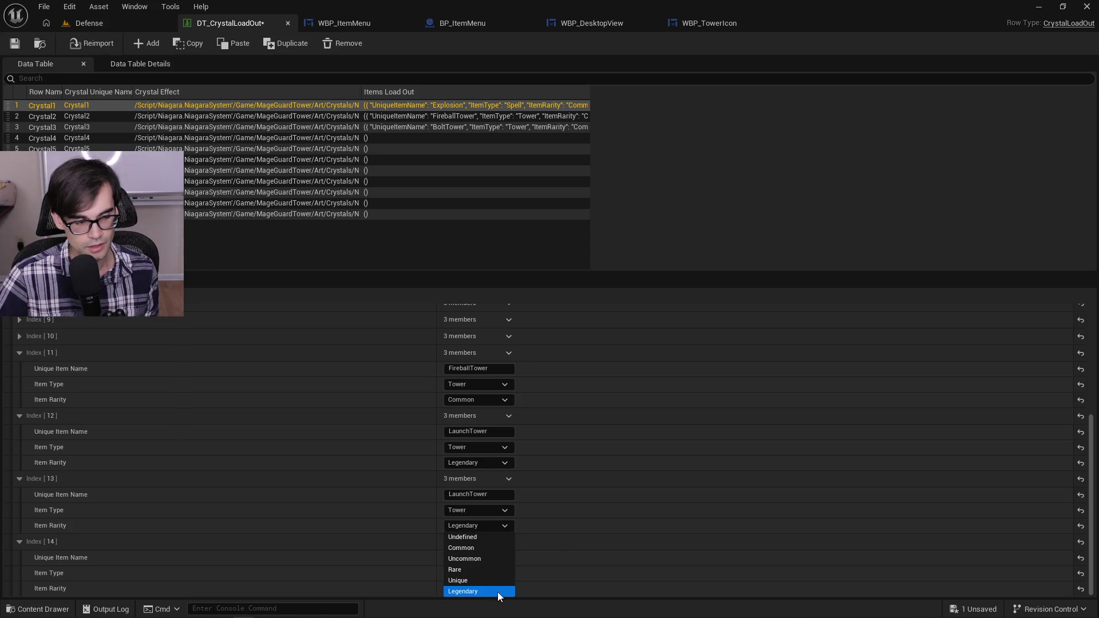
{"action": "left_click", "coordinate": [499, 528]}
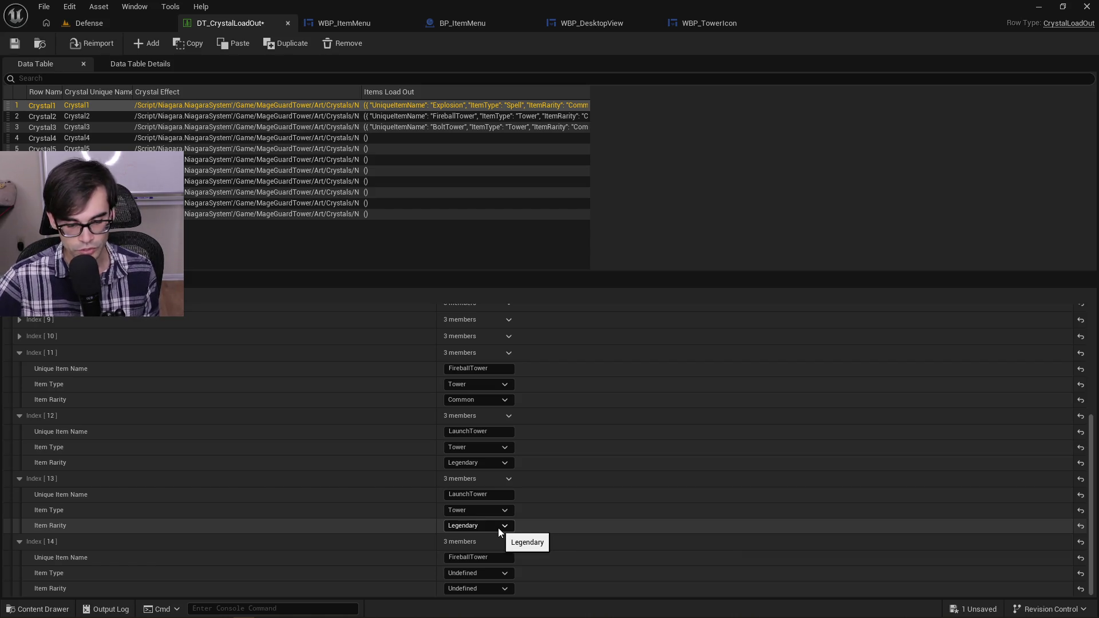
Step: Set Index 14 to Tower with Common rarity, save the table, and play Defense
{"action": "left_click", "coordinate": [507, 576]}
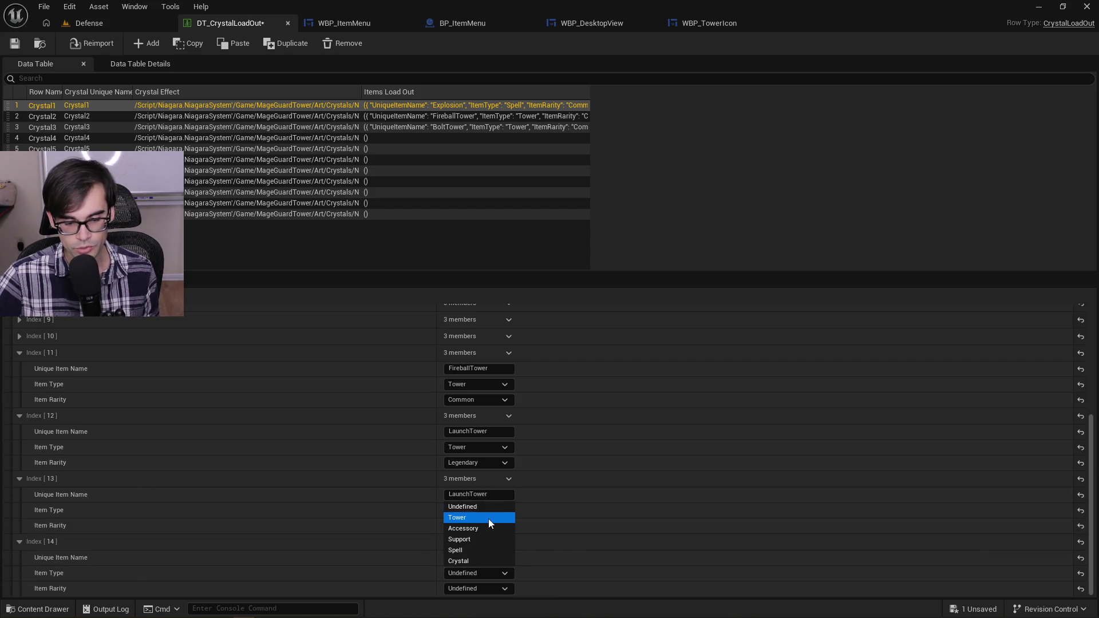
{"action": "left_click", "coordinate": [488, 518]}
{"action": "left_click", "coordinate": [508, 589]}
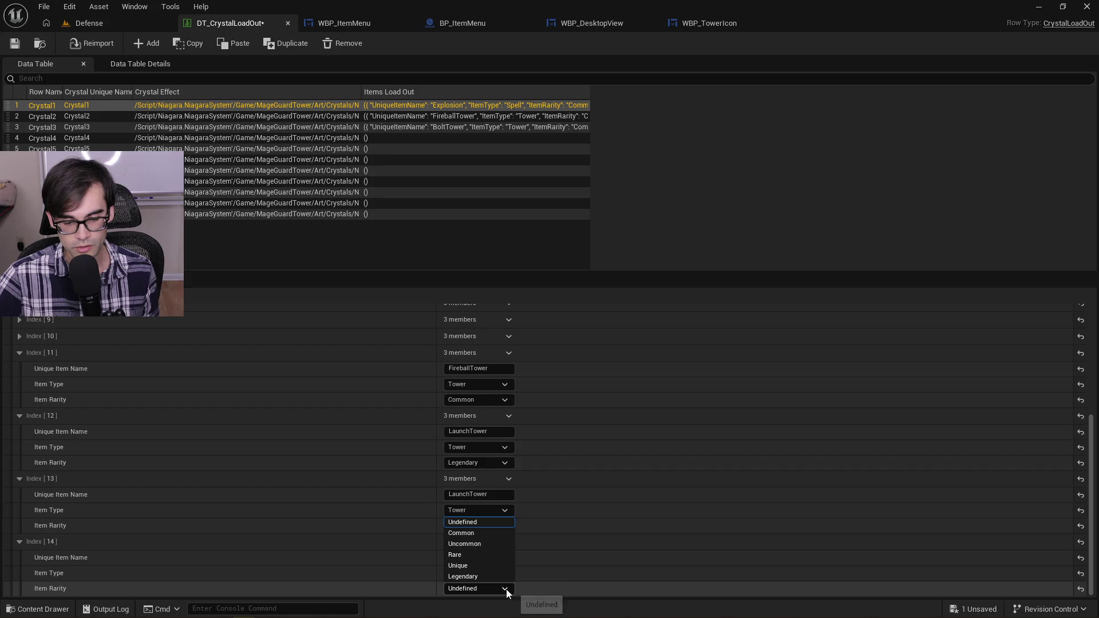
{"action": "left_click", "coordinate": [483, 535]}
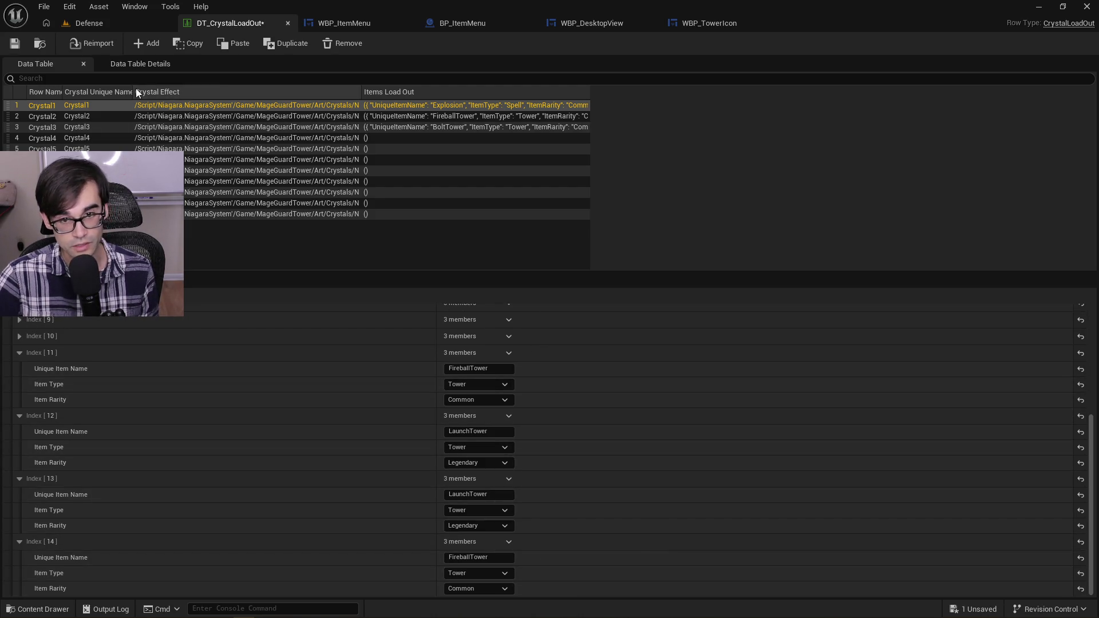
{"action": "left_click", "coordinate": [17, 45]}
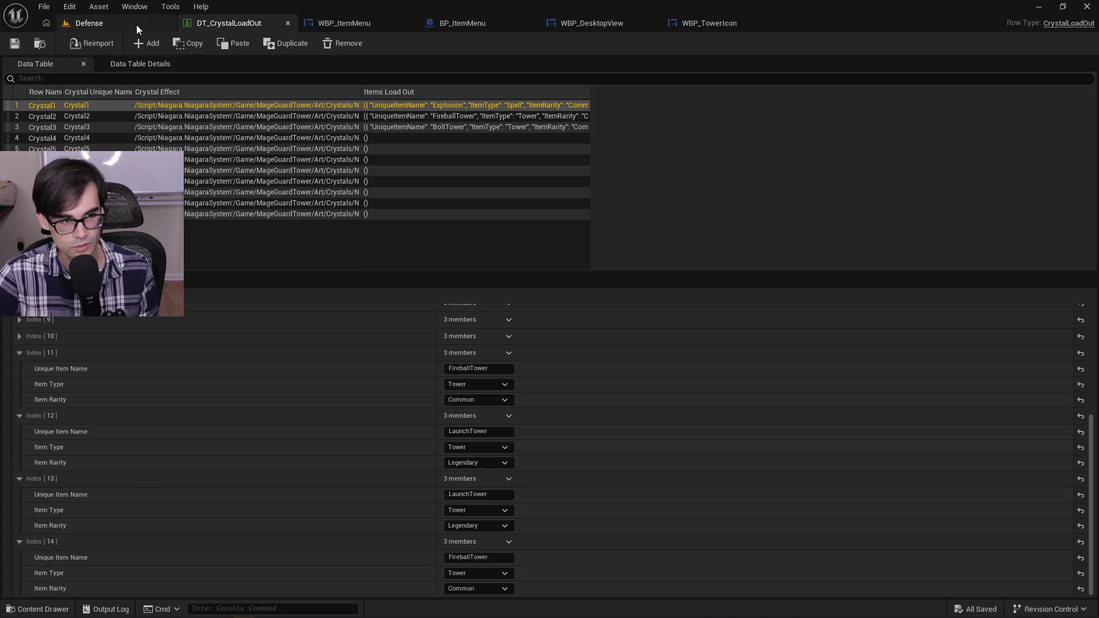
{"action": "left_click", "coordinate": [136, 24]}
{"action": "left_click", "coordinate": [283, 44]}
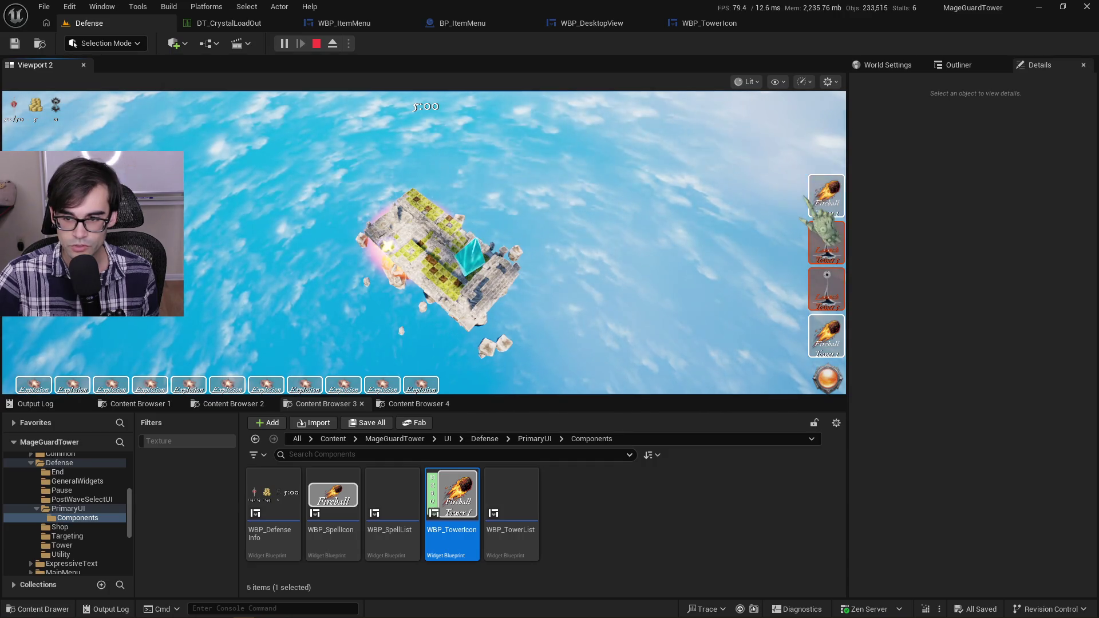
Step: Stop play, add an F9 breakpoint on CheckMerge's Branch node, and return to the Defense level
{"action": "left_click", "coordinate": [316, 45]}
{"action": "left_click", "coordinate": [715, 25]}
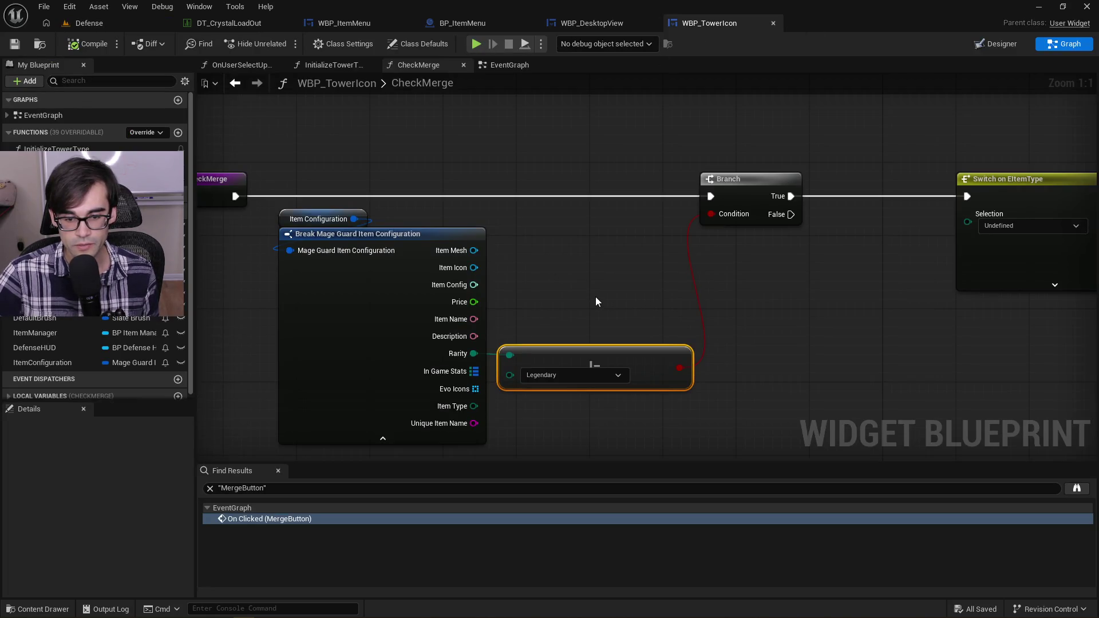
{"action": "scroll", "coordinate": [596, 296], "scroll_direction": "down", "scroll_amount": 2}
{"action": "scroll", "coordinate": [591, 303], "scroll_direction": "up", "scroll_amount": 1}
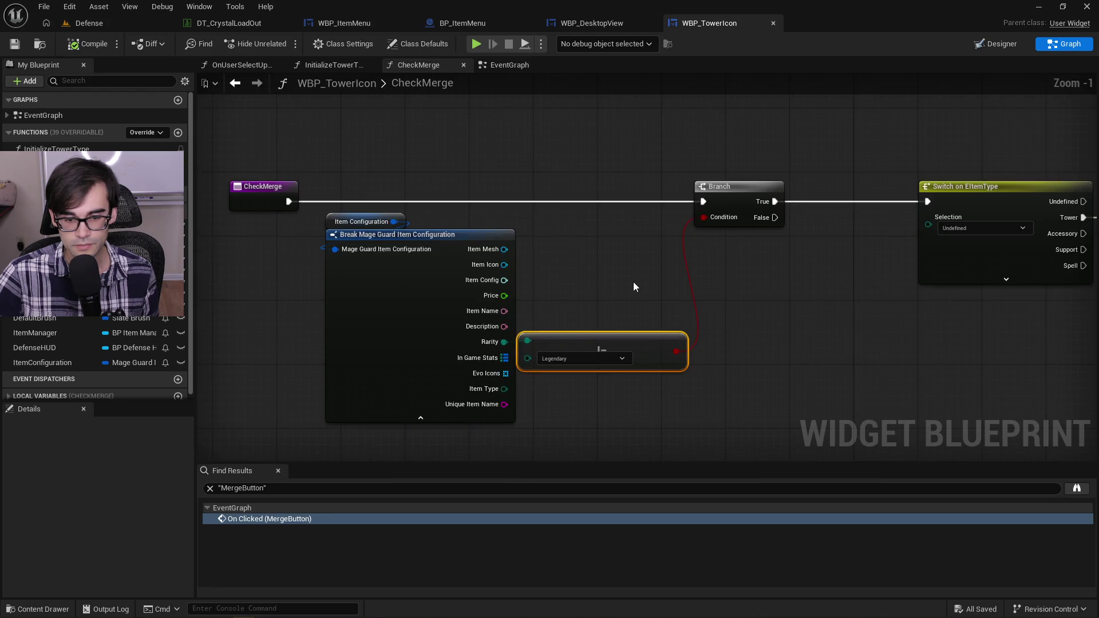
{"action": "left_click", "coordinate": [751, 185]}
{"action": "key", "text": "F9"}
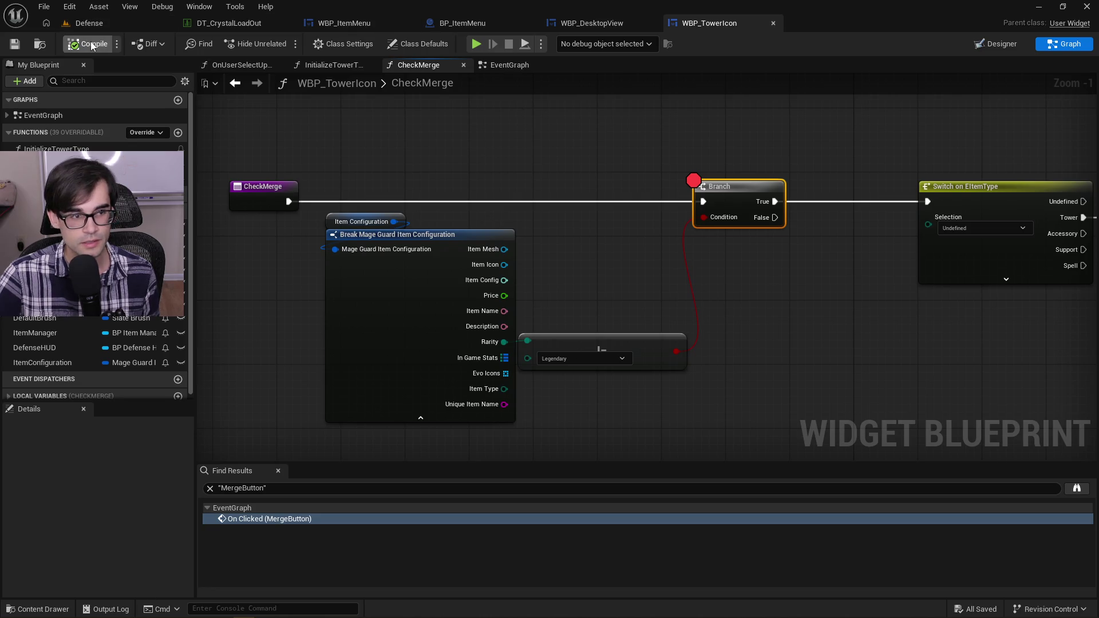
{"action": "left_click", "coordinate": [38, 45]}
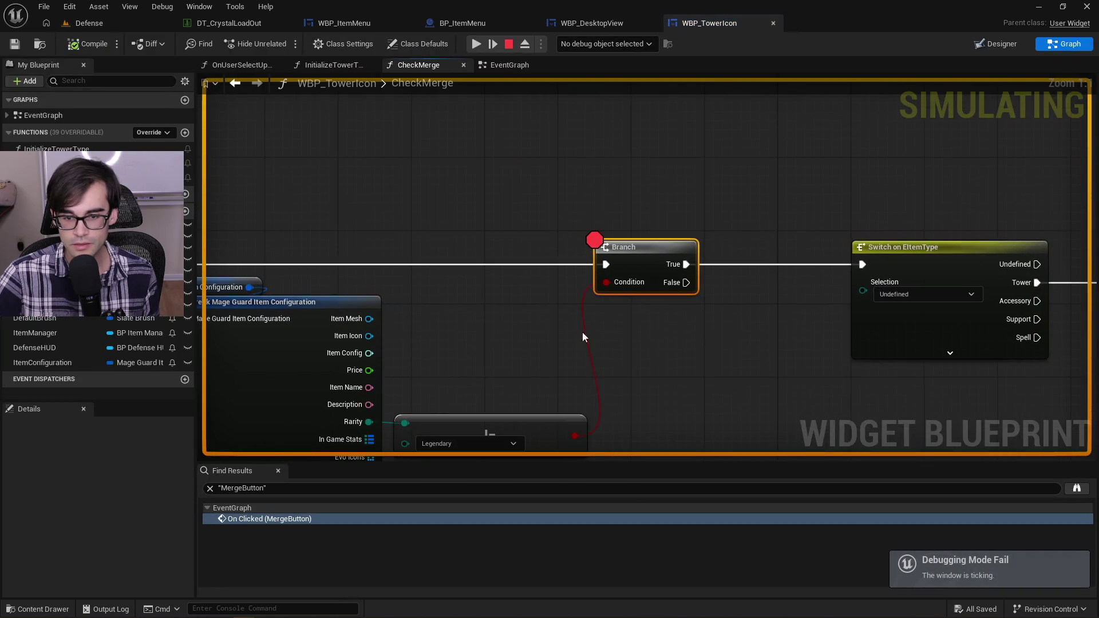
Step: At the breakpoint, inspect the Item Configuration variable's values and the Branch node
{"action": "left_click_drag", "start_coordinate": [528, 368], "coordinate": [586, 278]}
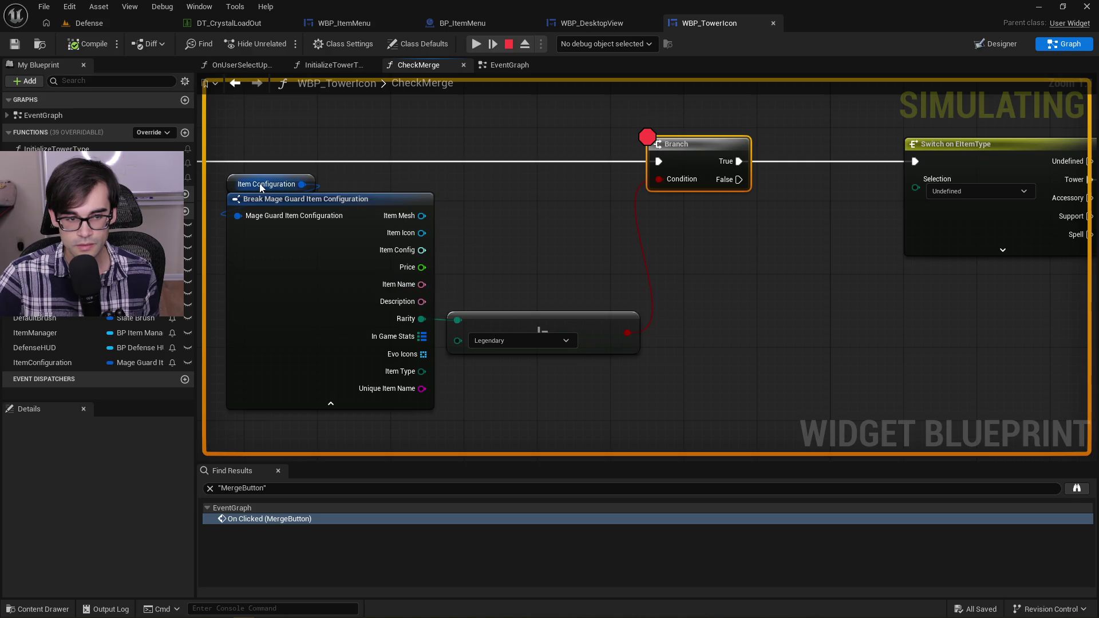
{"action": "left_click", "coordinate": [260, 186]}
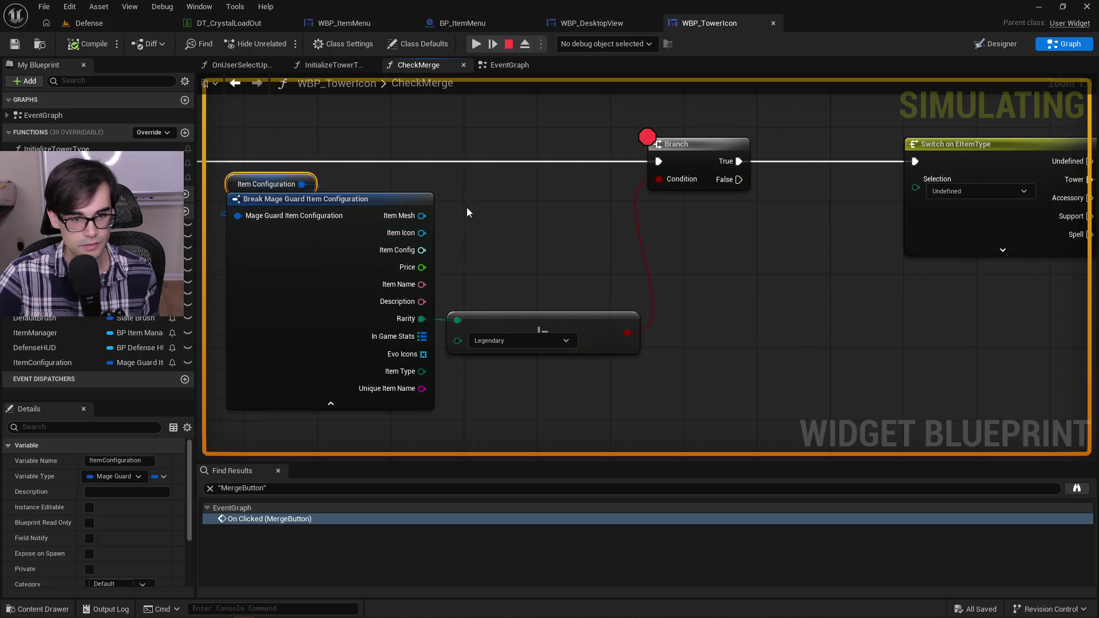
{"action": "left_click", "coordinate": [798, 158]}
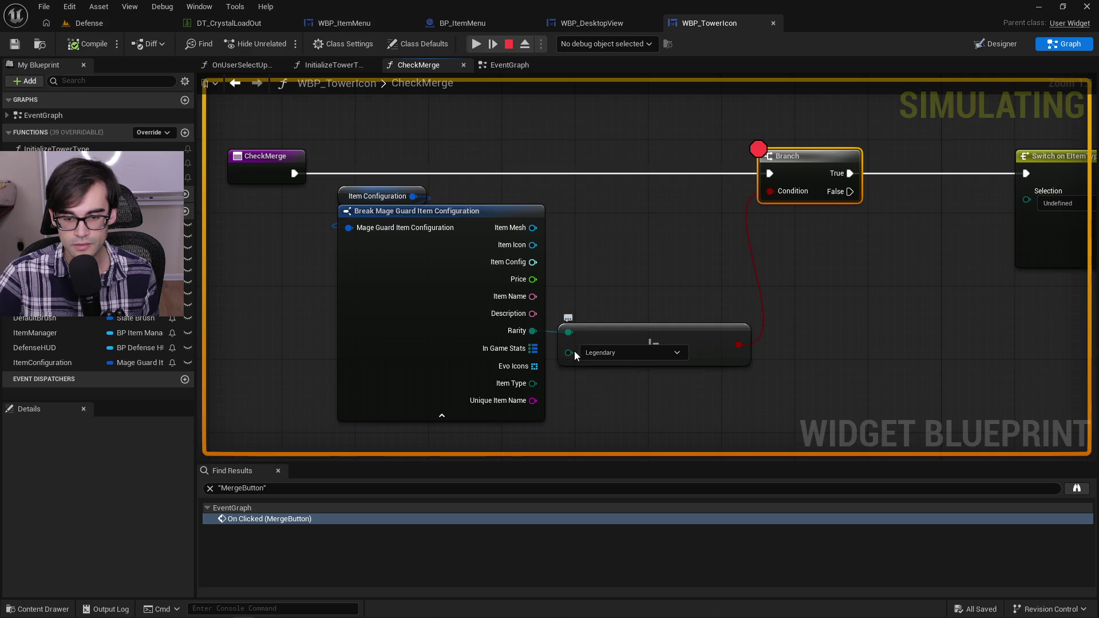
{"action": "scroll", "coordinate": [586, 307], "scroll_direction": "down", "scroll_amount": 1}
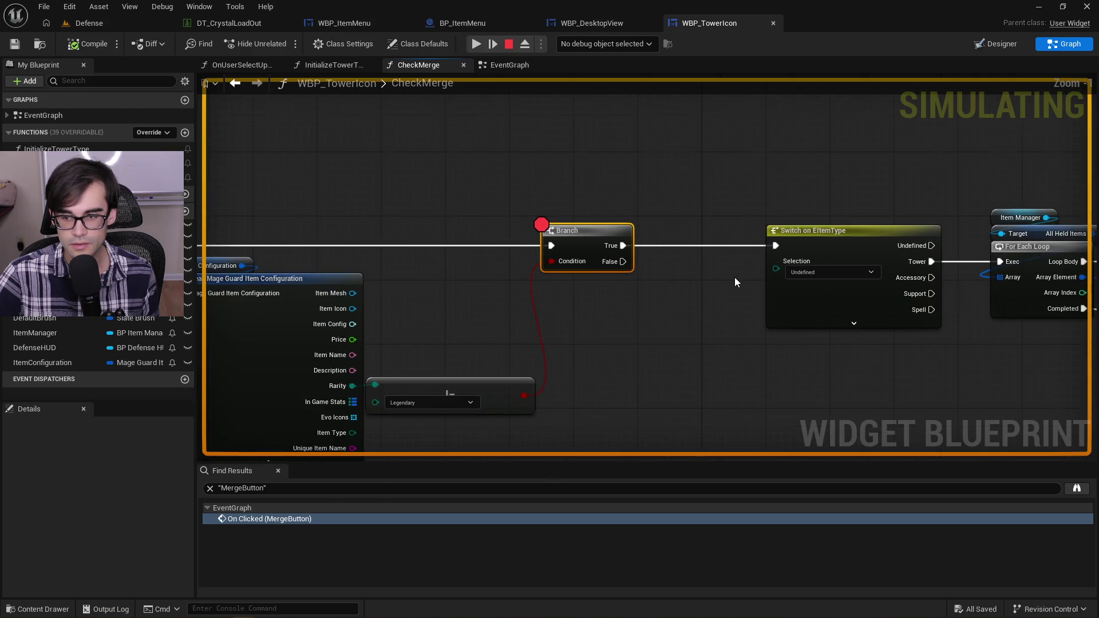
{"action": "scroll", "coordinate": [735, 280], "scroll_direction": "down", "scroll_amount": 2}
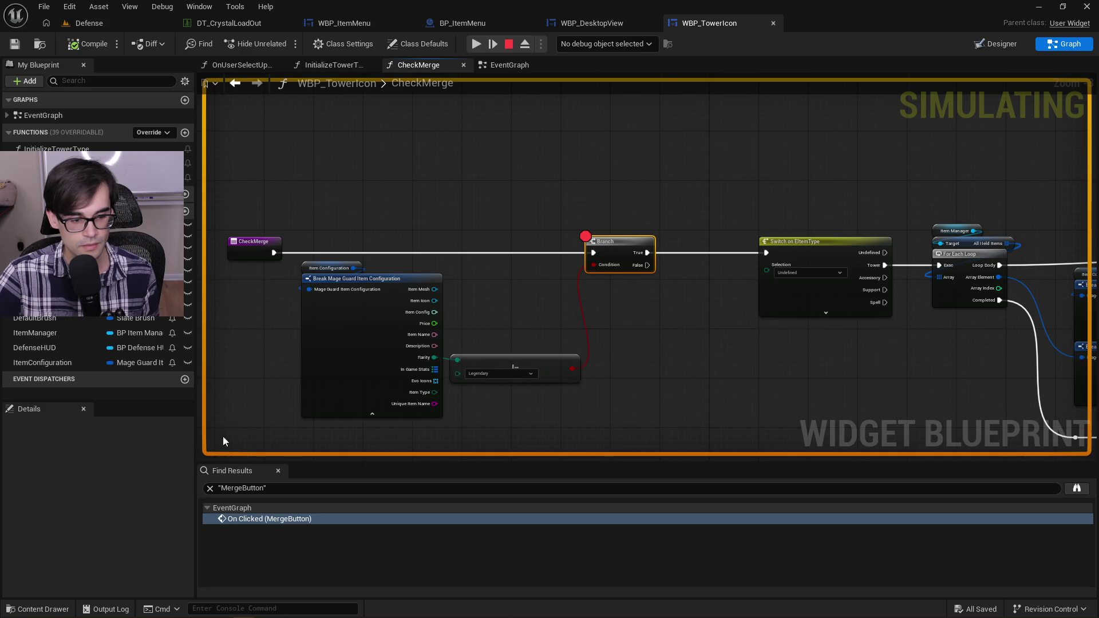
{"action": "left_click", "coordinate": [210, 488]}
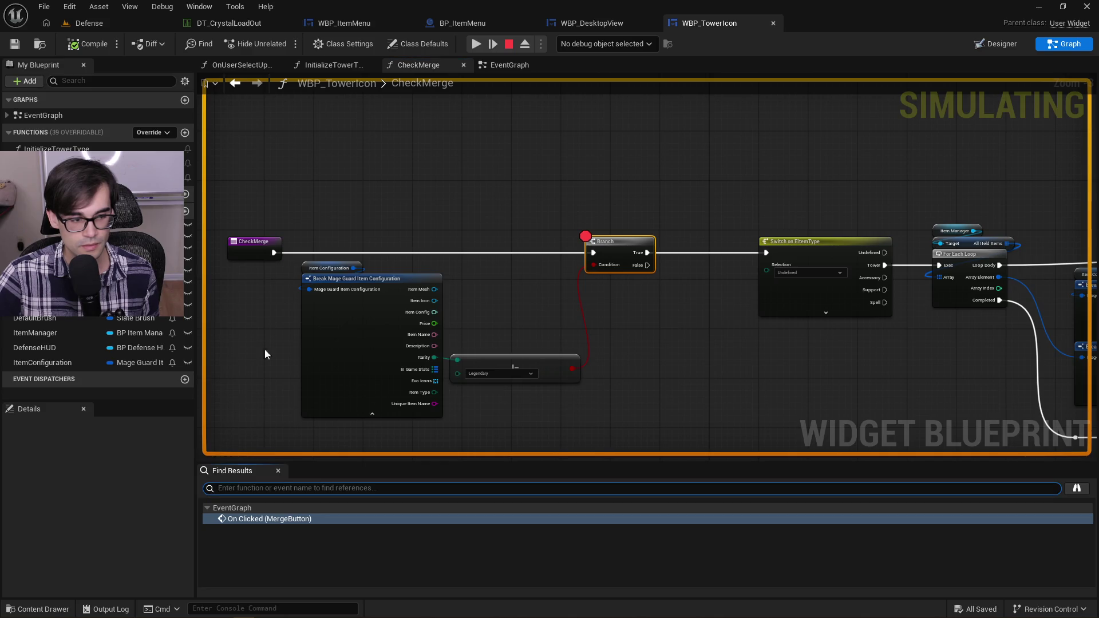
{"action": "left_click", "coordinate": [303, 268]}
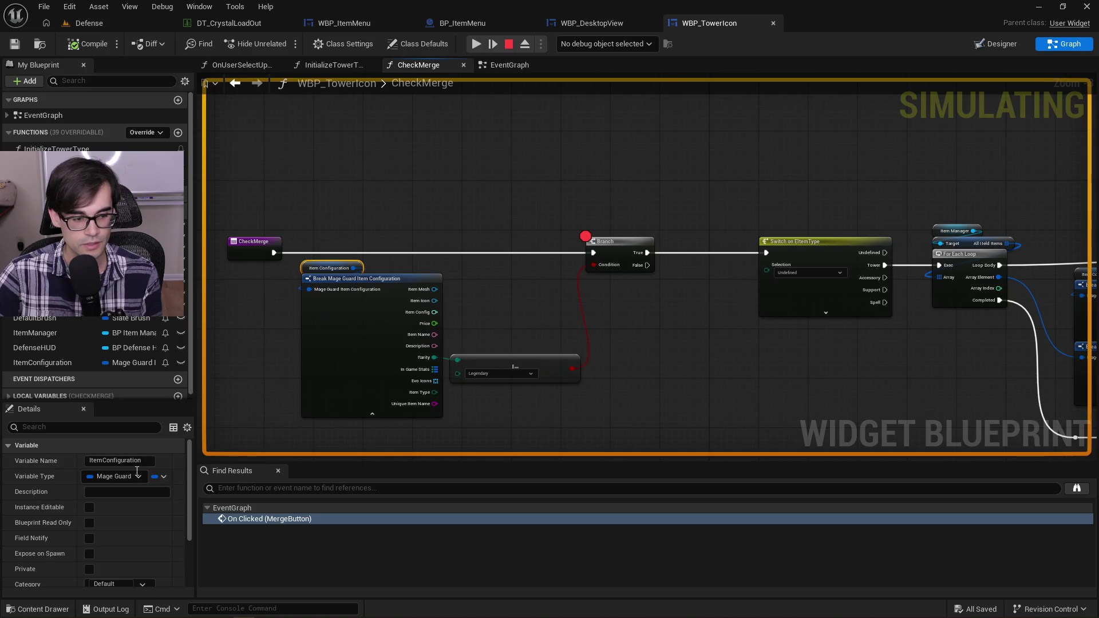
{"action": "scroll", "coordinate": [94, 241], "scroll_direction": "down", "scroll_amount": 1}
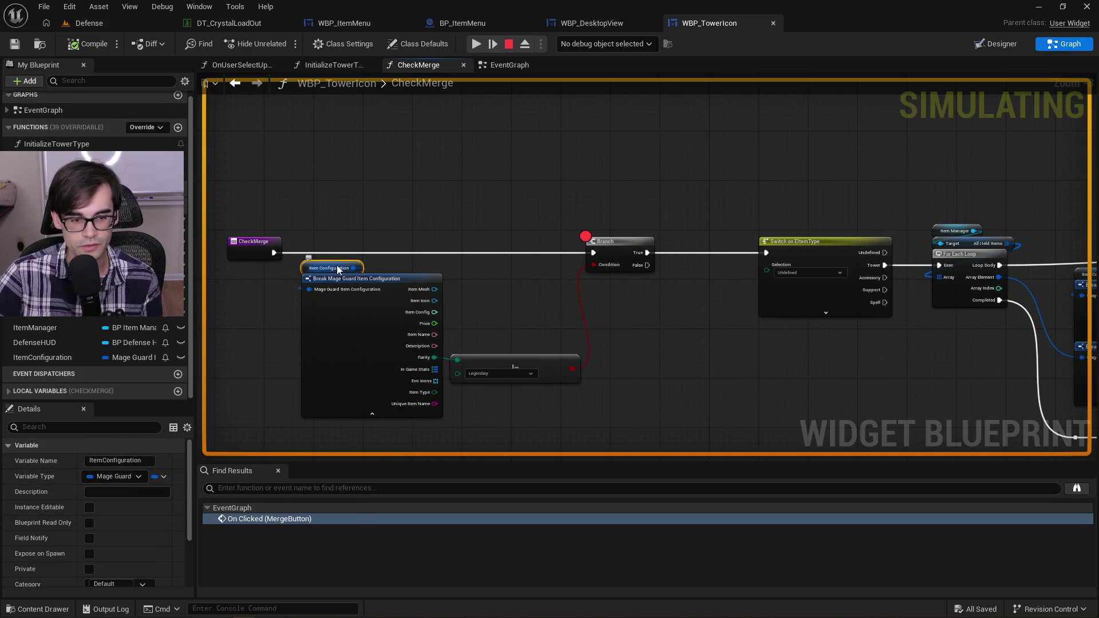
{"action": "left_click", "coordinate": [607, 242]}
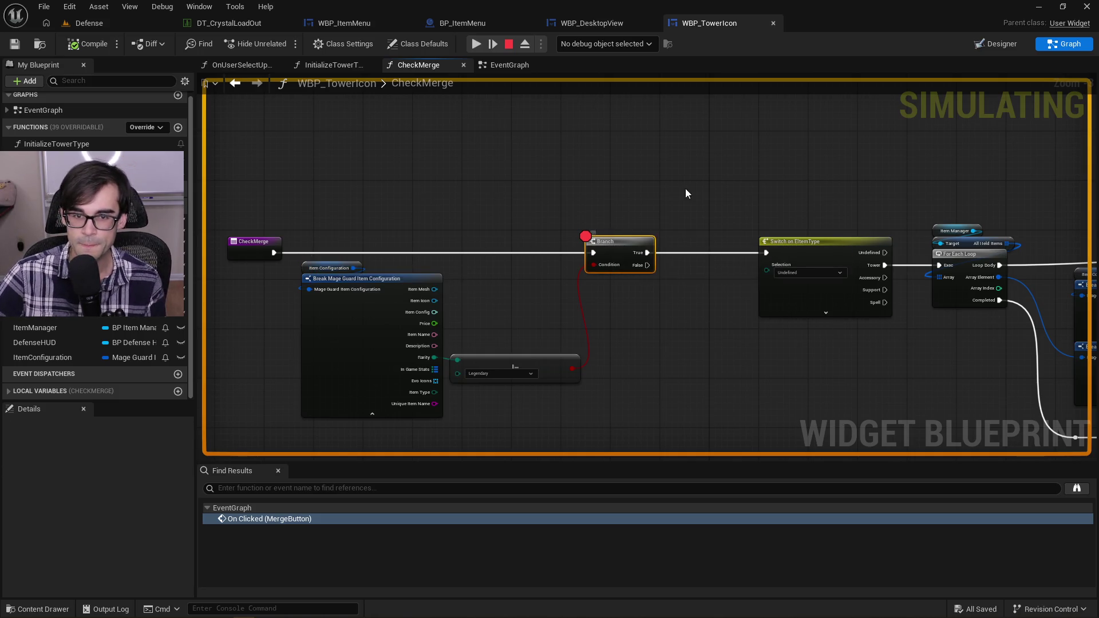
{"action": "left_click", "coordinate": [664, 217]}
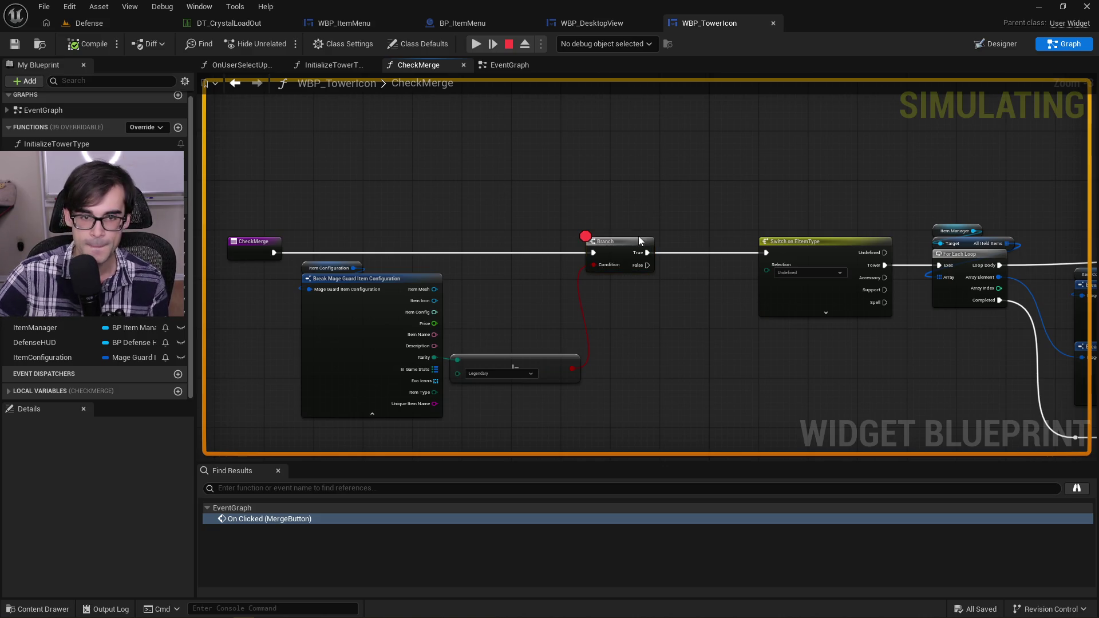
Step: Resume the game, trigger the merge check again, then stop the simulation
{"action": "left_click", "coordinate": [474, 44]}
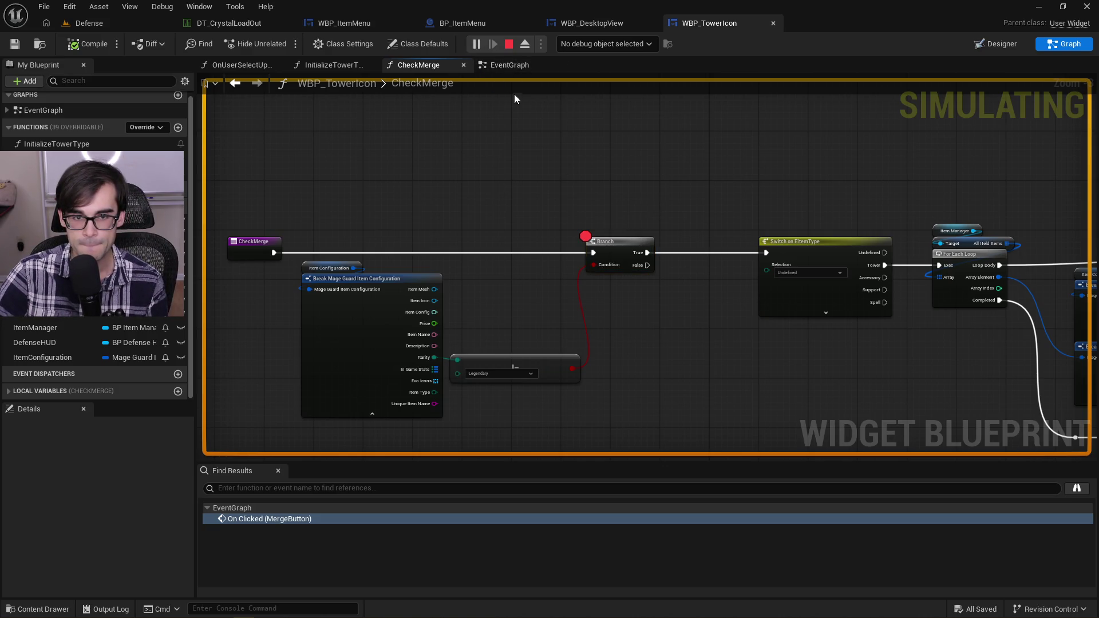
{"action": "left_click", "coordinate": [83, 22]}
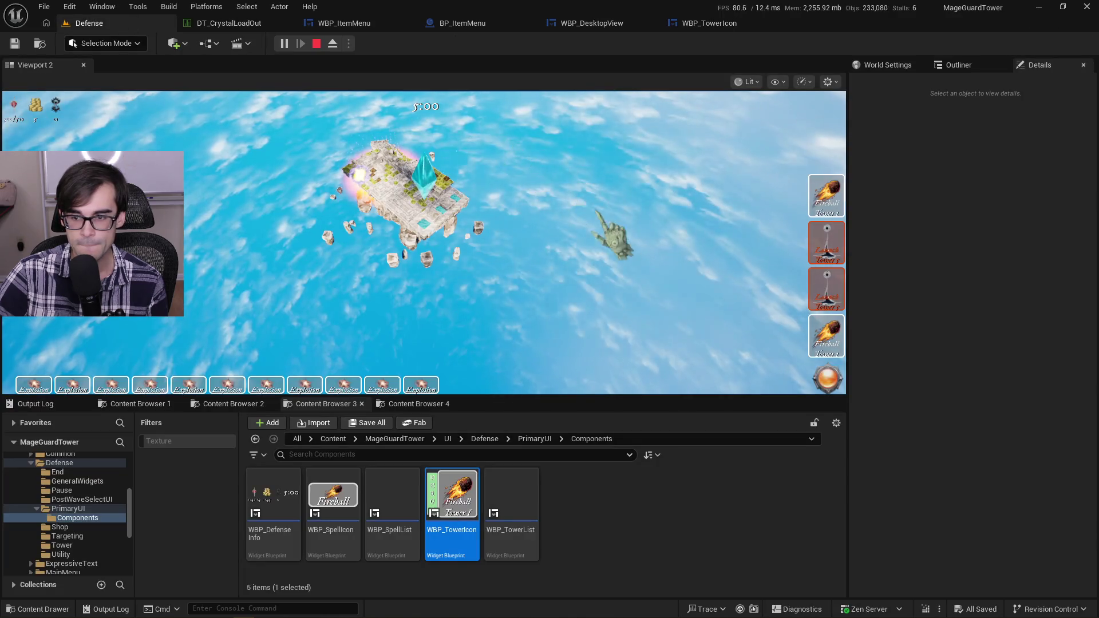
{"action": "left_click", "coordinate": [827, 194]}
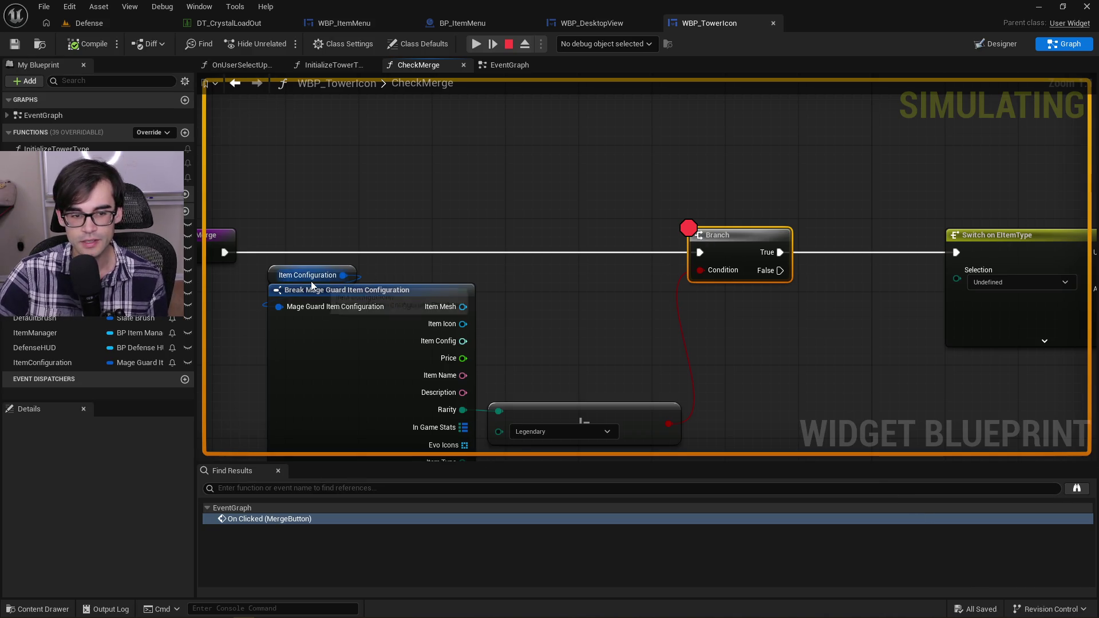
{"action": "left_click", "coordinate": [89, 23]}
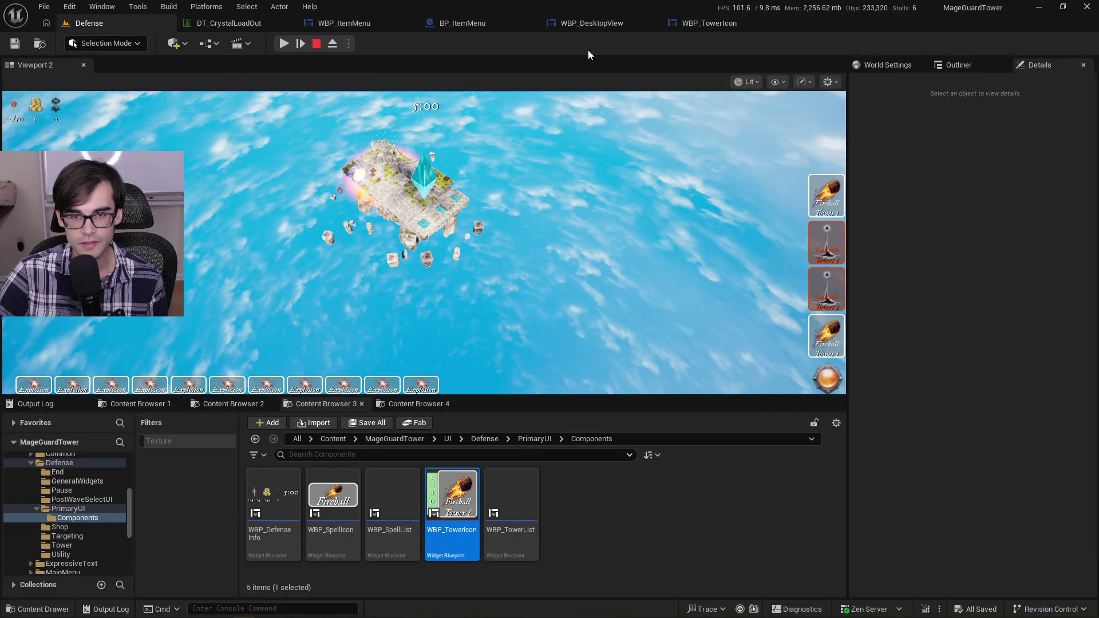
{"action": "left_click", "coordinate": [726, 29]}
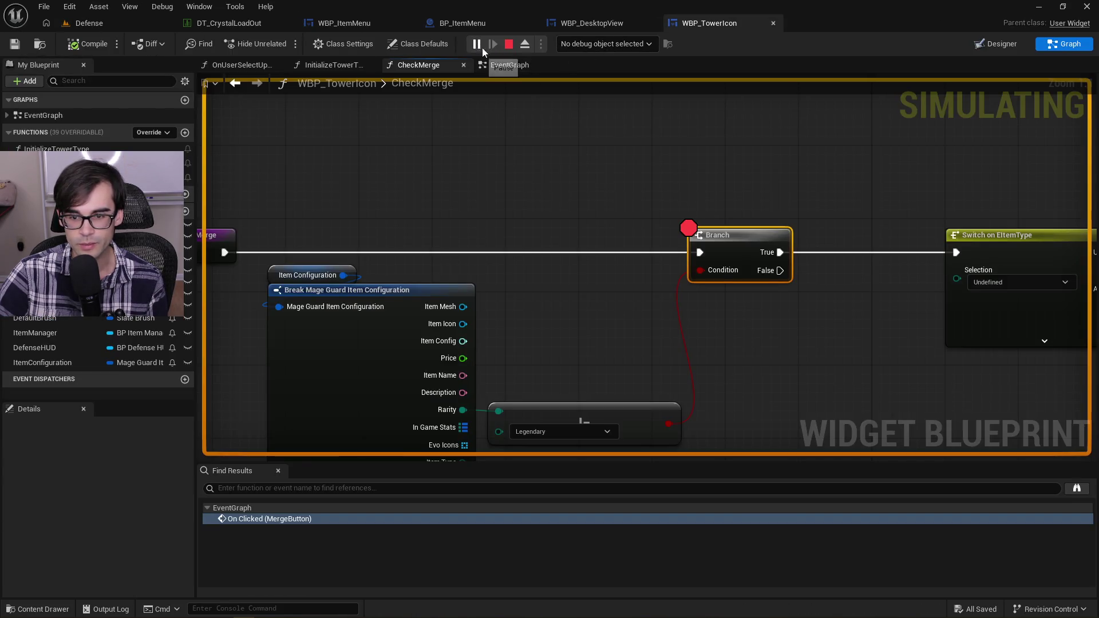
{"action": "left_click", "coordinate": [508, 44]}
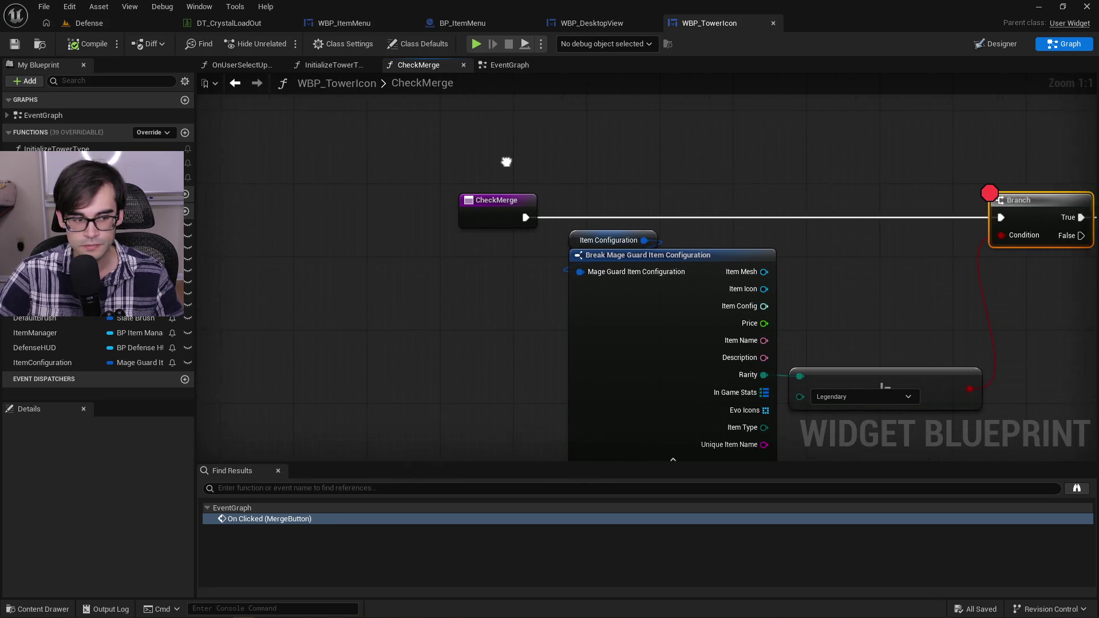
Step: Move the Break Mage Guard node down to make room after CheckMerge
{"action": "mouse_move", "coordinate": [399, 165]}
{"action": "left_mouse_down"}
{"action": "mouse_move", "coordinate": [665, 301]}
{"action": "mouse_move", "coordinate": [780, 379]}
{"action": "mouse_move", "coordinate": [768, 346]}
{"action": "mouse_move", "coordinate": [735, 346]}
{"action": "left_mouse_up"}
{"action": "scroll", "coordinate": [665, 301], "scroll_direction": "down", "scroll_amount": 4}
{"action": "left_click", "coordinate": [641, 303]}
{"action": "scroll", "coordinate": [694, 298], "scroll_direction": "up", "scroll_amount": 3}
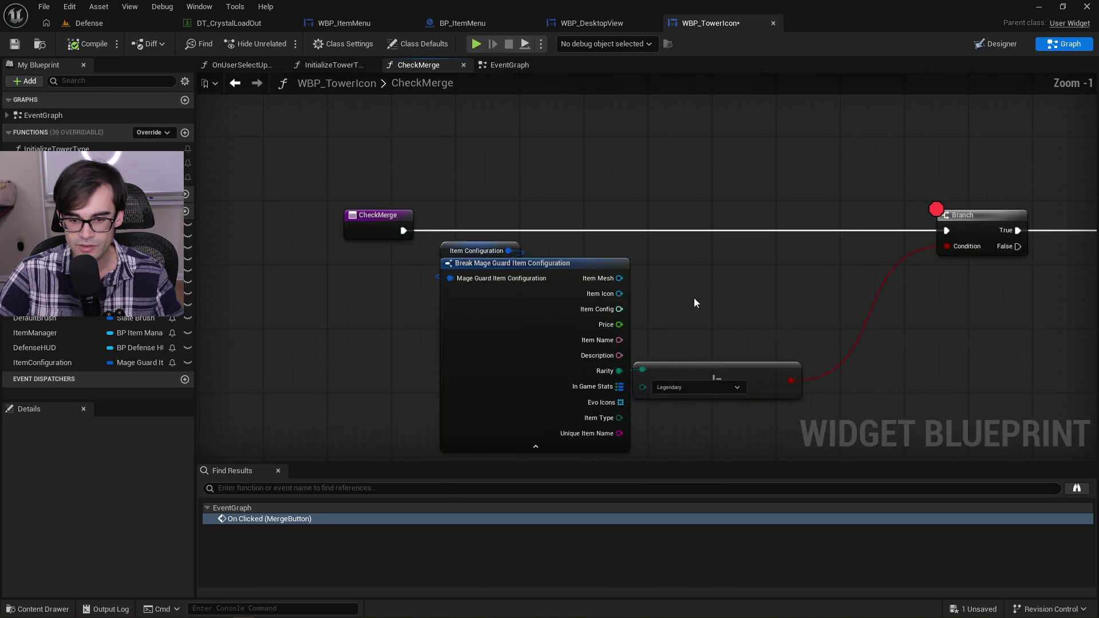
{"action": "left_click_drag", "start_coordinate": [632, 304], "coordinate": [619, 349]}
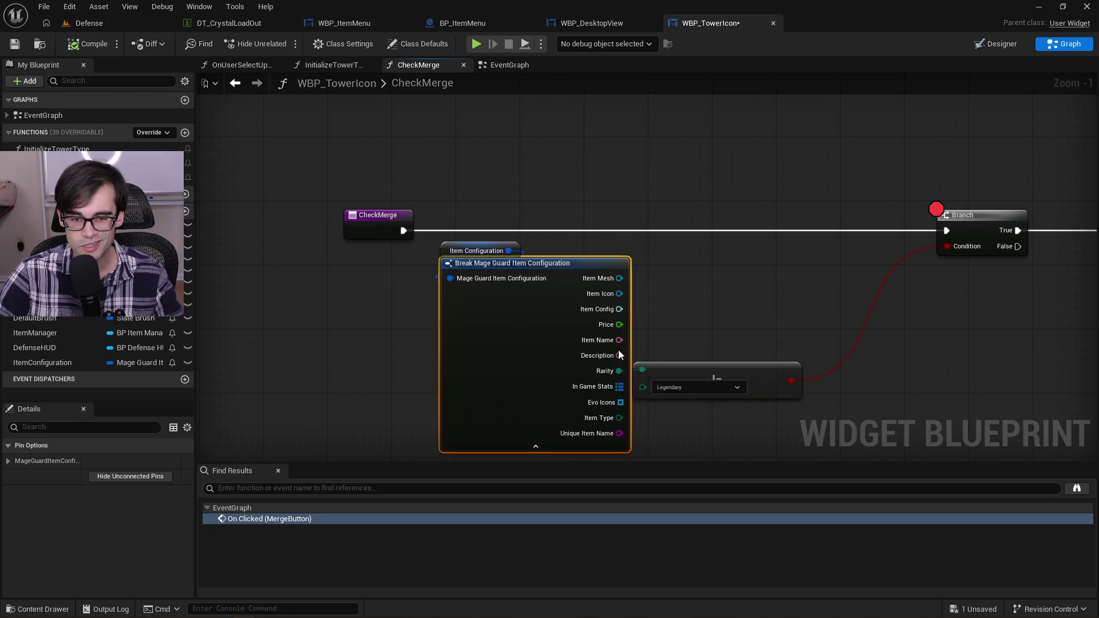
Step: Insert a Print String after CheckMerge that prints the item's Item Name
{"action": "left_click_drag", "start_coordinate": [404, 230], "coordinate": [668, 191]}
{"action": "type", "text": "print string"}
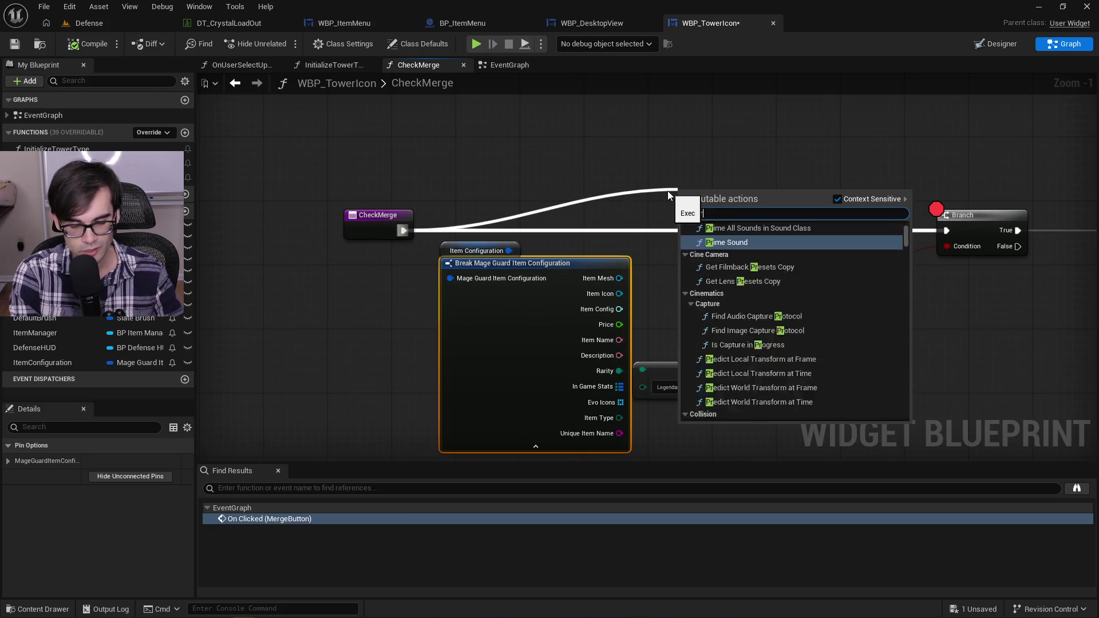
{"action": "key", "text": "Return"}
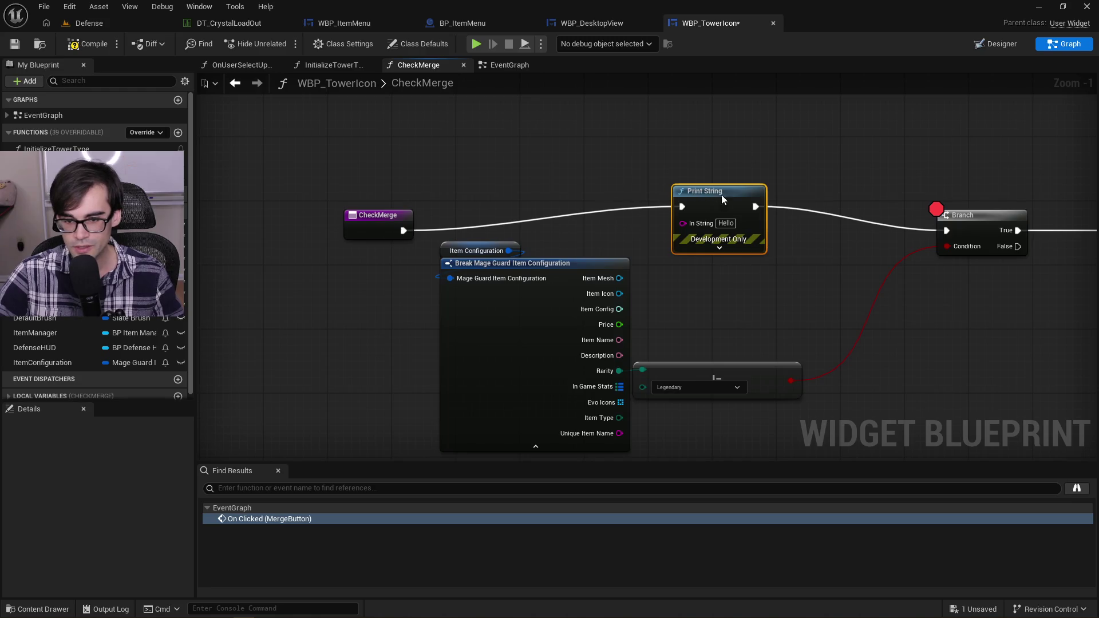
{"action": "left_click_drag", "start_coordinate": [721, 195], "coordinate": [753, 171]}
{"action": "left_click_drag", "start_coordinate": [623, 342], "coordinate": [713, 204]}
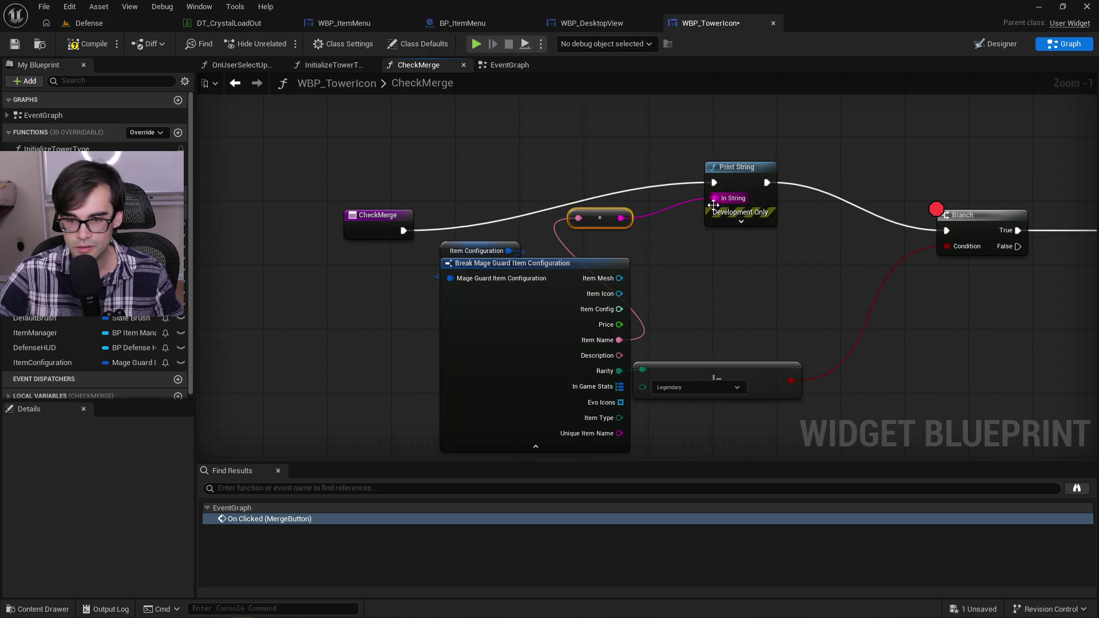
{"action": "left_click", "coordinate": [735, 172]}
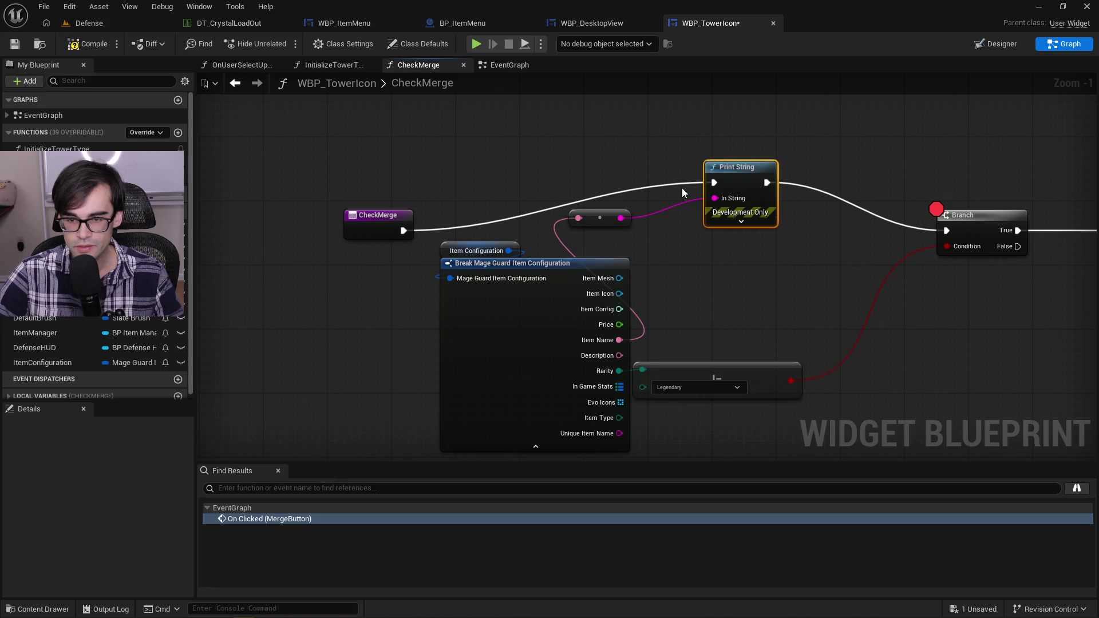
{"action": "right_click", "coordinate": [712, 261]}
{"action": "type", "text": "fromat"}
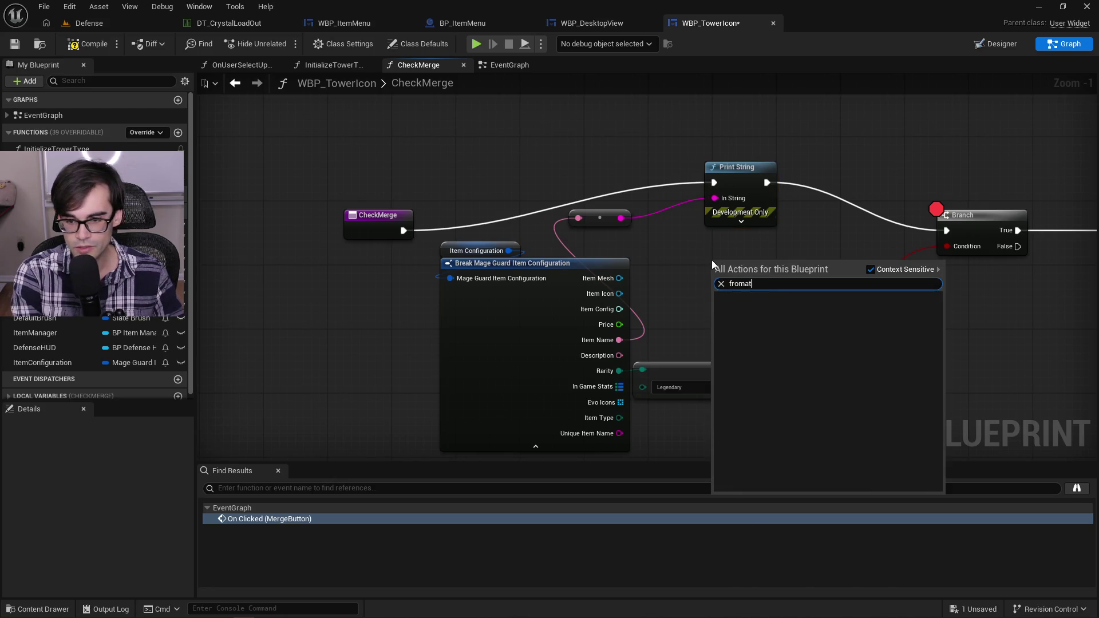
{"action": "type", "text": " s"}
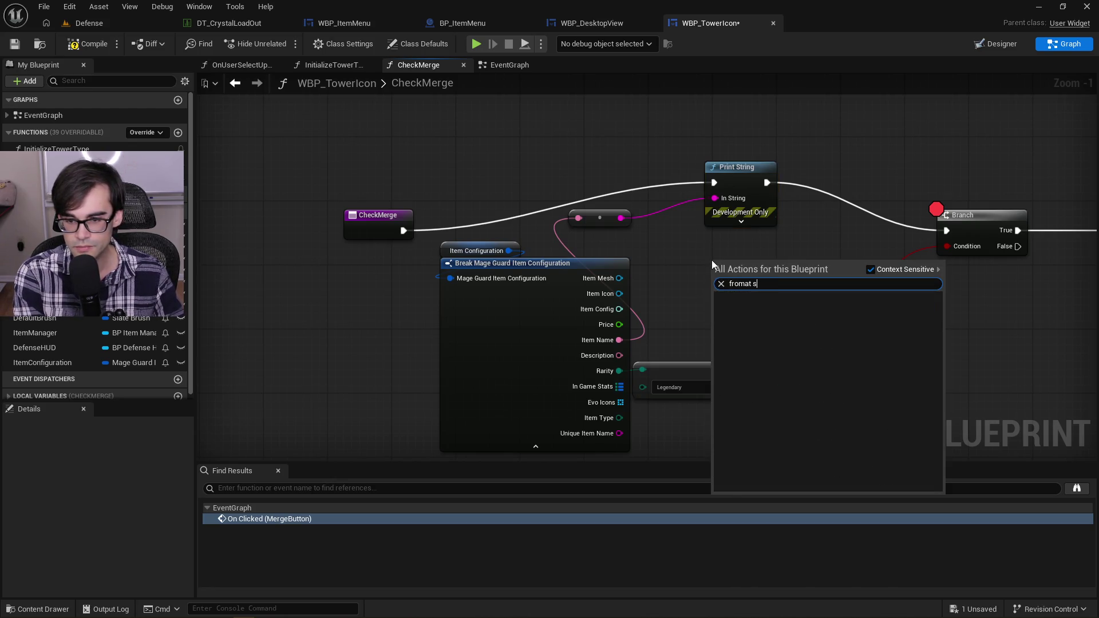
Step: Add a Format Text node with lines 'name = {1}' and 'Rarity is legendary = {2}' below the Branch
{"action": "key", "text": "BackSpace"}
{"action": "key", "text": "BackSpace"}
{"action": "key", "text": "BackSpace"}
{"action": "type", "text": "format te"}
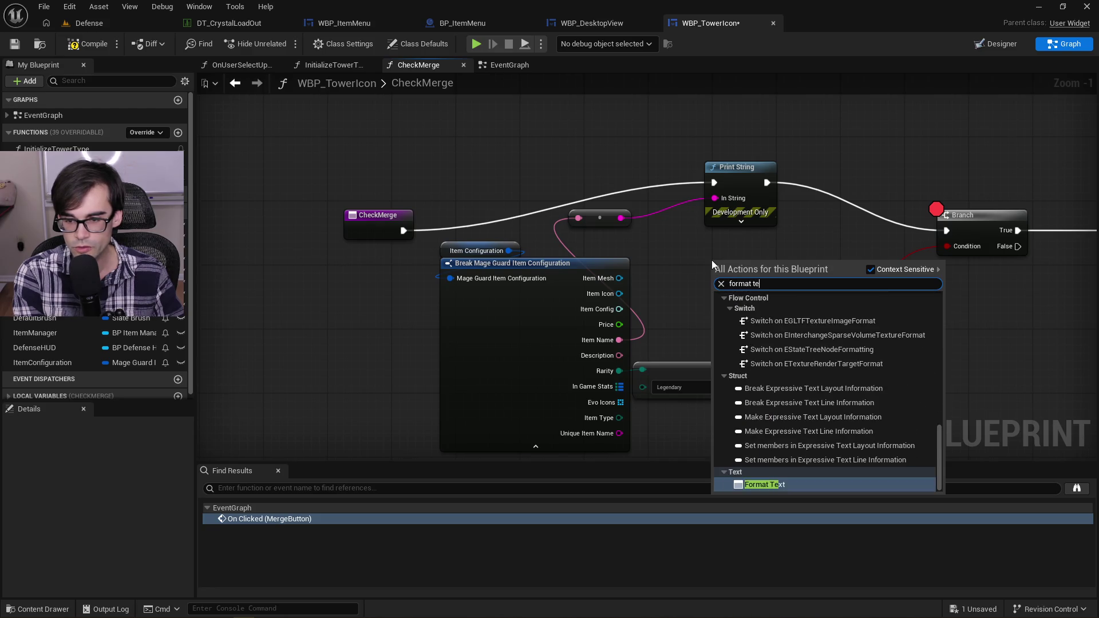
{"action": "key", "text": "Return"}
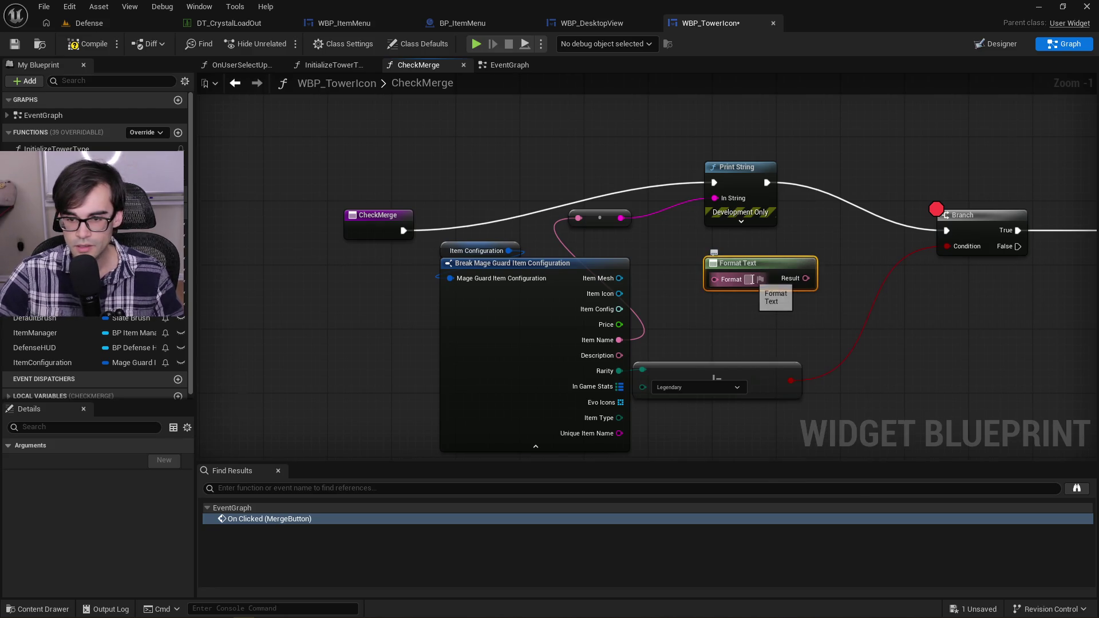
{"action": "type", "text": "an"}
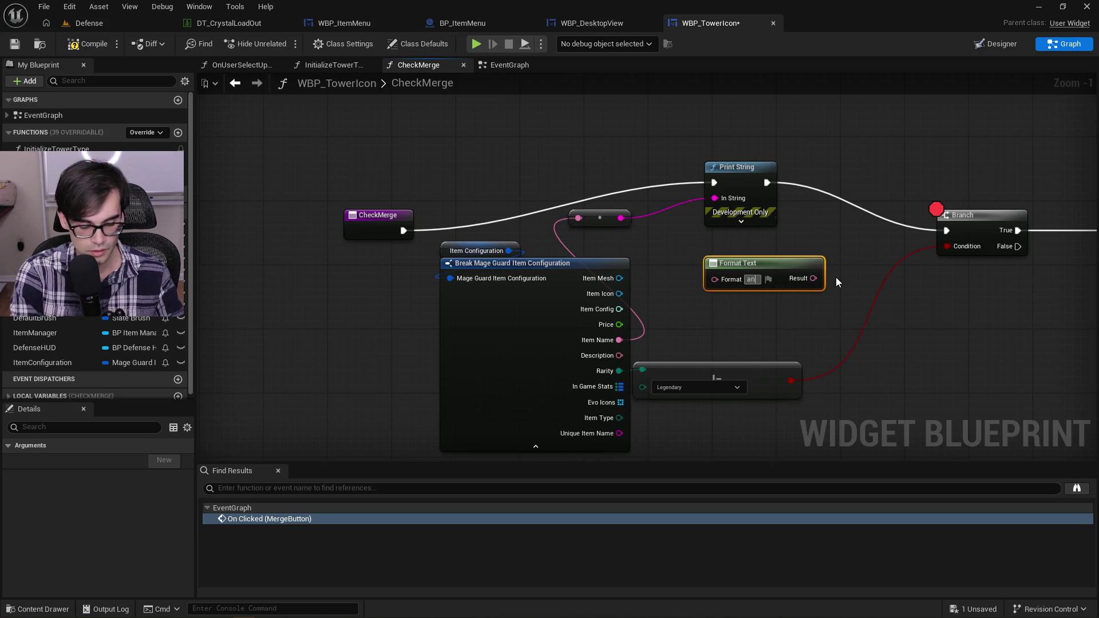
{"action": "type", "text": "me = {}"}
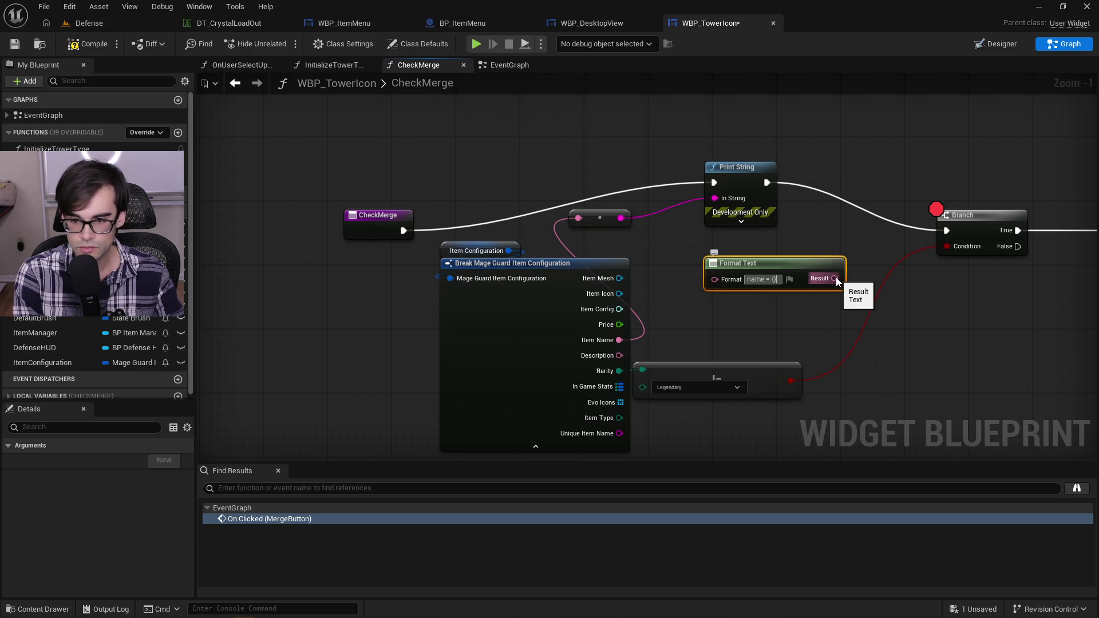
{"action": "type", "text": "1"}
{"action": "key", "text": "shift+Return"}
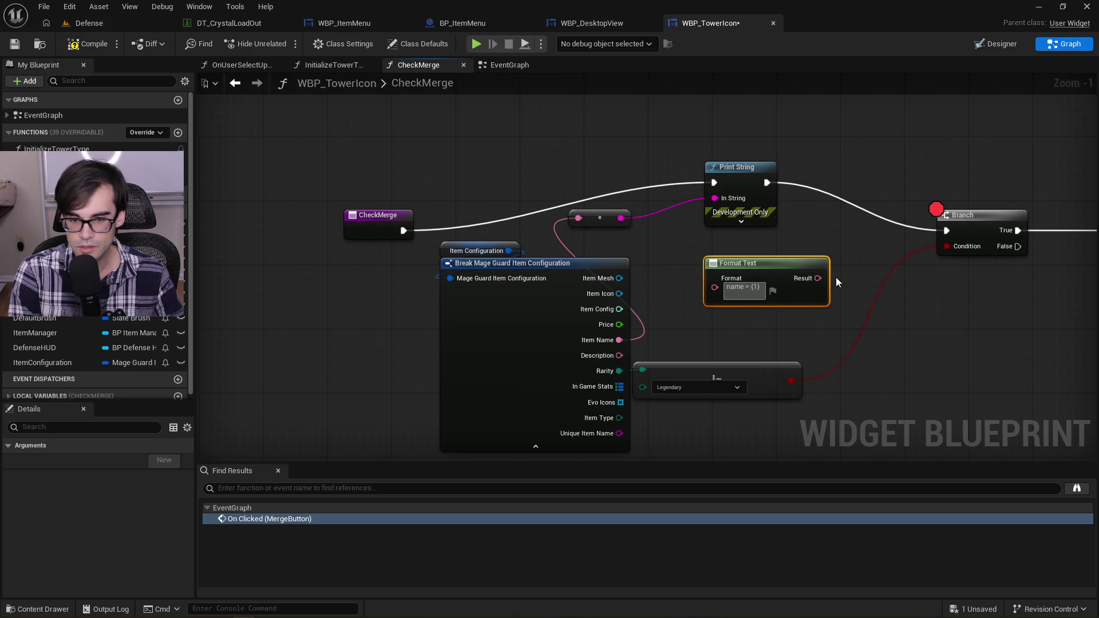
{"action": "type", "text": "Rarity is"}
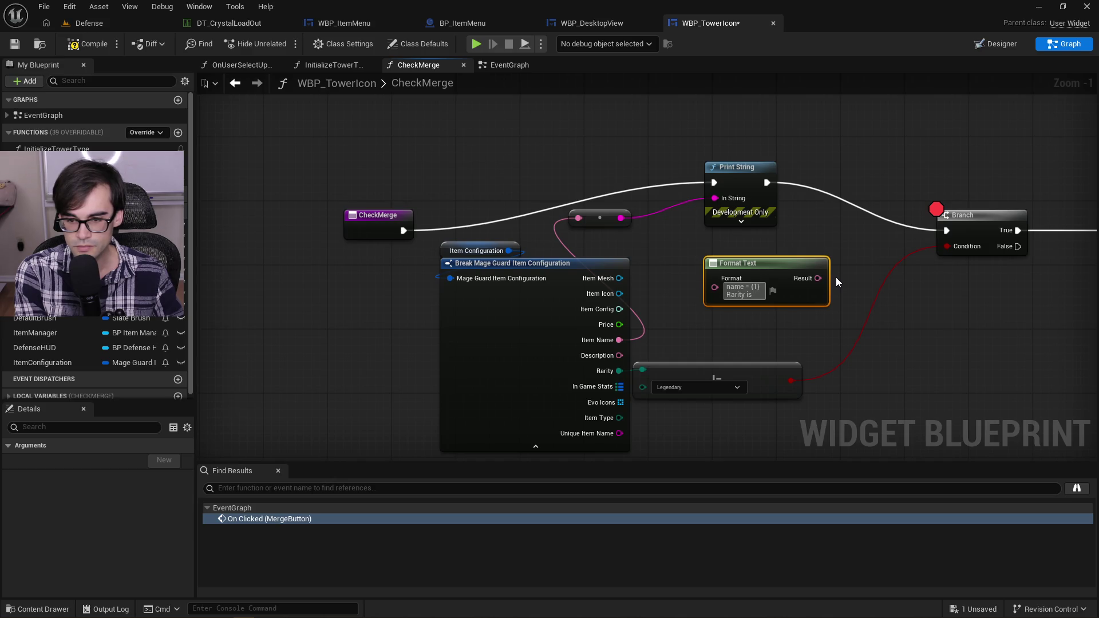
{"action": "type", "text": "legendary"}
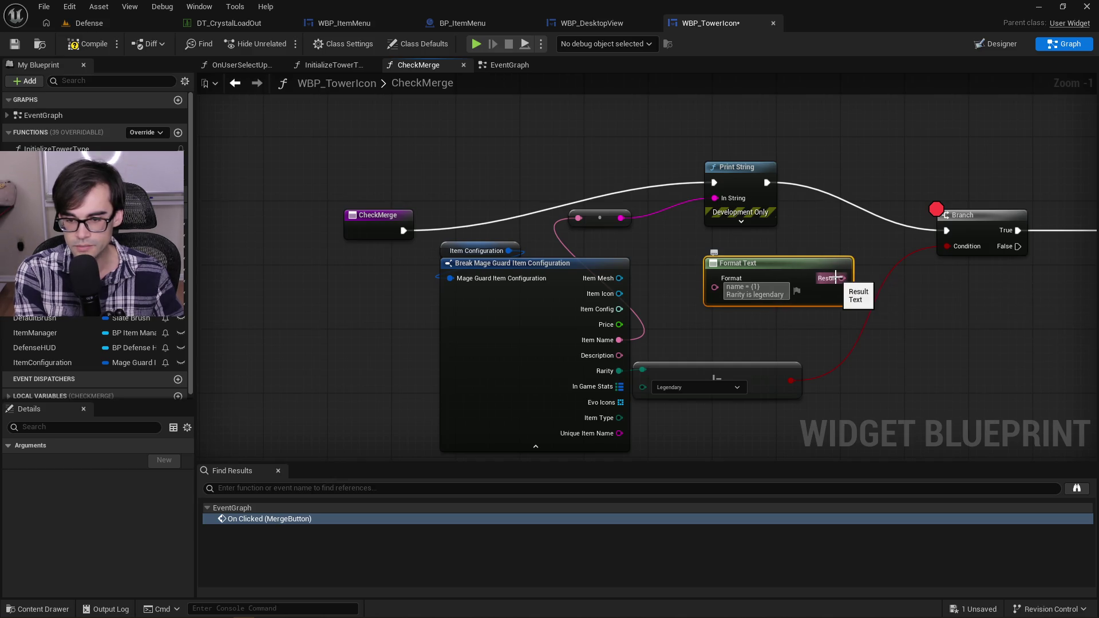
{"action": "type", "text": " = "}
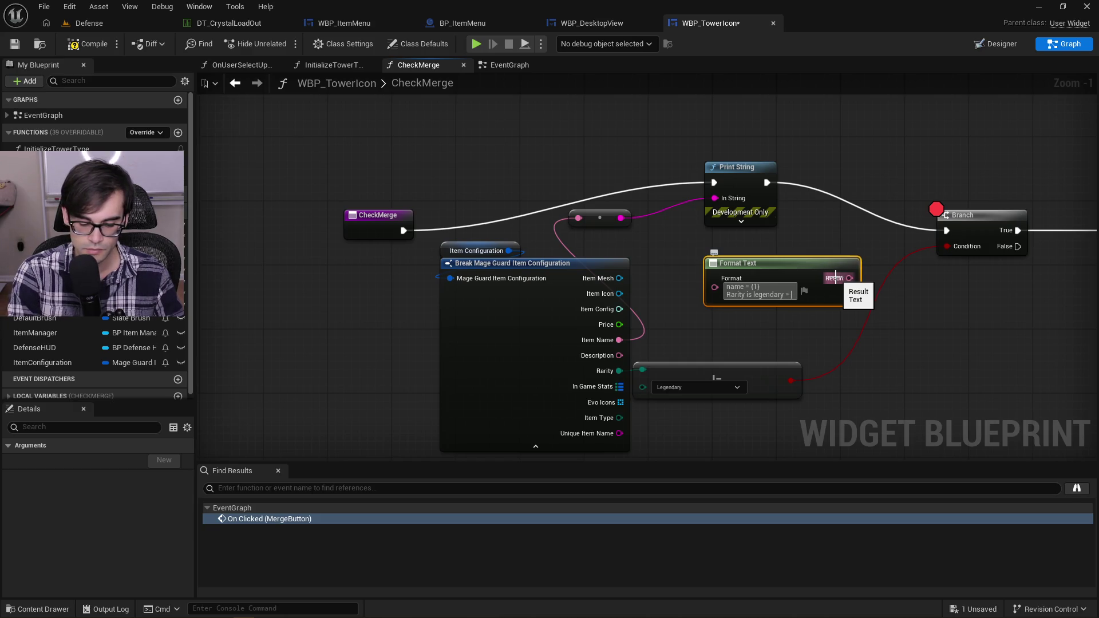
{"action": "type", "text": "{2"}
{"action": "key", "text": "Return"}
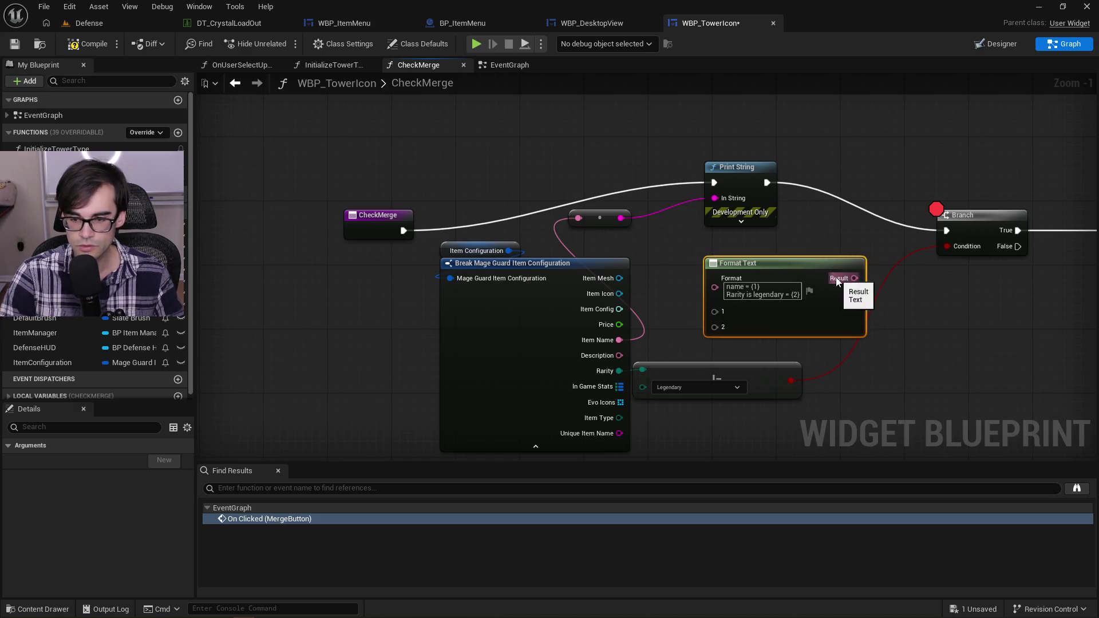
{"action": "mouse_move", "coordinate": [811, 267]}
{"action": "left_mouse_down"}
{"action": "mouse_move", "coordinate": [958, 338]}
{"action": "mouse_move", "coordinate": [1010, 347]}
{"action": "left_mouse_up"}
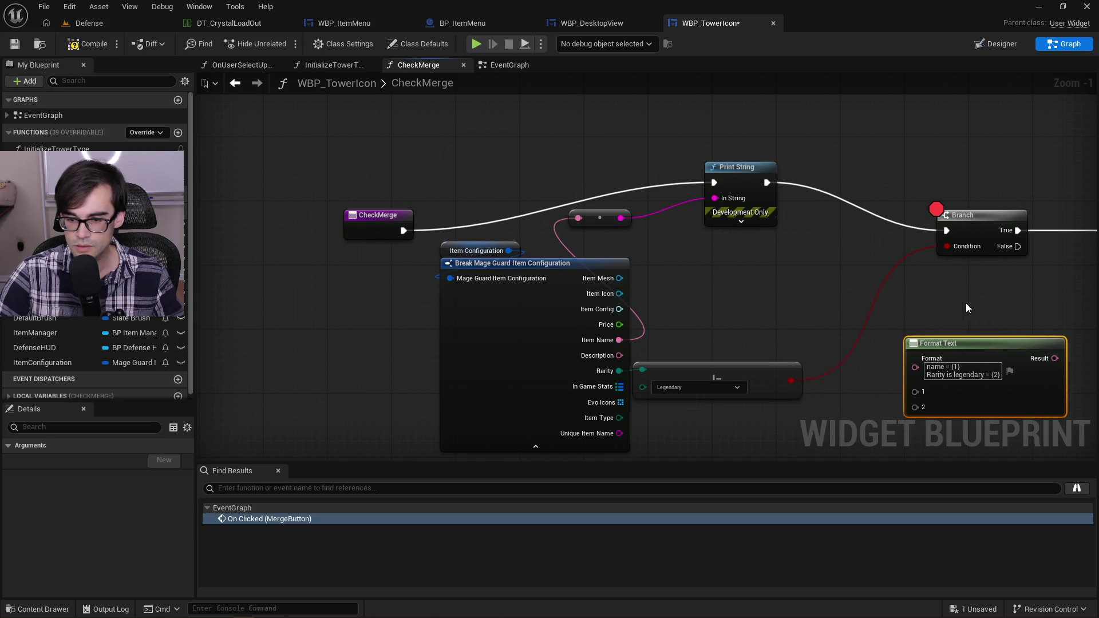
Step: Wire Item Name and the Legendary check into Format Text, and print its result for 40 seconds
{"action": "mouse_move", "coordinate": [597, 322]}
{"action": "left_mouse_down"}
{"action": "mouse_move", "coordinate": [730, 340]}
{"action": "mouse_move", "coordinate": [721, 348]}
{"action": "left_mouse_up"}
{"action": "mouse_move", "coordinate": [429, 159]}
{"action": "left_mouse_down"}
{"action": "mouse_move", "coordinate": [633, 257]}
{"action": "mouse_move", "coordinate": [729, 332]}
{"action": "left_mouse_up"}
{"action": "mouse_move", "coordinate": [861, 300]}
{"action": "left_mouse_down"}
{"action": "mouse_move", "coordinate": [613, 211]}
{"action": "mouse_move", "coordinate": [524, 141]}
{"action": "mouse_move", "coordinate": [529, 148]}
{"action": "left_mouse_up"}
{"action": "left_click", "coordinate": [547, 164]}
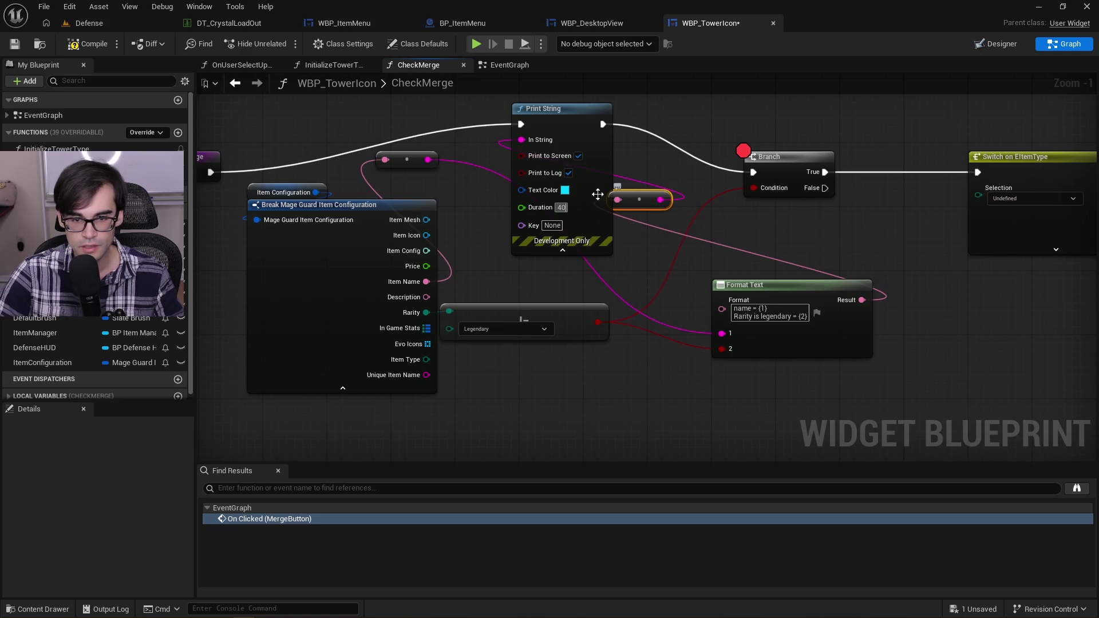
{"action": "left_click", "coordinate": [565, 113]}
{"action": "left_click_drag", "start_coordinate": [564, 111], "coordinate": [597, 95]}
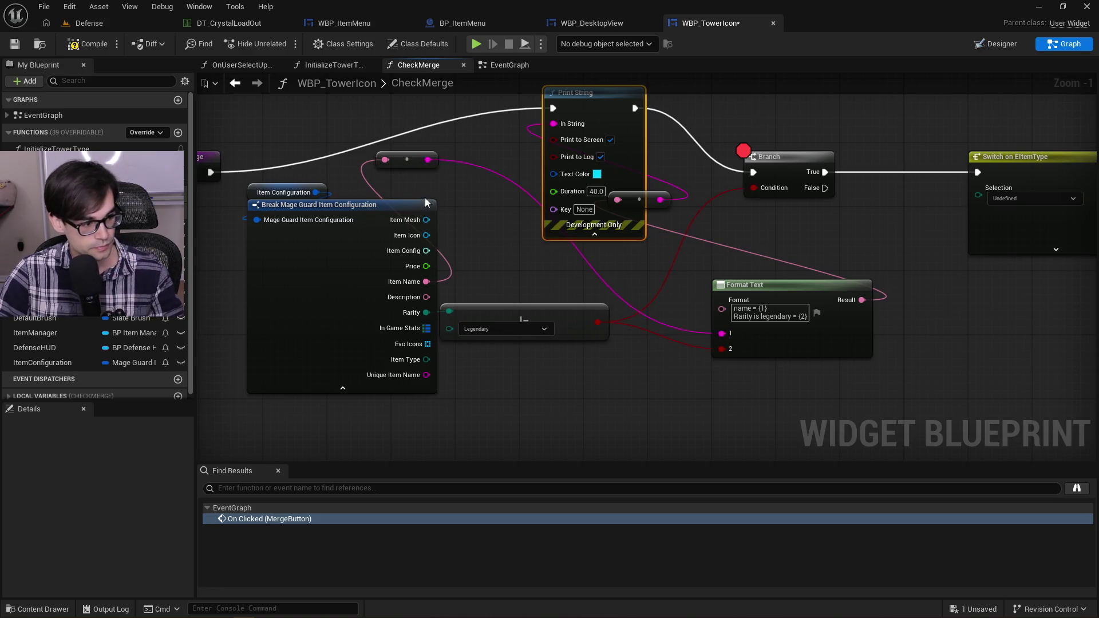
Step: Save the blueprint, tidy the Print String position, and show the Defense level
{"action": "left_click", "coordinate": [14, 44]}
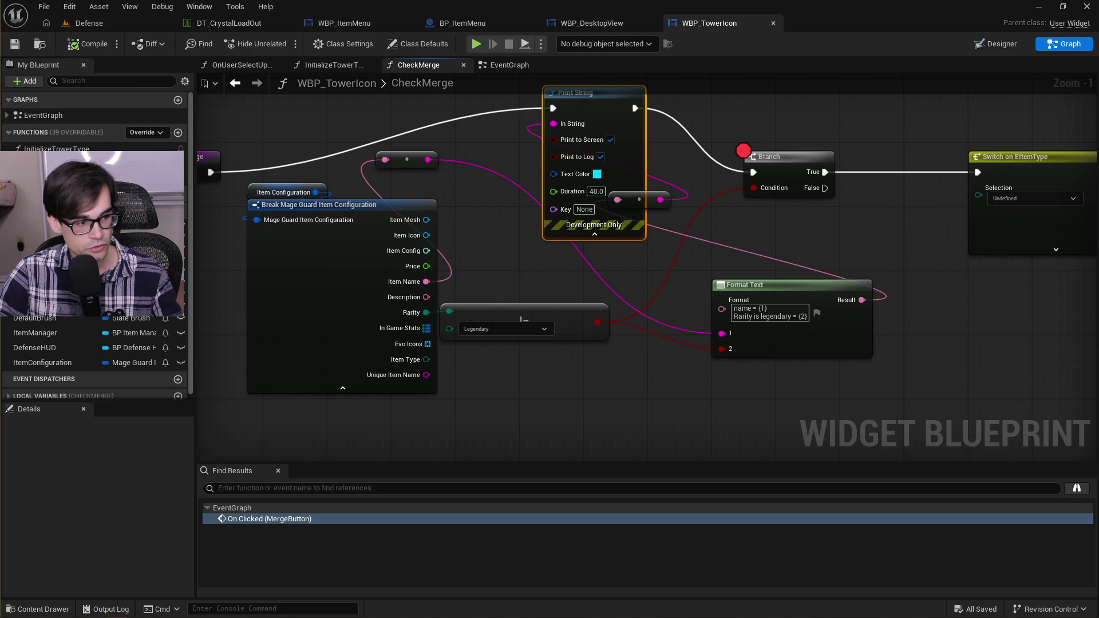
{"action": "left_click_drag", "start_coordinate": [379, 163], "coordinate": [760, 279]}
{"action": "mouse_move", "coordinate": [622, 193]}
{"action": "left_mouse_down"}
{"action": "mouse_move", "coordinate": [547, 182]}
{"action": "mouse_move", "coordinate": [570, 167]}
{"action": "left_mouse_up"}
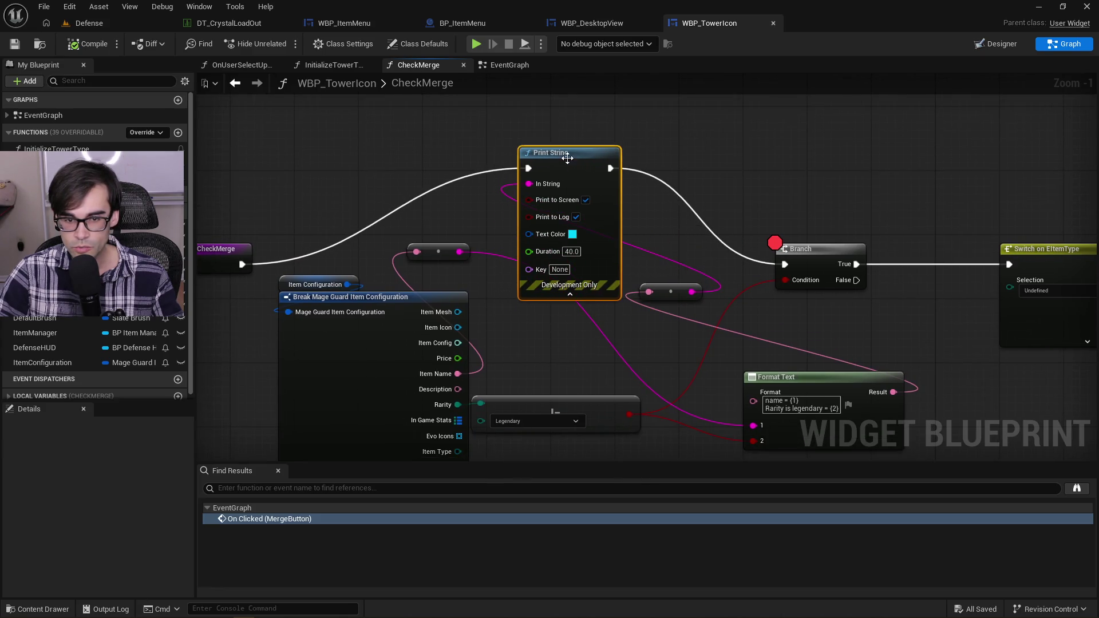
{"action": "left_click", "coordinate": [149, 29]}
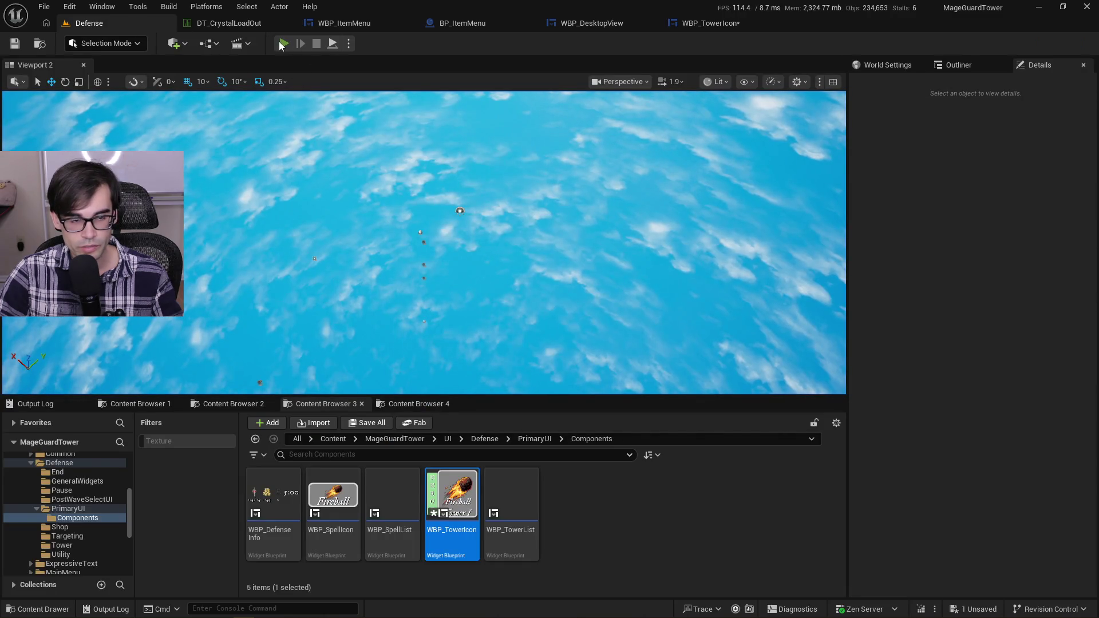
Step: Play Defense, clear the Branch breakpoint with F9, and read the Fireball/Launch Tower legendary messages
{"action": "left_click", "coordinate": [281, 45]}
{"action": "left_click", "coordinate": [825, 192]}
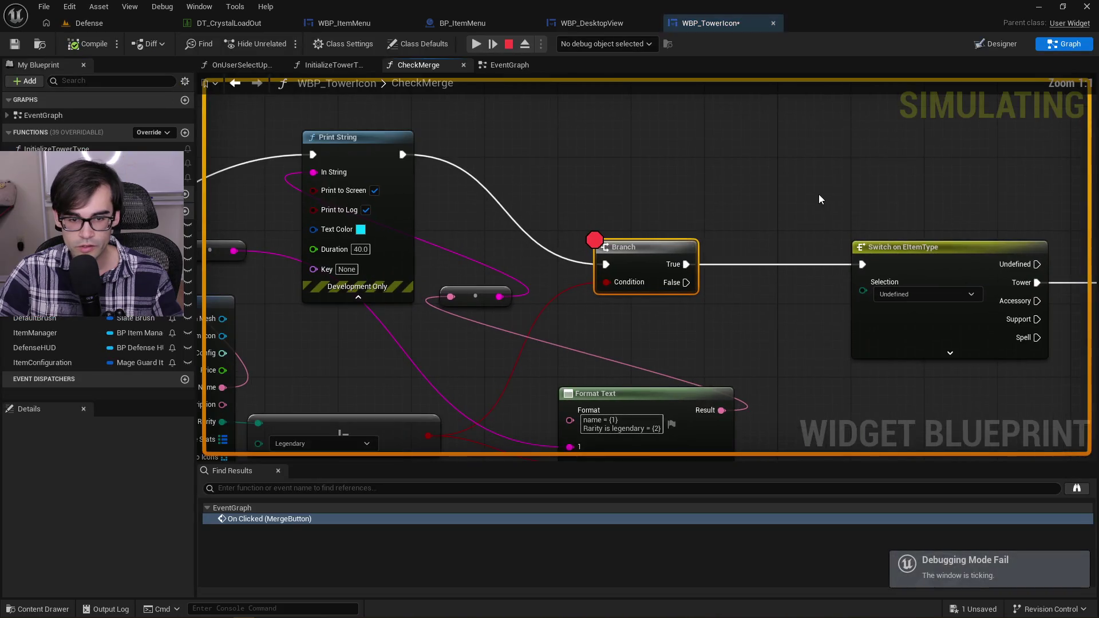
{"action": "key", "text": "F9"}
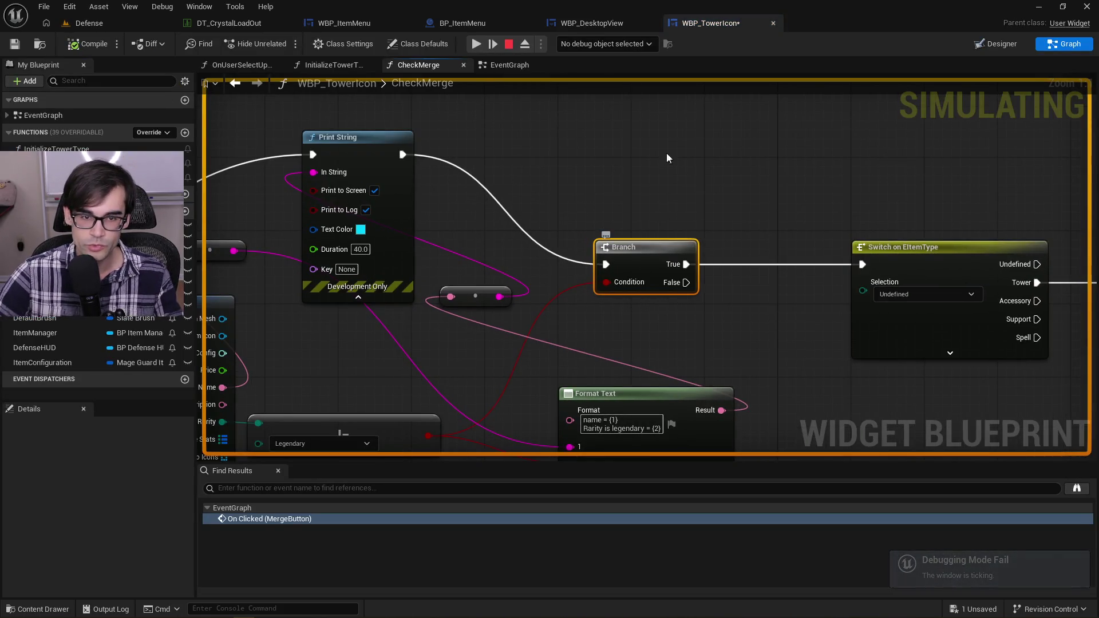
{"action": "left_click", "coordinate": [480, 48]}
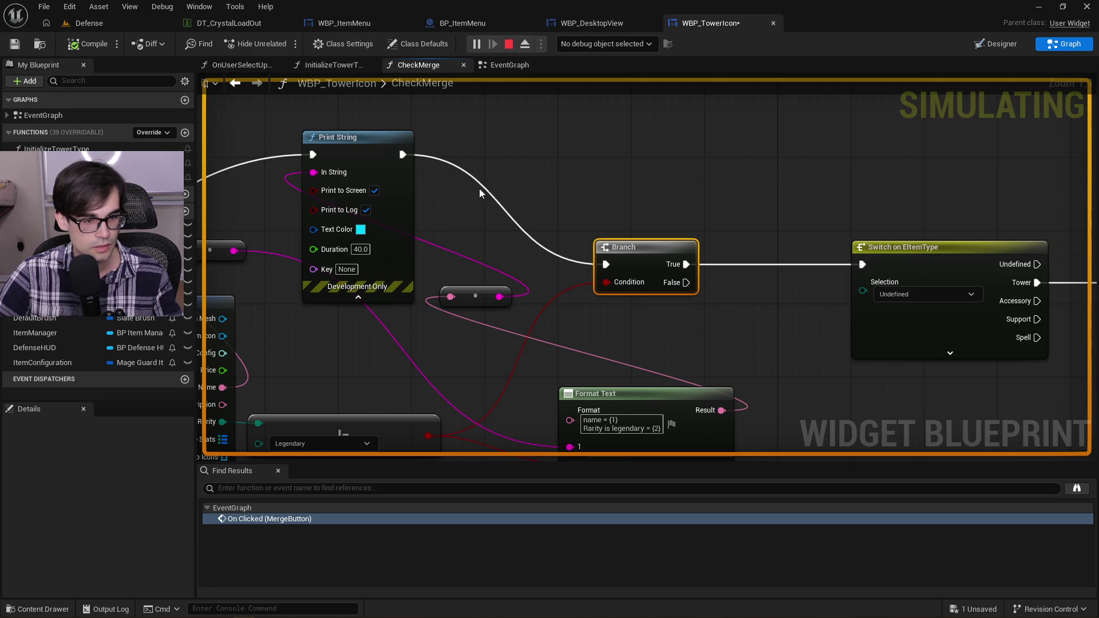
{"action": "left_click", "coordinate": [91, 23]}
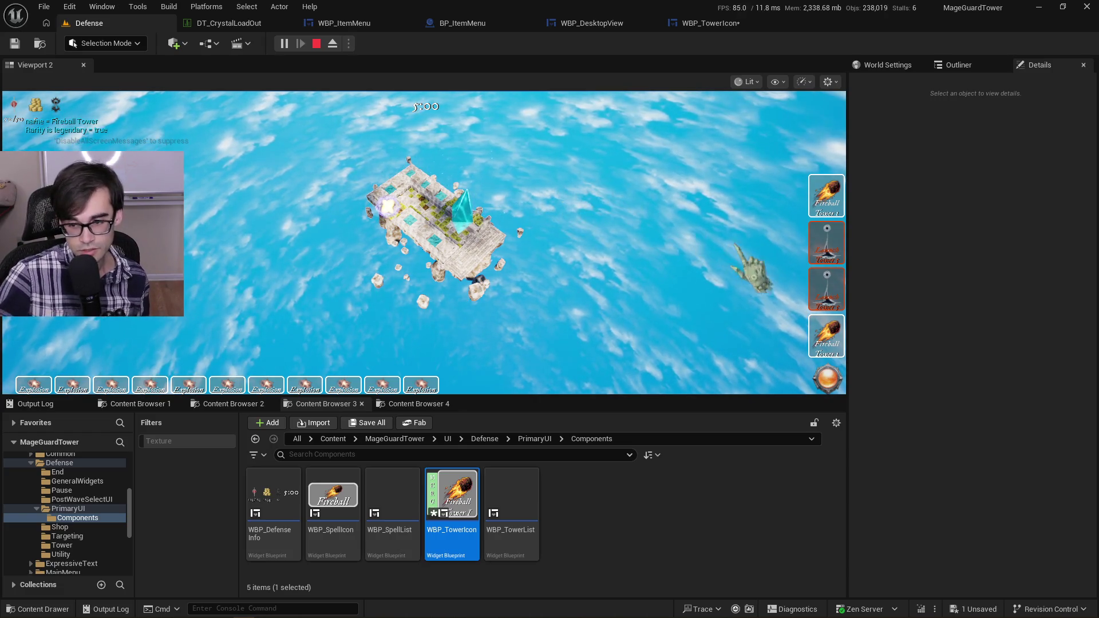
{"action": "mouse_move", "coordinate": [818, 260]}
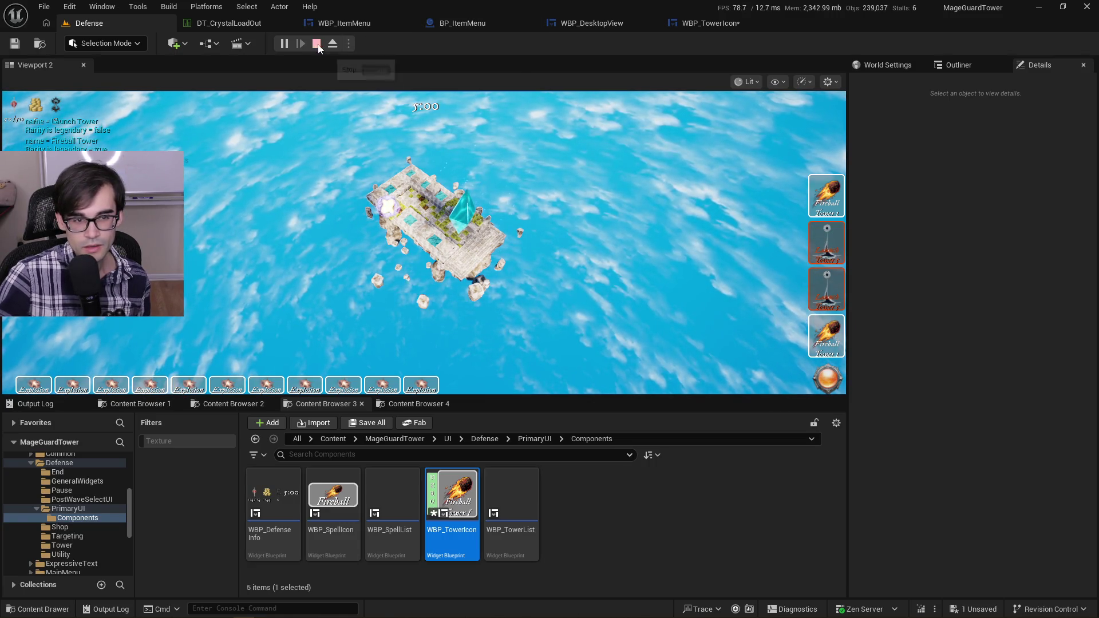
{"action": "left_click", "coordinate": [687, 24]}
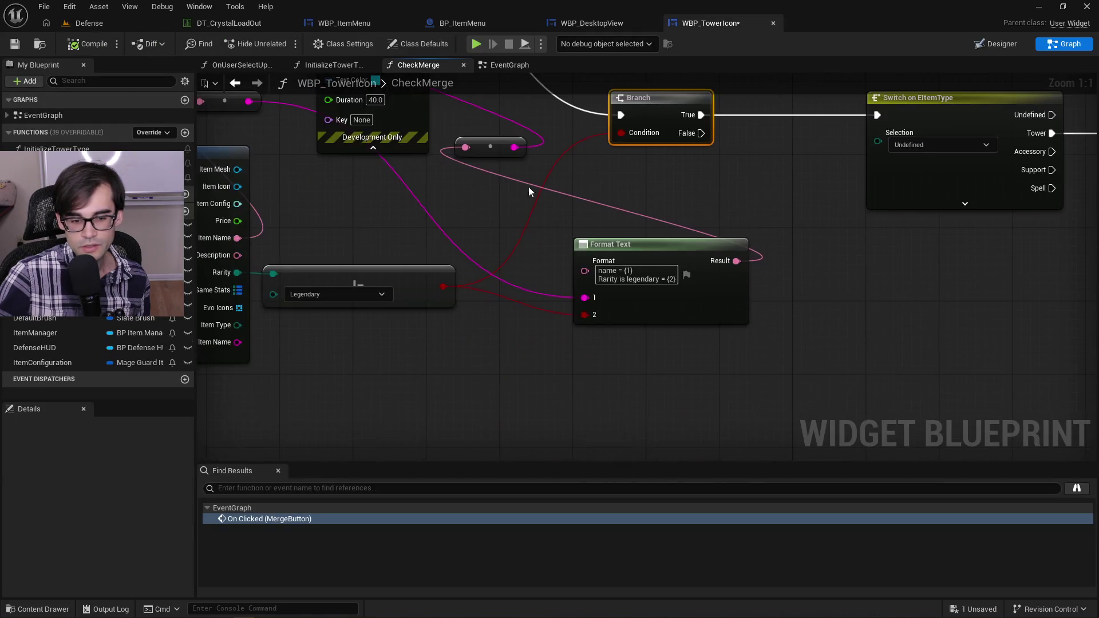
Step: Move the Format Text node lower and delete the old Legendary comparison node
{"action": "scroll", "coordinate": [528, 187], "scroll_direction": "down", "scroll_amount": 1}
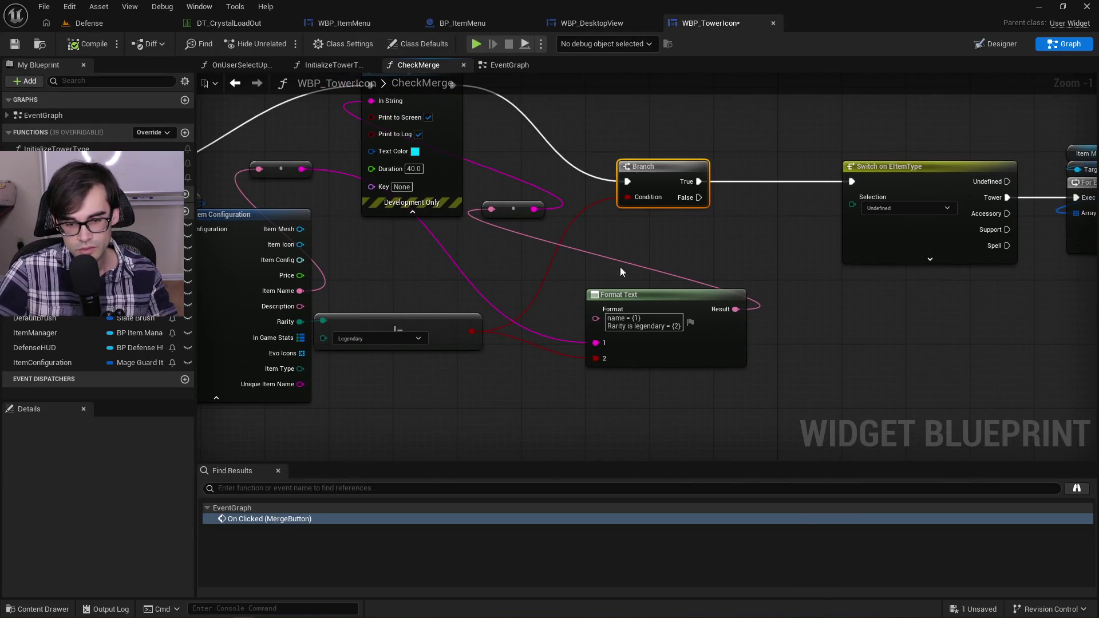
{"action": "left_click", "coordinate": [643, 332]}
{"action": "left_click_drag", "start_coordinate": [643, 332], "coordinate": [635, 397]}
{"action": "left_click", "coordinate": [424, 325]}
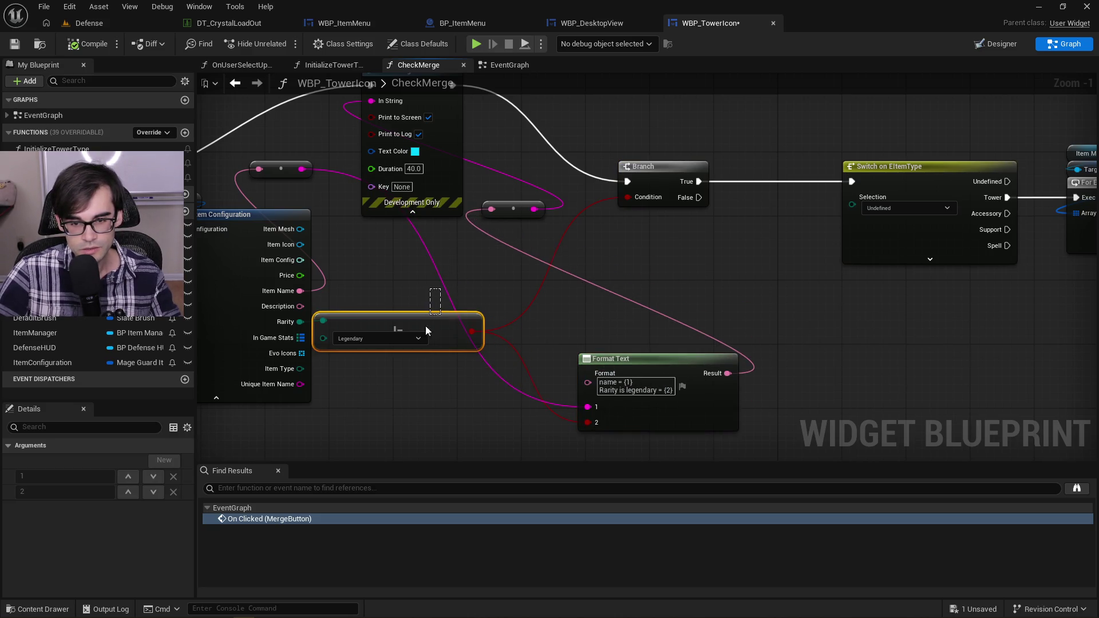
{"action": "key", "text": "Delete"}
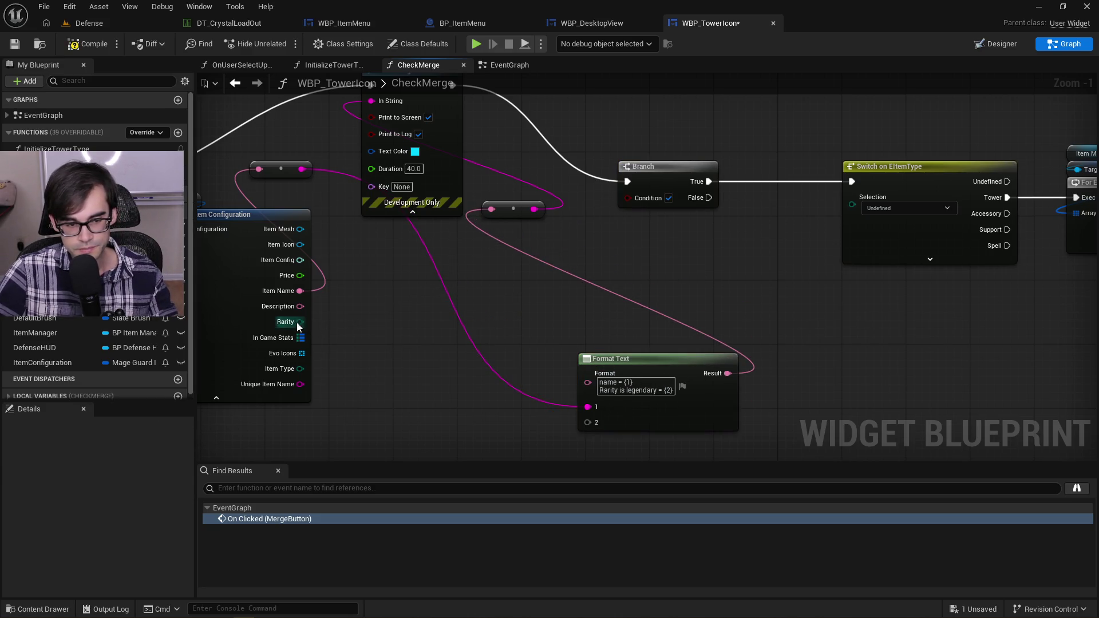
Step: Add an Equal (Enum) node testing Rarity == Legendary and wire it to Branch's Condition
{"action": "left_click_drag", "start_coordinate": [298, 324], "coordinate": [356, 330]}
{"action": "type", "text": "equal"}
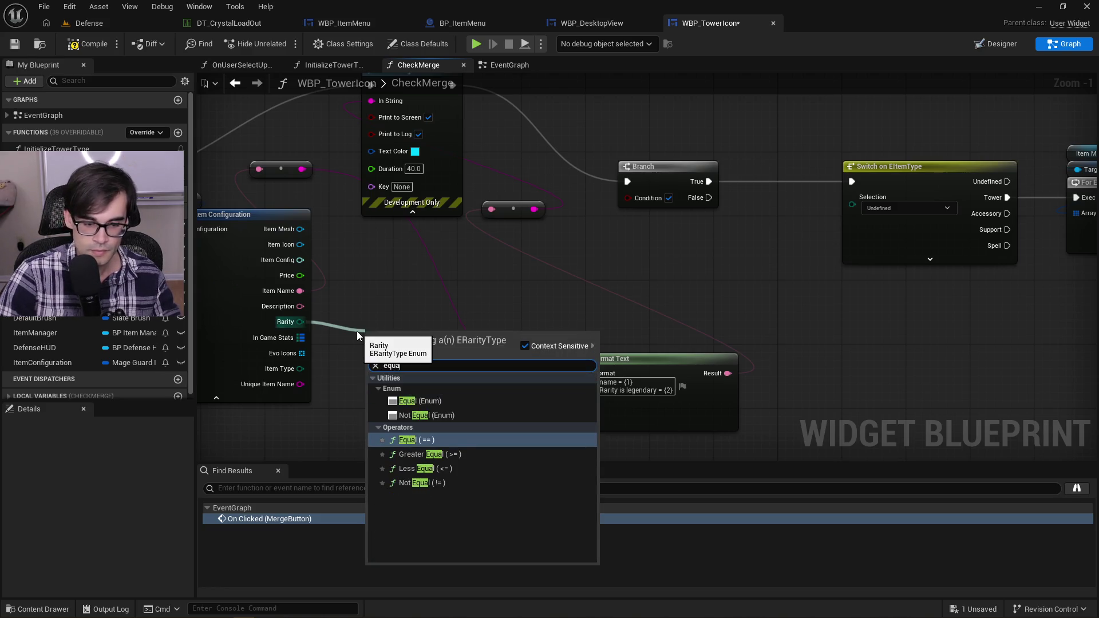
{"action": "key", "text": "Up"}
{"action": "key", "text": "Up"}
{"action": "key", "text": "Up"}
{"action": "key", "text": "Return"}
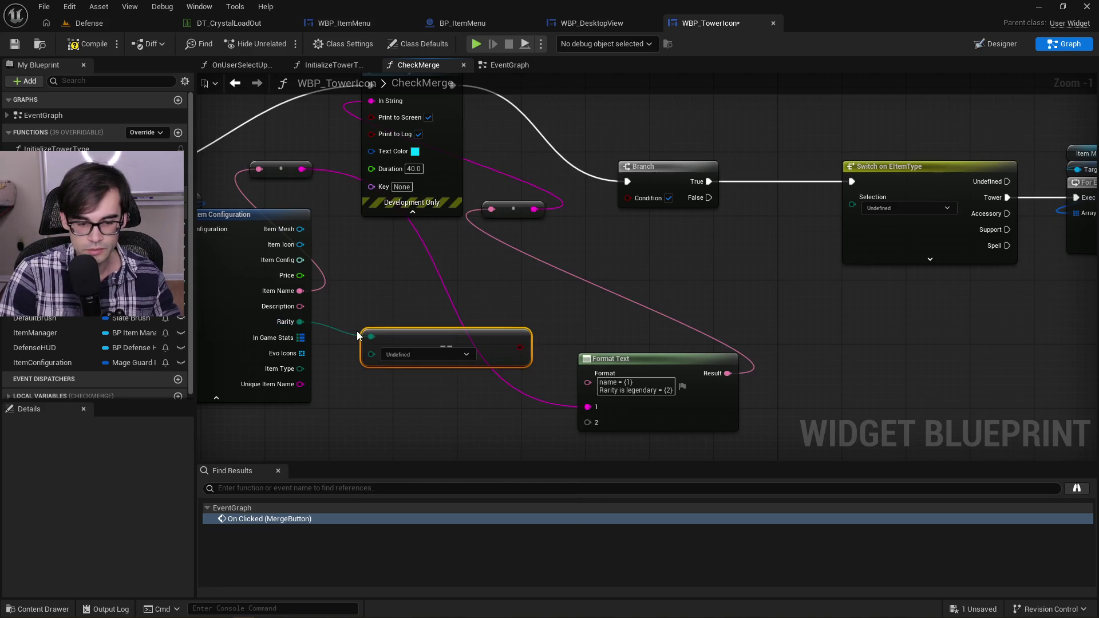
{"action": "left_click", "coordinate": [448, 354]}
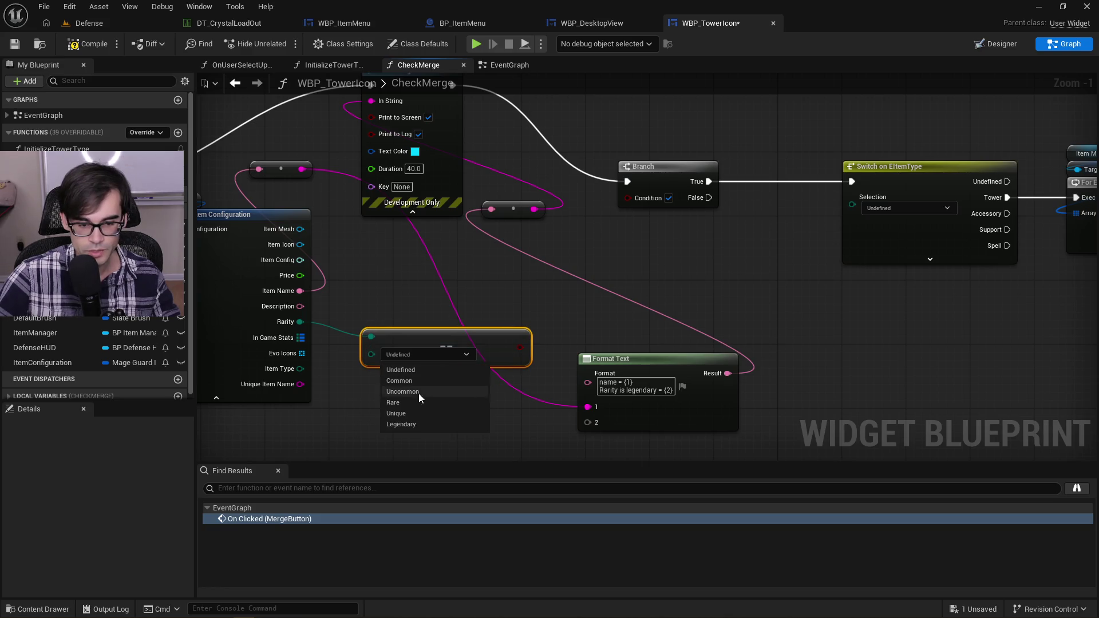
{"action": "left_click", "coordinate": [401, 424]}
{"action": "left_click_drag", "start_coordinate": [443, 344], "coordinate": [410, 360]}
{"action": "left_click_drag", "start_coordinate": [488, 367], "coordinate": [626, 198]}
Step: Route Branch's False output, instead of True, into Switch on EItemType
{"action": "mouse_move", "coordinate": [719, 195]}
{"action": "left_mouse_down"}
{"action": "mouse_move", "coordinate": [599, 280]}
{"action": "mouse_move", "coordinate": [733, 266]}
{"action": "left_mouse_up"}
{"action": "left_click", "coordinate": [585, 269]}
{"action": "left_click", "coordinate": [580, 267], "text": "alt"}
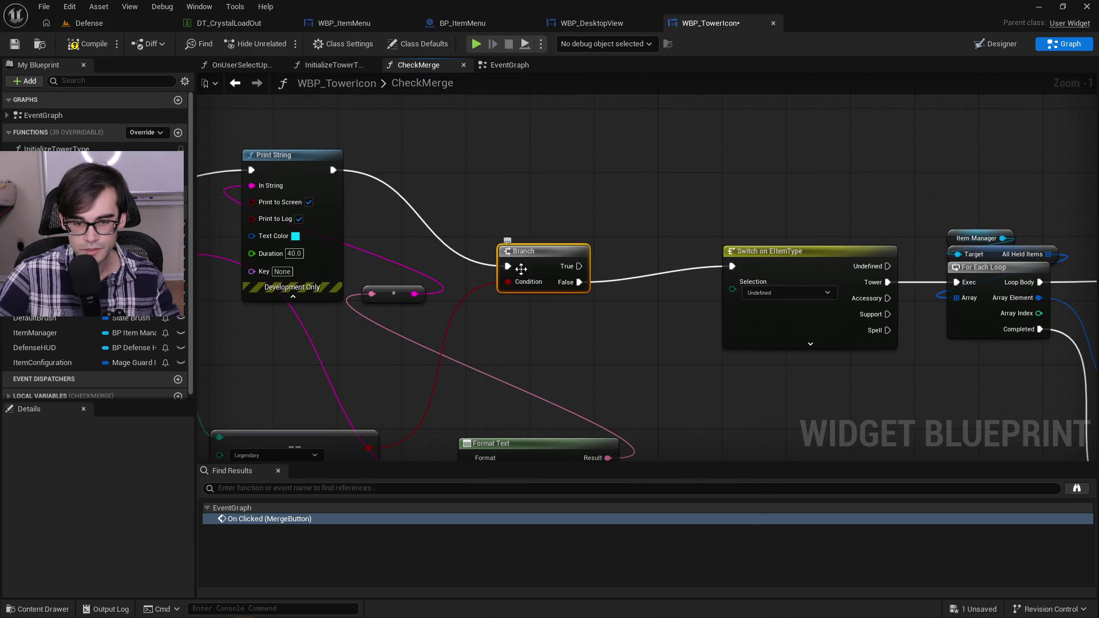
{"action": "left_click_drag", "start_coordinate": [368, 170], "coordinate": [561, 167]}
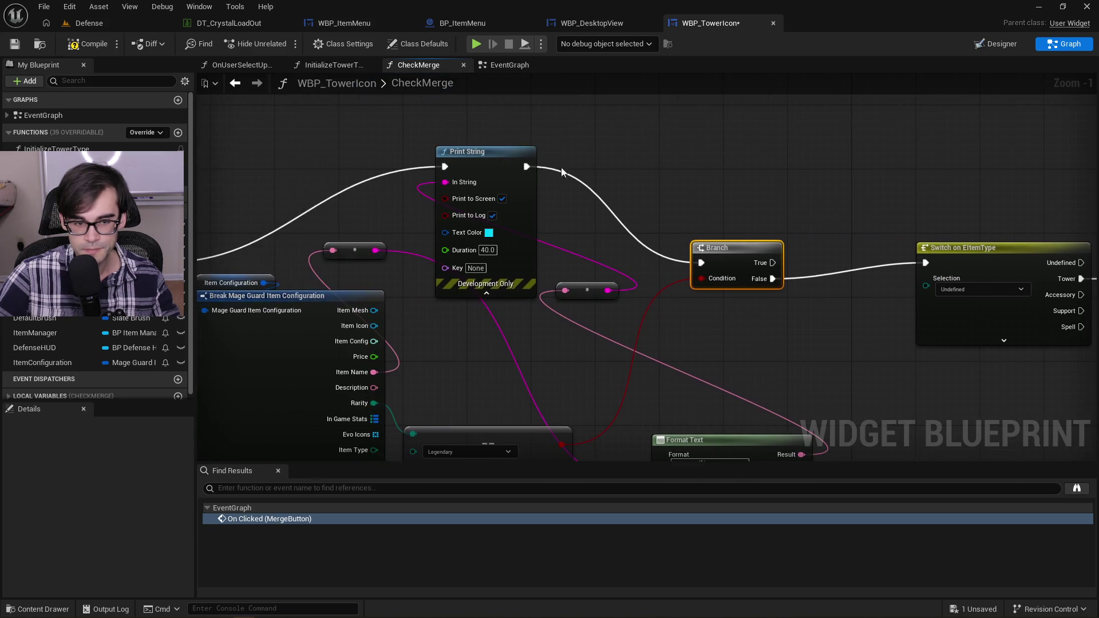
Step: Compile and save WBP_TowerIcon, test-play Defense briefly, then return to its CheckMerge graph
{"action": "left_click", "coordinate": [83, 44]}
{"action": "left_click", "coordinate": [17, 44]}
{"action": "left_click", "coordinate": [148, 23]}
{"action": "left_click", "coordinate": [284, 44]}
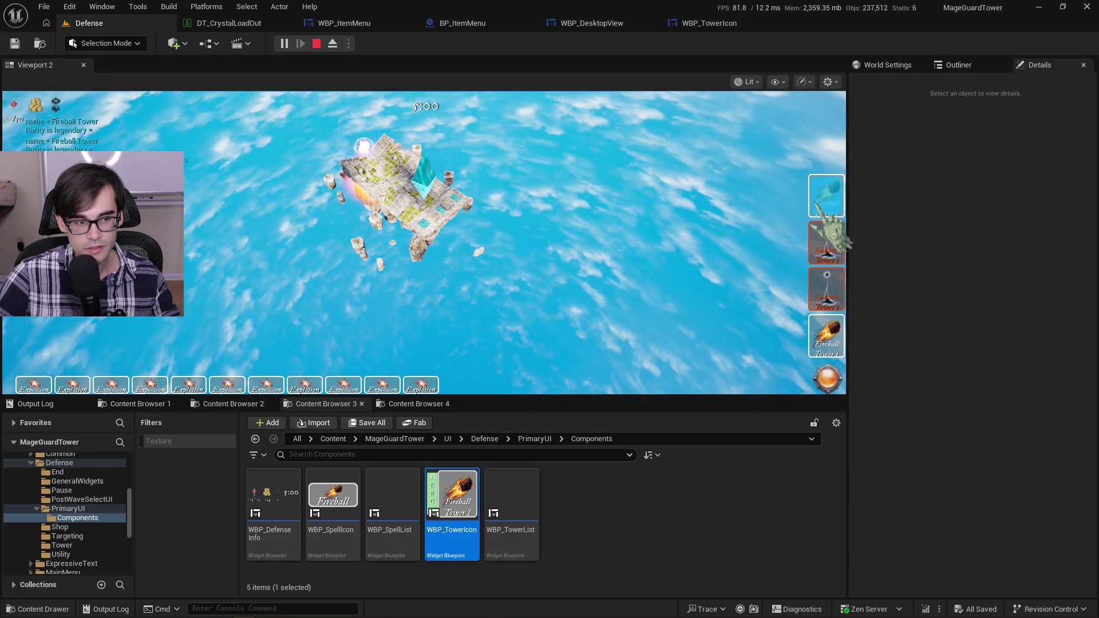
{"action": "mouse_move", "coordinate": [825, 254]}
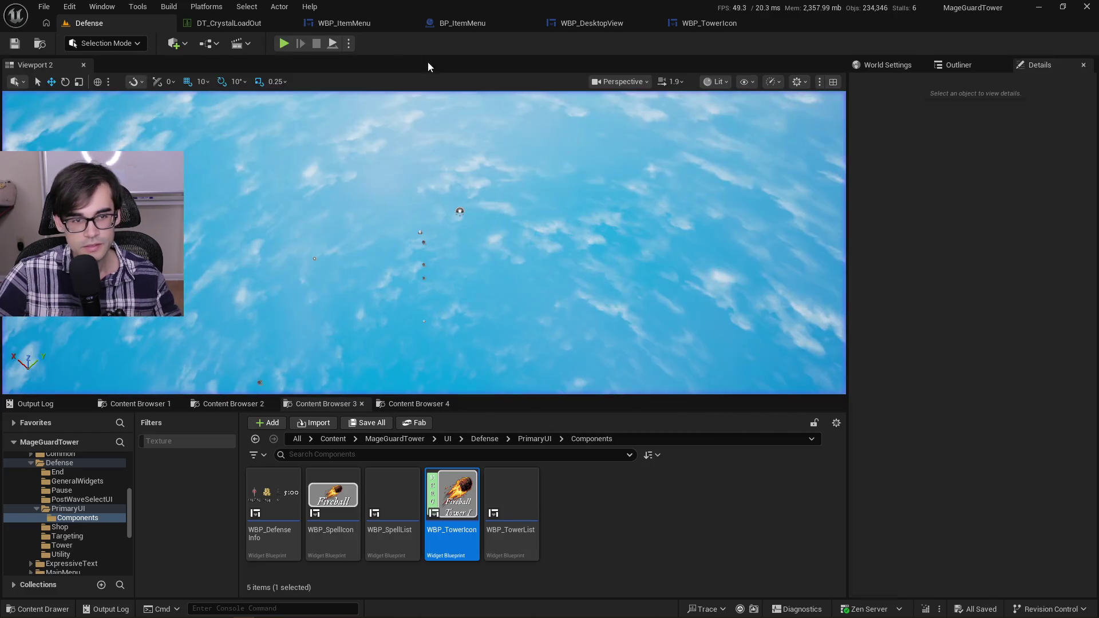
{"action": "left_click", "coordinate": [703, 24]}
{"action": "left_click_drag", "start_coordinate": [620, 156], "coordinate": [379, 111]}
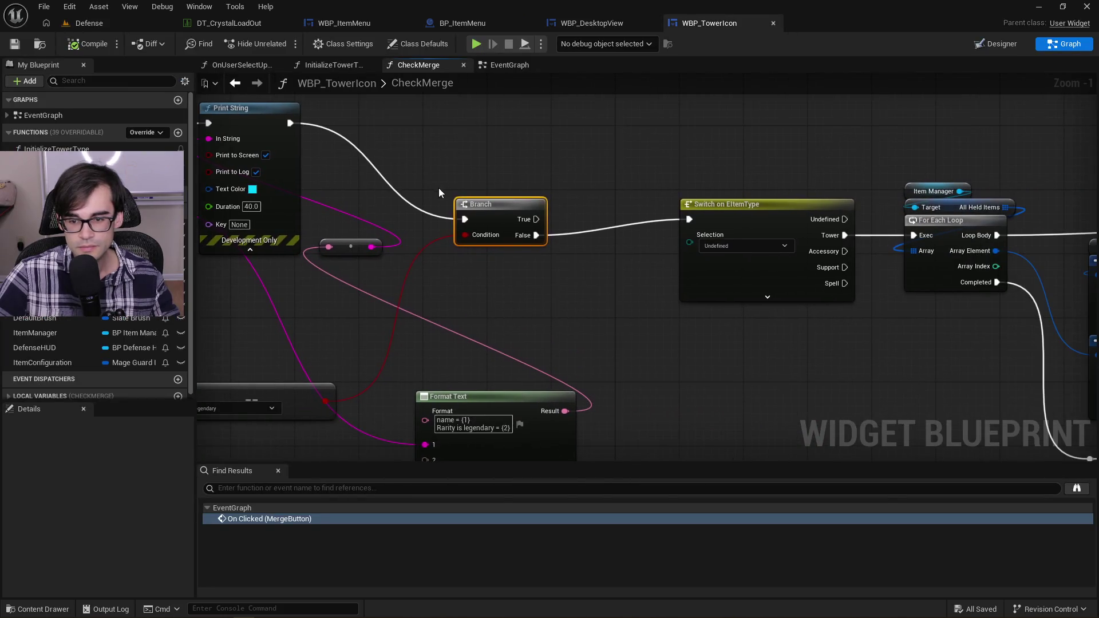
Step: Wire the item's Item Type into Switch on EItemType's Selection, compile, and go back to Defense
{"action": "scroll", "coordinate": [771, 228], "scroll_direction": "down", "scroll_amount": 1}
{"action": "left_click", "coordinate": [768, 240]}
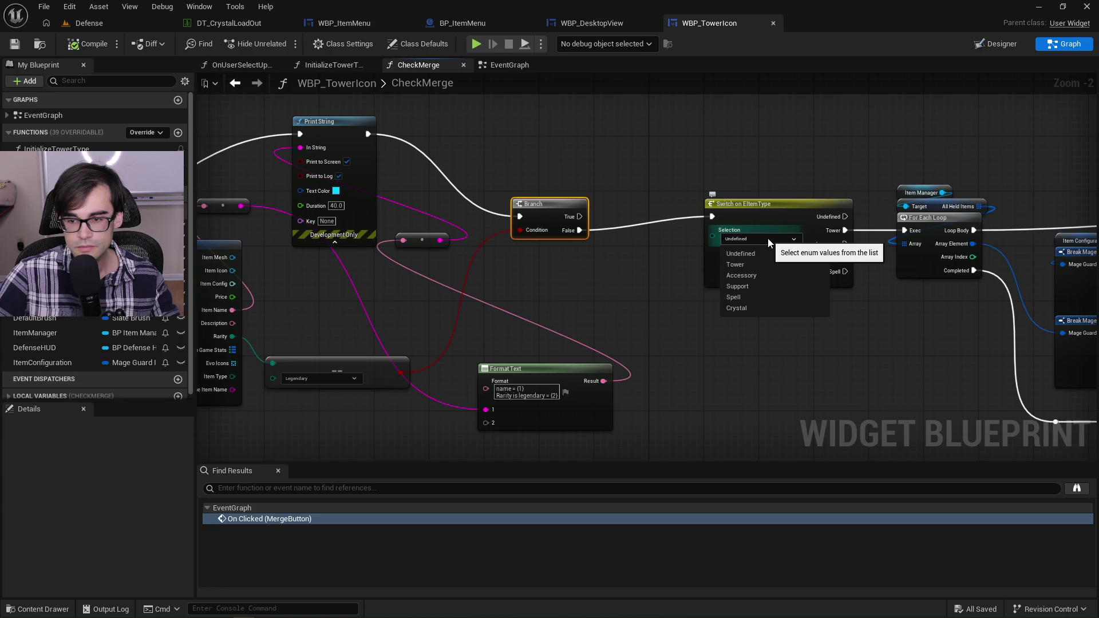
{"action": "left_click", "coordinate": [689, 243]}
{"action": "left_click_drag", "start_coordinate": [688, 242], "coordinate": [757, 226]}
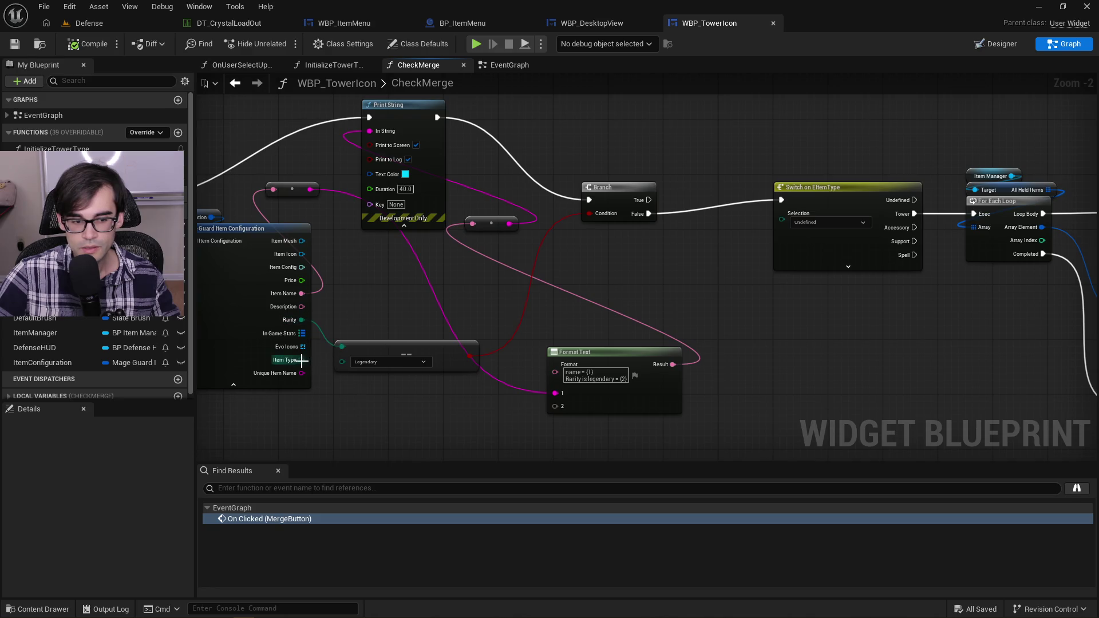
{"action": "left_click_drag", "start_coordinate": [302, 359], "coordinate": [789, 221]}
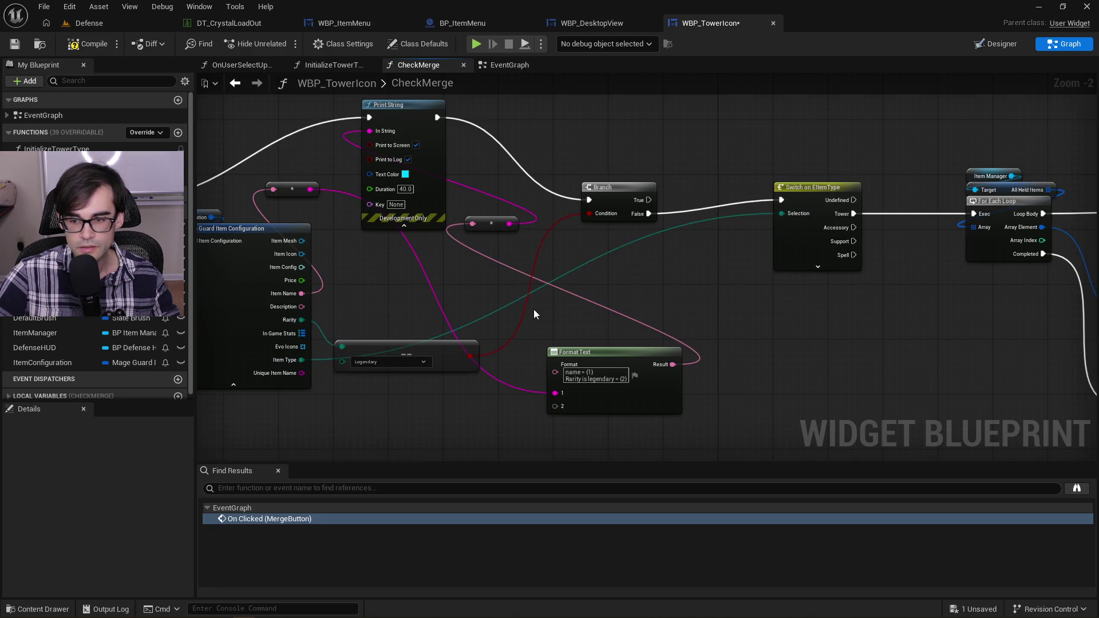
{"action": "left_click", "coordinate": [83, 46]}
{"action": "left_click", "coordinate": [86, 23]}
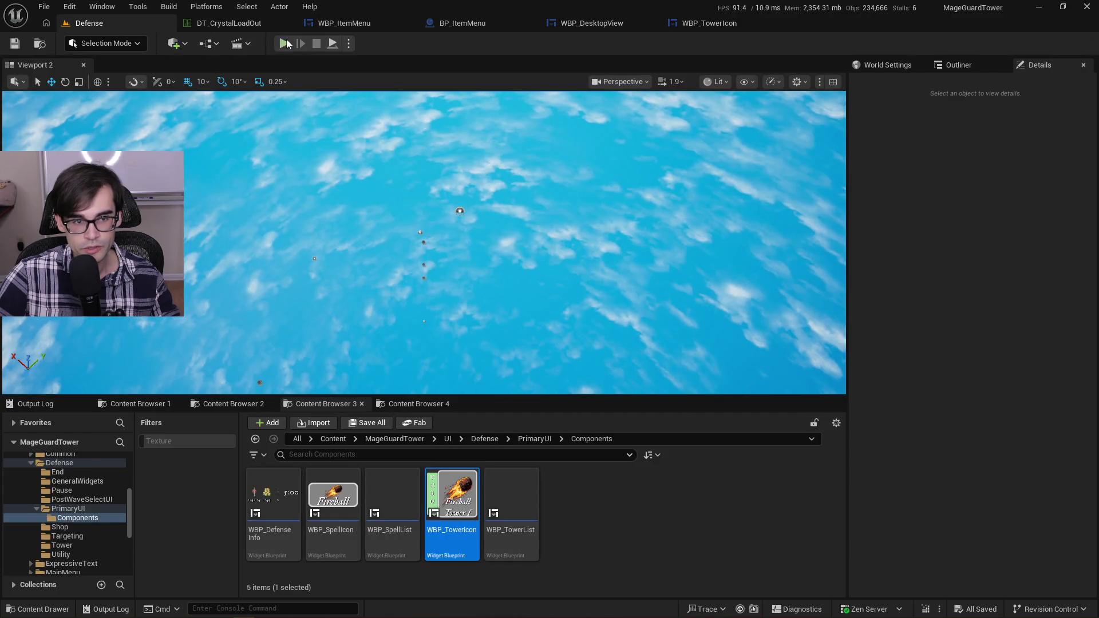
Step: Play Defense, grab the Fireball Tower to test merging, then stop and return to CheckMerge
{"action": "left_click", "coordinate": [285, 44]}
{"action": "mouse_move", "coordinate": [827, 197]}
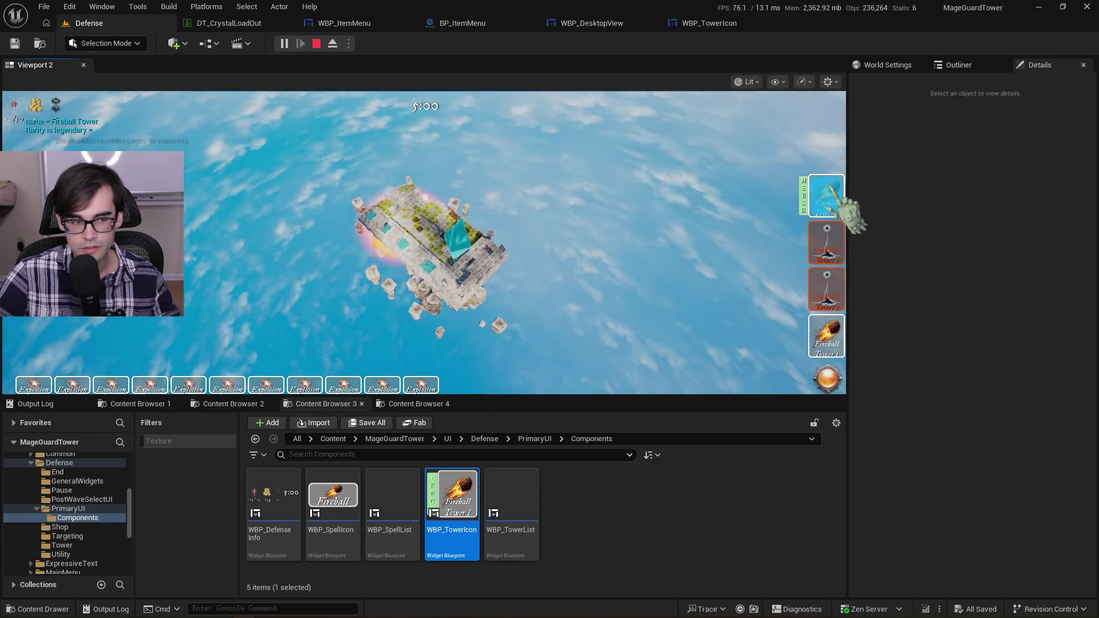
{"action": "left_click", "coordinate": [825, 197]}
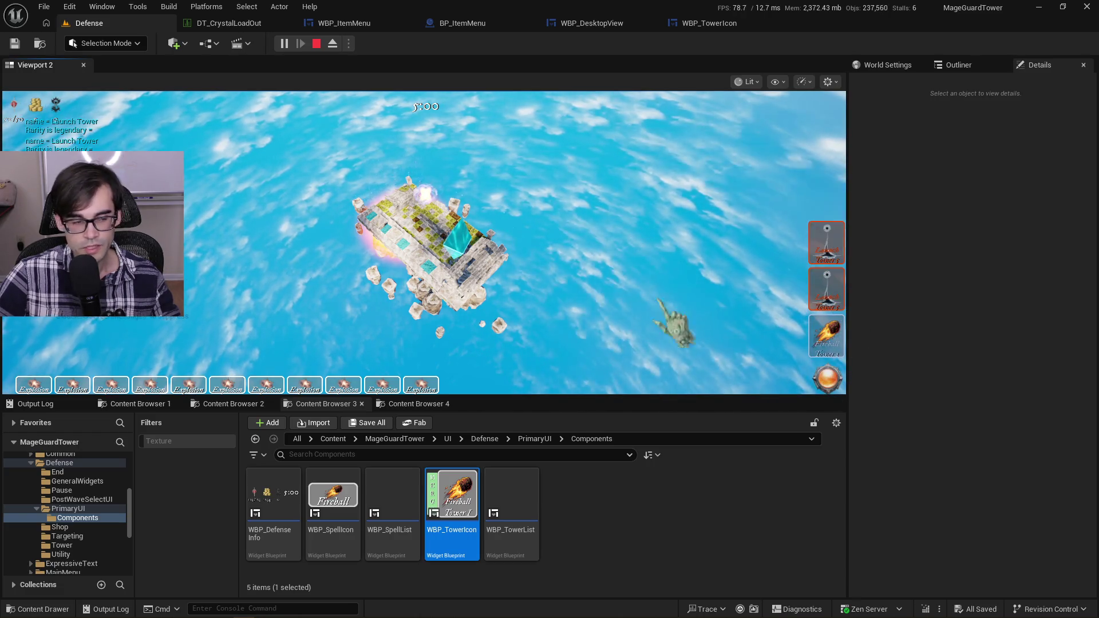
{"action": "key", "text": "Escape"}
{"action": "left_click", "coordinate": [709, 23]}
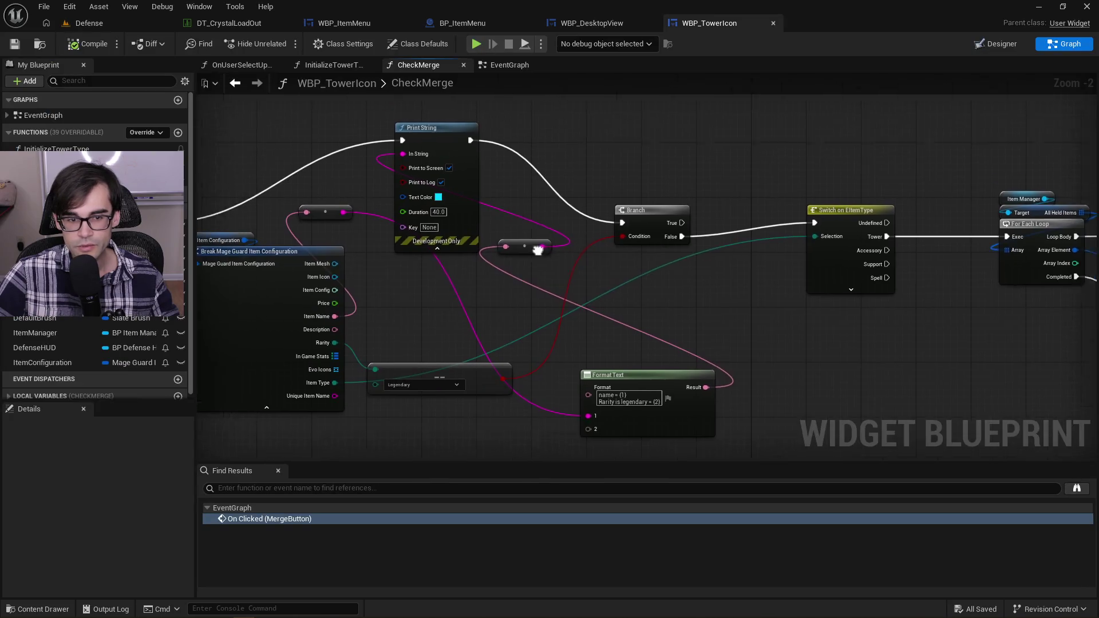
{"action": "mouse_move", "coordinate": [393, 120]}
{"action": "left_mouse_down"}
{"action": "mouse_move", "coordinate": [521, 285]}
{"action": "mouse_move", "coordinate": [558, 422]}
{"action": "mouse_move", "coordinate": [562, 301]}
{"action": "mouse_move", "coordinate": [576, 297]}
{"action": "left_mouse_up"}
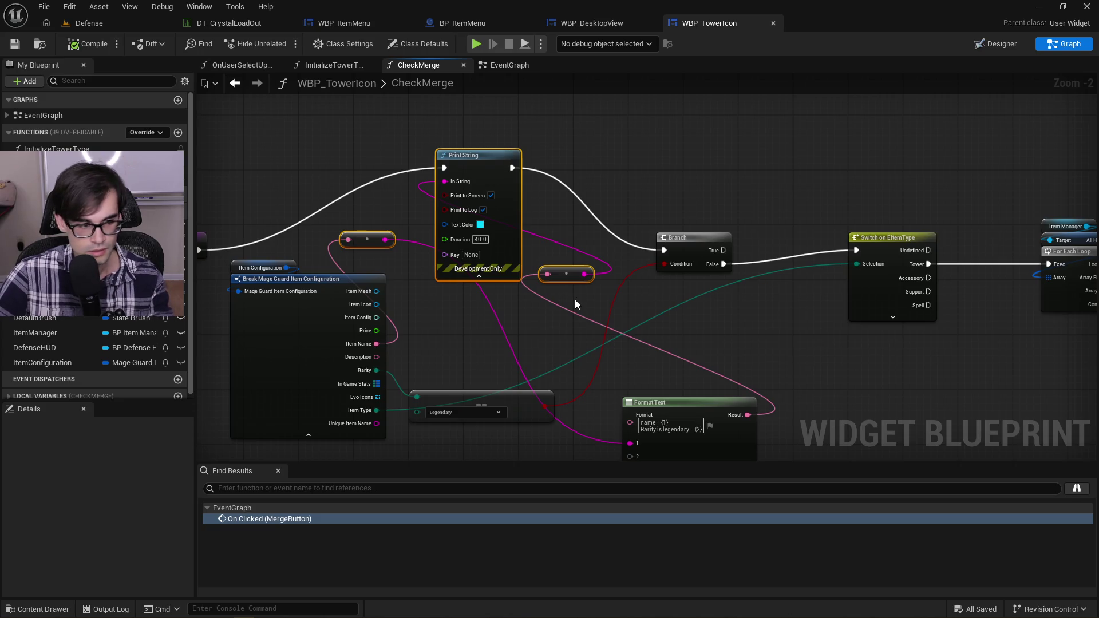
Step: Delete the debug Print String and Format Text nodes and wire CheckMerge → Branch → Switch on EItemType
{"action": "key", "text": "Delete"}
{"action": "left_click", "coordinate": [687, 402]}
{"action": "key", "text": "Delete"}
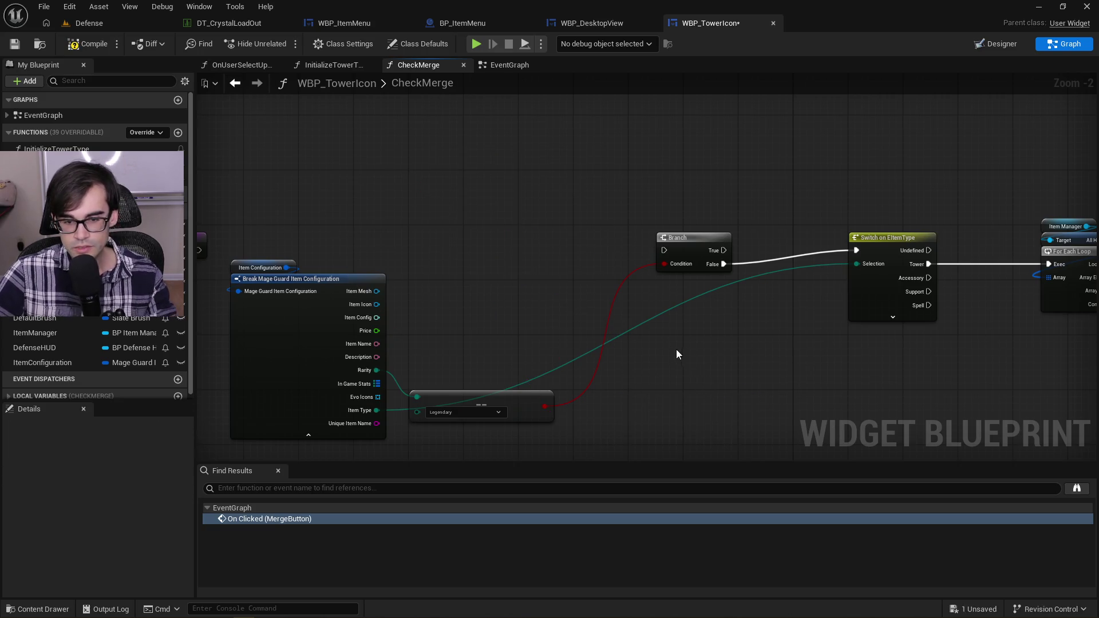
{"action": "mouse_move", "coordinate": [247, 255]}
{"action": "left_mouse_down"}
{"action": "mouse_move", "coordinate": [449, 240]}
{"action": "mouse_move", "coordinate": [441, 249]}
{"action": "mouse_move", "coordinate": [773, 259]}
{"action": "mouse_move", "coordinate": [867, 235]}
{"action": "left_mouse_up"}
{"action": "left_click_drag", "start_coordinate": [840, 209], "coordinate": [571, 220]}
{"action": "left_click_drag", "start_coordinate": [657, 246], "coordinate": [791, 246]}
Step: Tidy the layout, routing the Item Type wire through a reroute below the Legendary comparison
{"action": "mouse_move", "coordinate": [404, 392]}
{"action": "left_mouse_down"}
{"action": "mouse_move", "coordinate": [429, 343]}
{"action": "mouse_move", "coordinate": [398, 363]}
{"action": "left_mouse_up"}
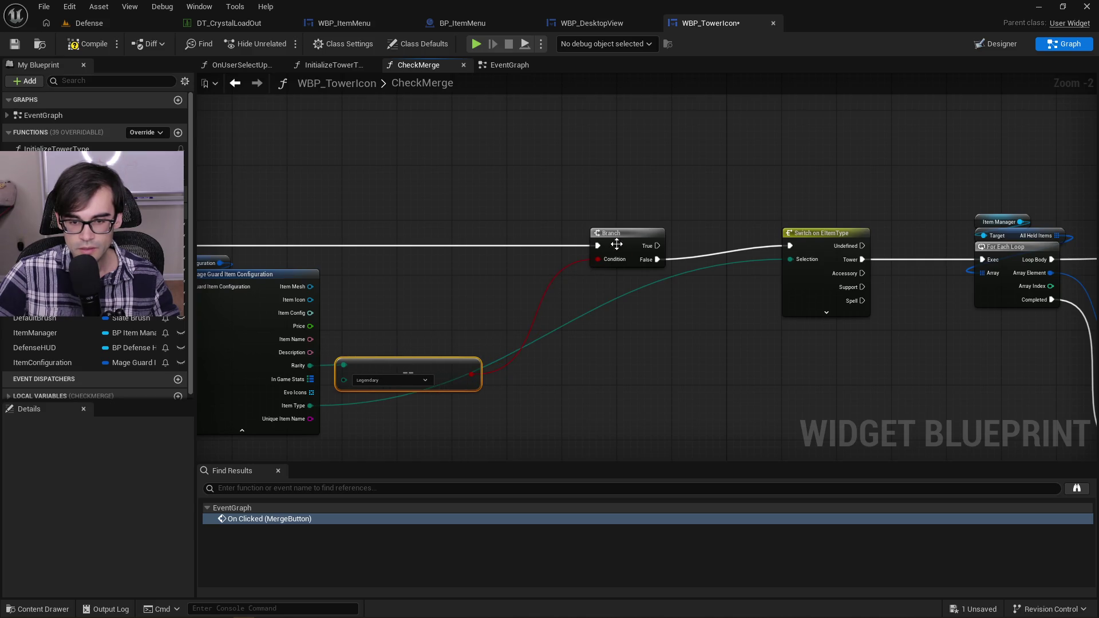
{"action": "mouse_move", "coordinate": [610, 239]}
{"action": "left_mouse_down"}
{"action": "mouse_move", "coordinate": [506, 238]}
{"action": "mouse_move", "coordinate": [538, 239]}
{"action": "left_mouse_up"}
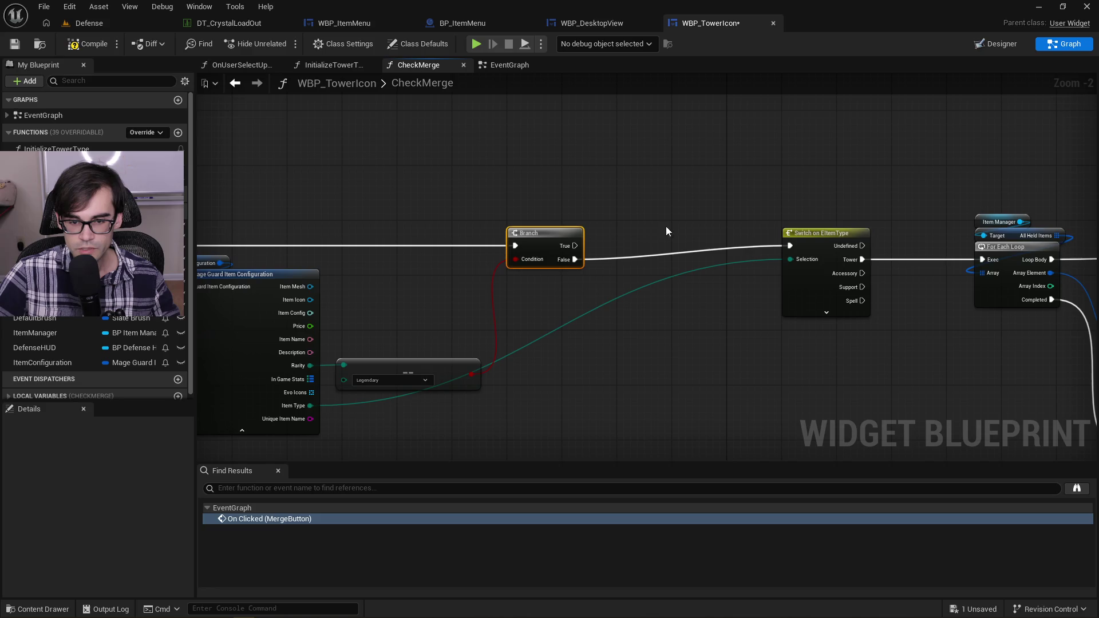
{"action": "left_click_drag", "start_coordinate": [849, 234], "coordinate": [800, 236]}
{"action": "double_click", "coordinate": [560, 318]}
{"action": "left_click_drag", "start_coordinate": [560, 318], "coordinate": [561, 310]}
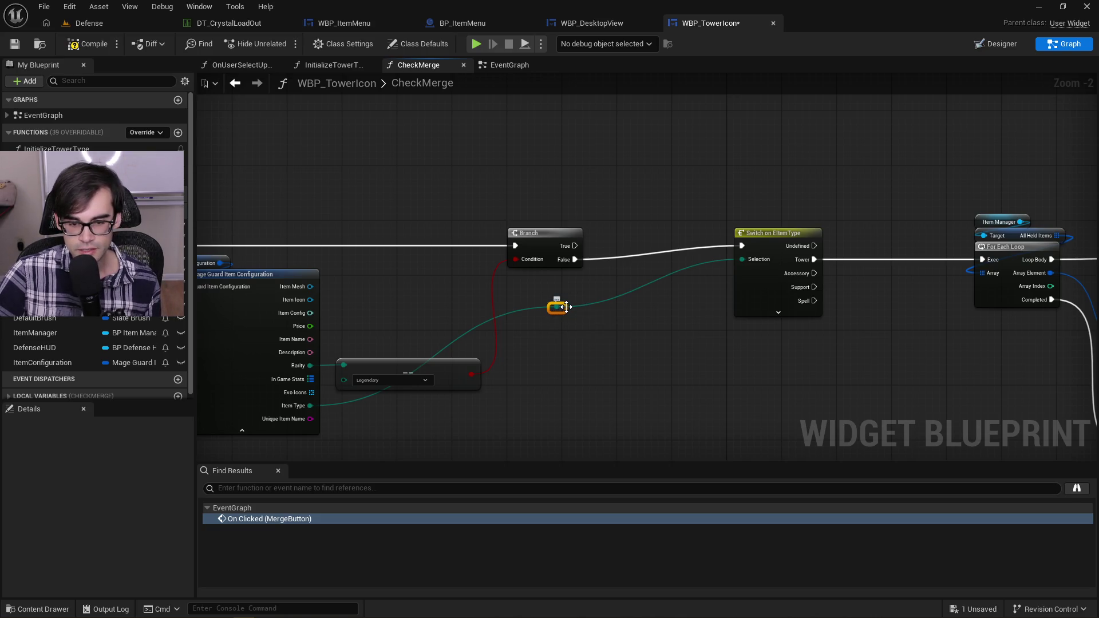
{"action": "mouse_move", "coordinate": [566, 309]}
{"action": "left_mouse_down"}
{"action": "mouse_move", "coordinate": [558, 418]}
{"action": "mouse_move", "coordinate": [697, 404]}
{"action": "left_mouse_up"}
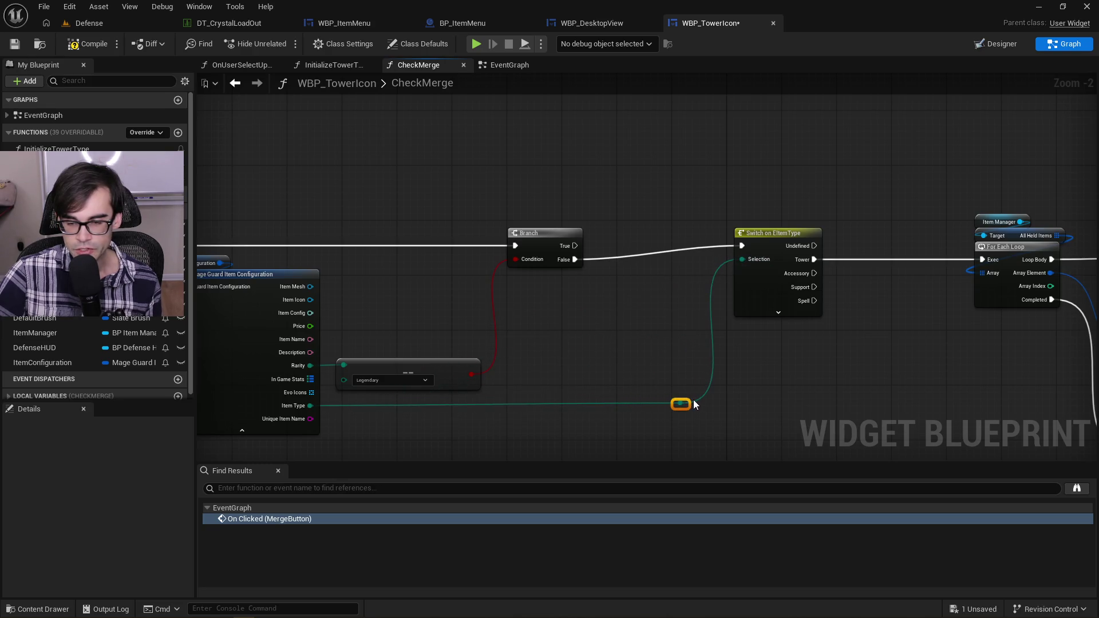
{"action": "left_click", "coordinate": [262, 275]}
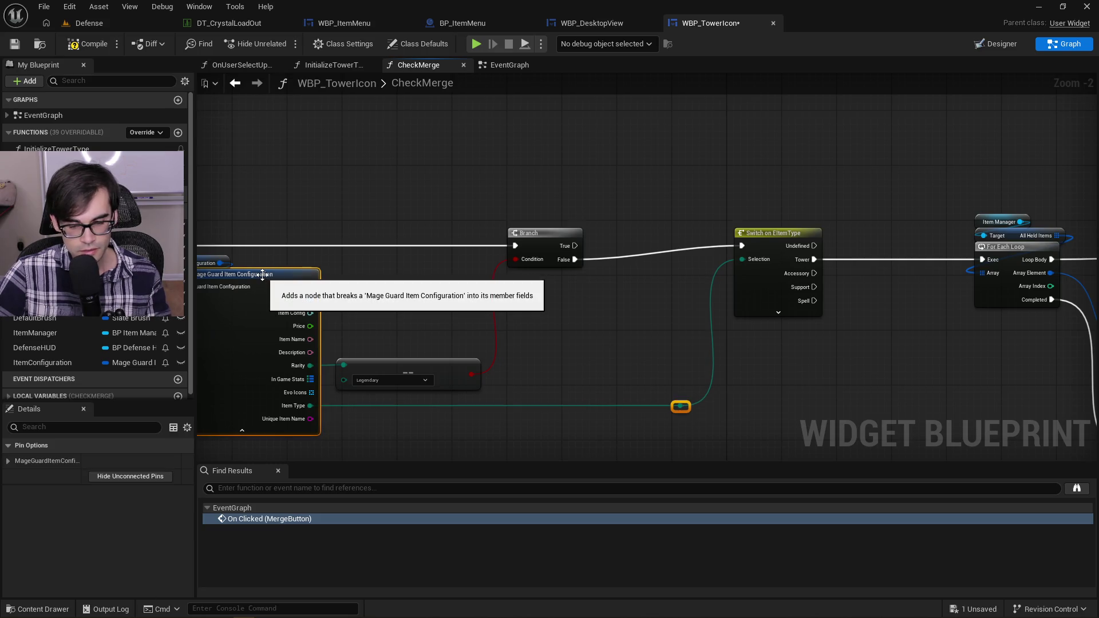
{"action": "left_click", "coordinate": [561, 376]}
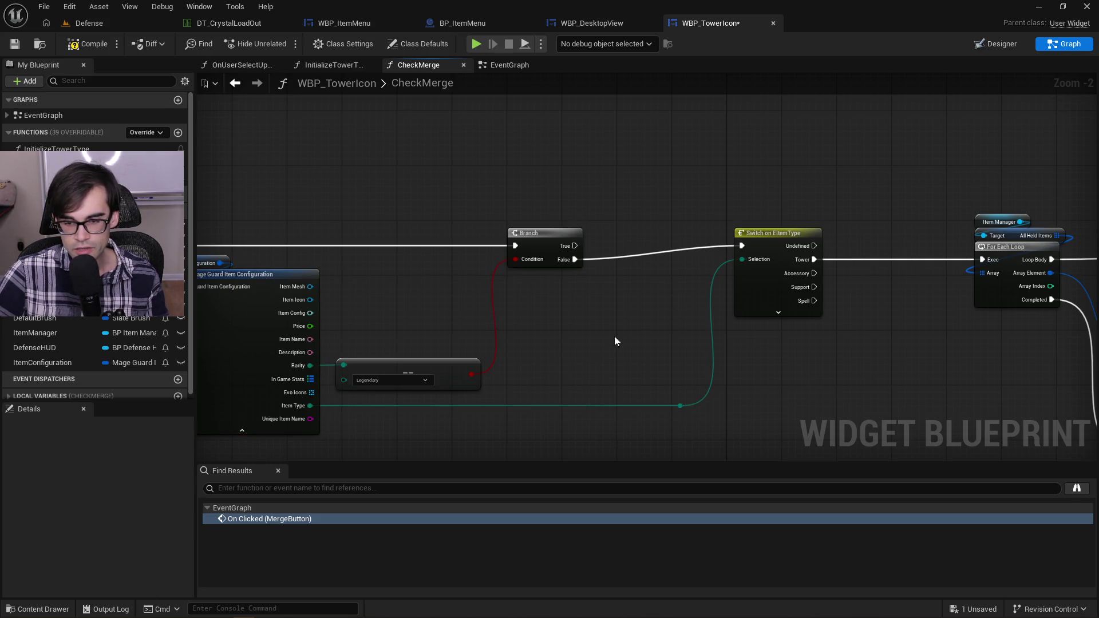
{"action": "left_click_drag", "start_coordinate": [908, 382], "coordinate": [668, 354]}
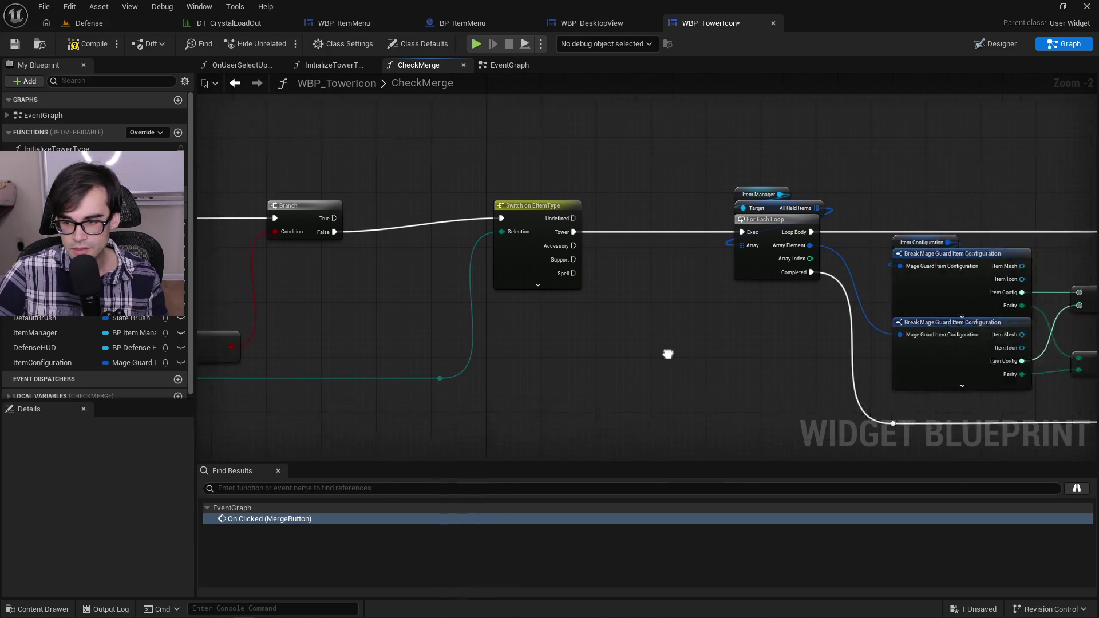
Step: Nudge the final Branch and Set Visibility nodes slightly to the right
{"action": "scroll", "coordinate": [668, 354], "scroll_direction": "down", "scroll_amount": 2}
{"action": "left_click_drag", "start_coordinate": [792, 344], "coordinate": [410, 336]}
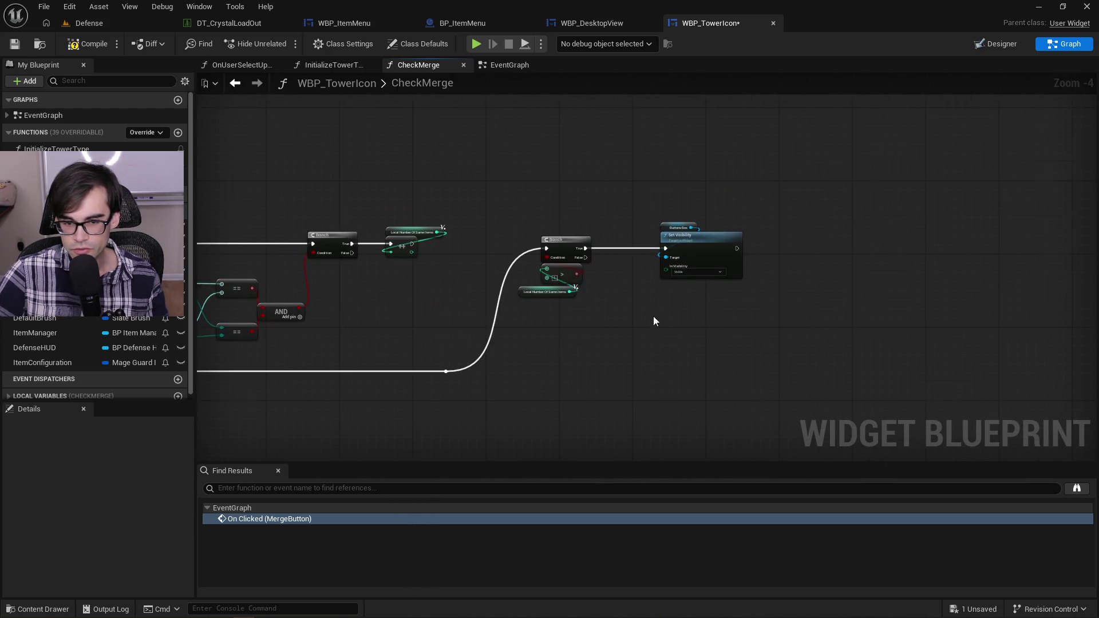
{"action": "scroll", "coordinate": [653, 320], "scroll_direction": "down", "scroll_amount": 1}
{"action": "mouse_move", "coordinate": [544, 235]}
{"action": "left_mouse_down"}
{"action": "mouse_move", "coordinate": [746, 399]}
{"action": "mouse_move", "coordinate": [751, 376]}
{"action": "left_mouse_up"}
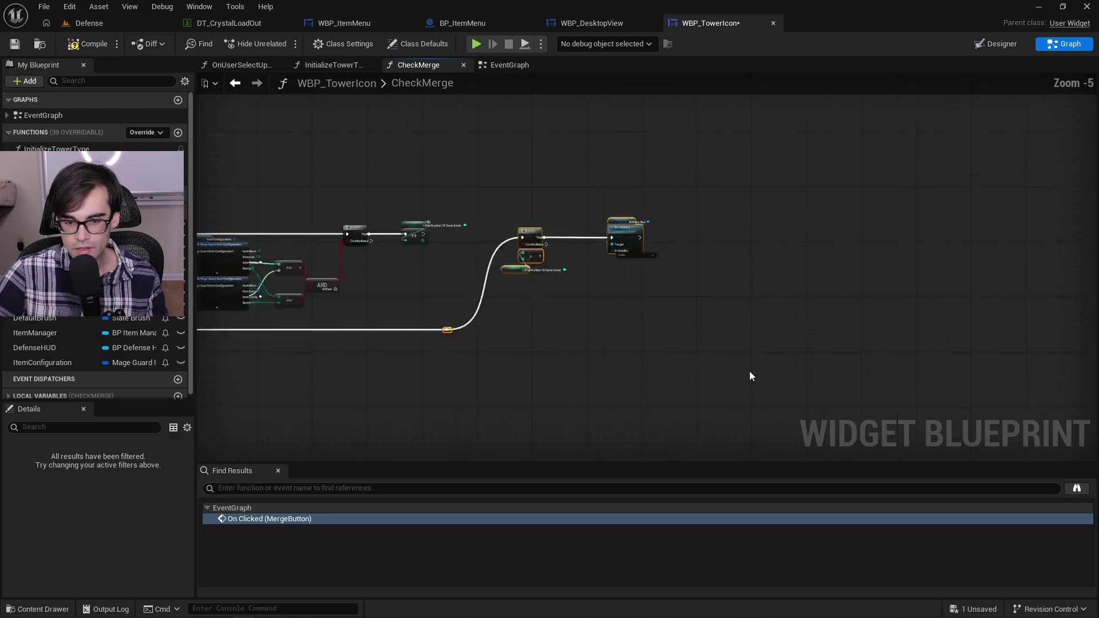
{"action": "scroll", "coordinate": [682, 334], "scroll_direction": "up", "scroll_amount": 3}
{"action": "scroll", "coordinate": [909, 328], "scroll_direction": "down", "scroll_amount": 1}
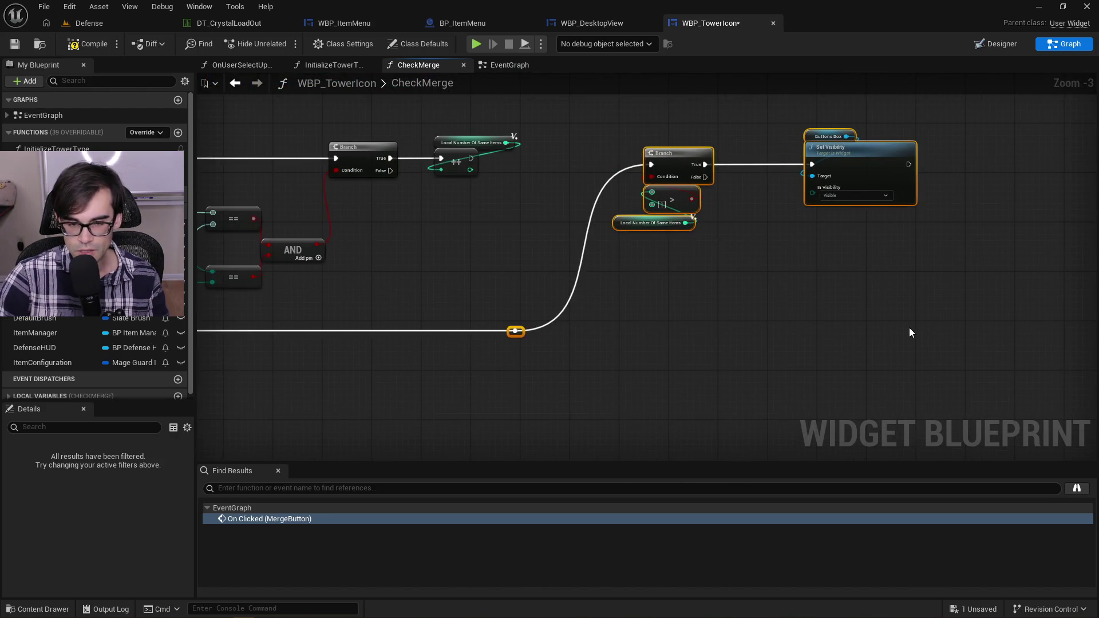
{"action": "key", "text": "Right"}
{"action": "key", "text": "Right"}
{"action": "key", "text": "Right"}
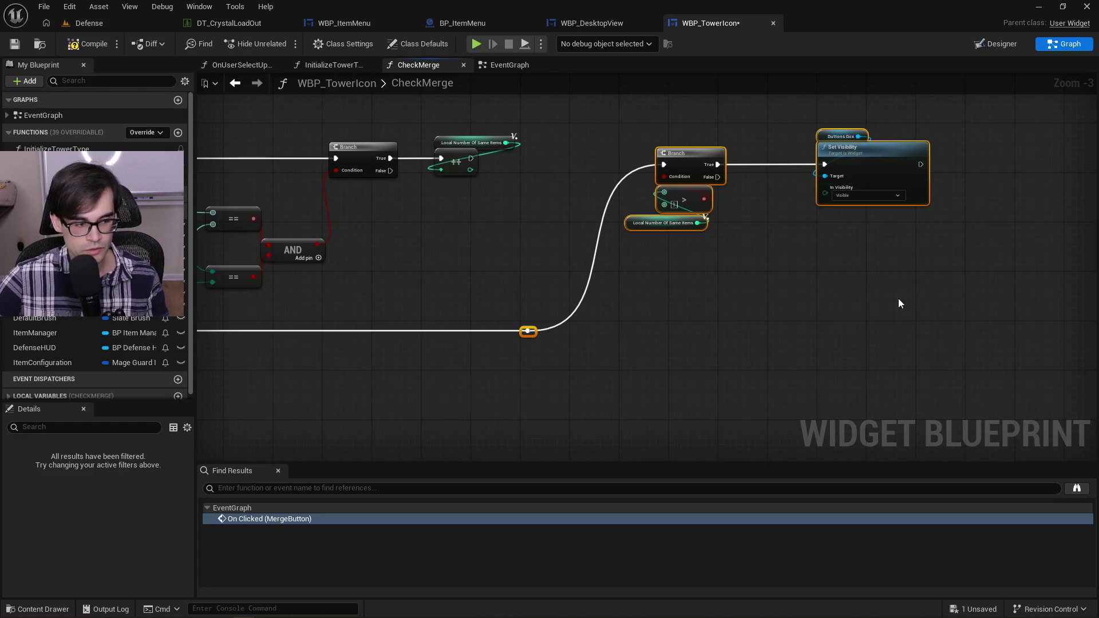
{"action": "left_click", "coordinate": [879, 294]}
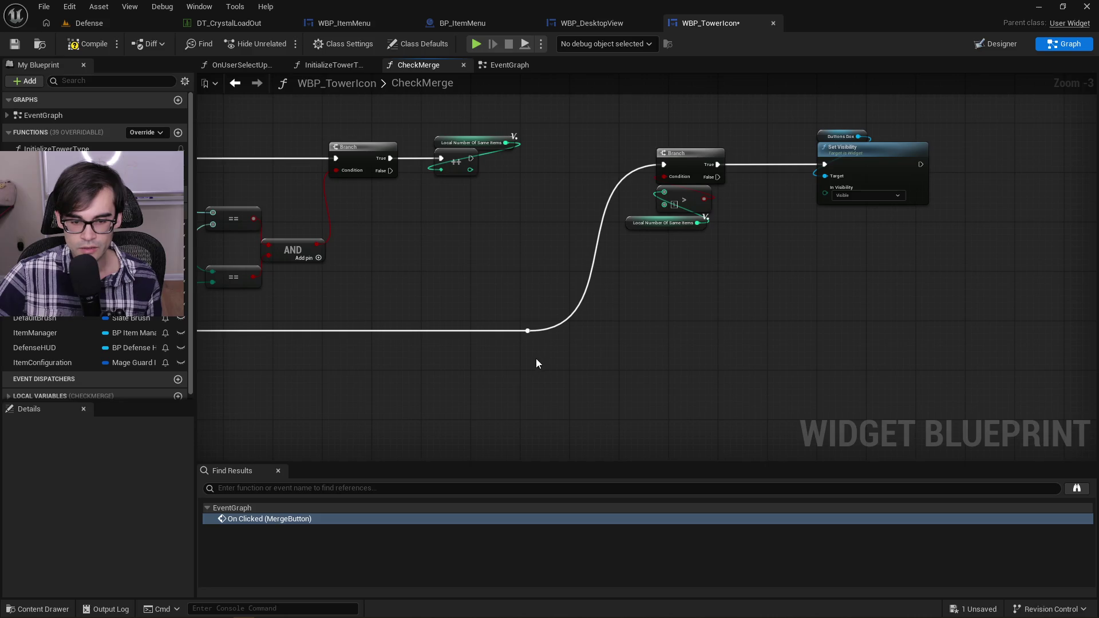
Step: Reselect the reroute, Branch, comparison and Set Visibility nodes, and save WBP_TowerIcon
{"action": "mouse_move", "coordinate": [530, 358]}
{"action": "left_mouse_down"}
{"action": "mouse_move", "coordinate": [639, 282]}
{"action": "mouse_move", "coordinate": [954, 160]}
{"action": "mouse_move", "coordinate": [1004, 119]}
{"action": "mouse_move", "coordinate": [1007, 129]}
{"action": "left_mouse_up"}
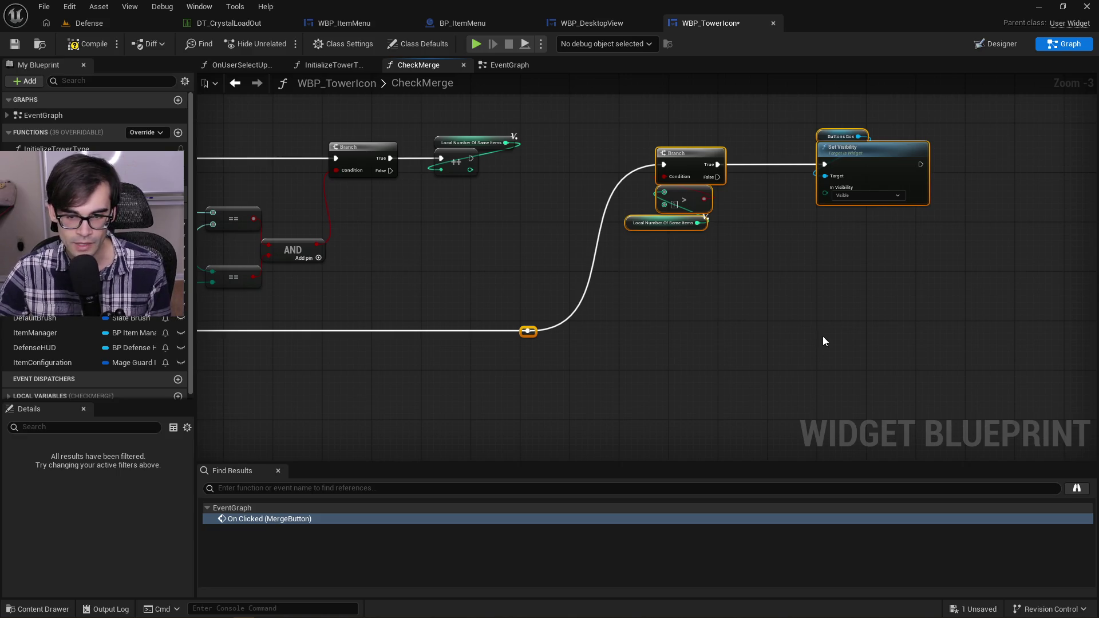
{"action": "mouse_move", "coordinate": [940, 351]}
{"action": "left_mouse_down"}
{"action": "mouse_move", "coordinate": [657, 152]}
{"action": "mouse_move", "coordinate": [503, 110]}
{"action": "left_mouse_up"}
{"action": "left_click_drag", "start_coordinate": [368, 111], "coordinate": [613, 110]}
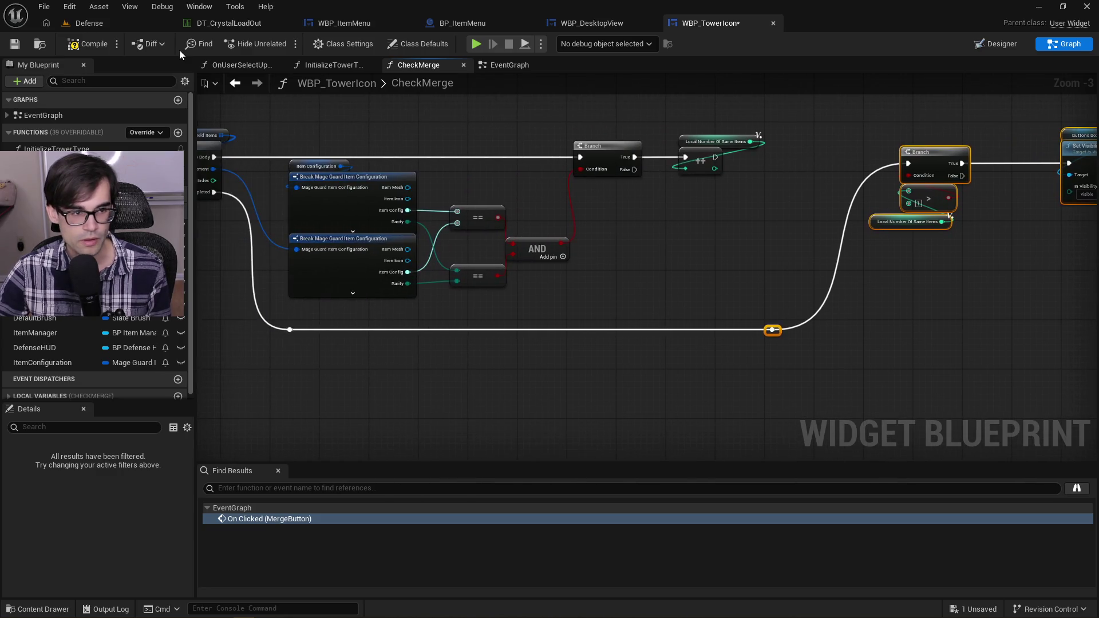
{"action": "left_click", "coordinate": [14, 43]}
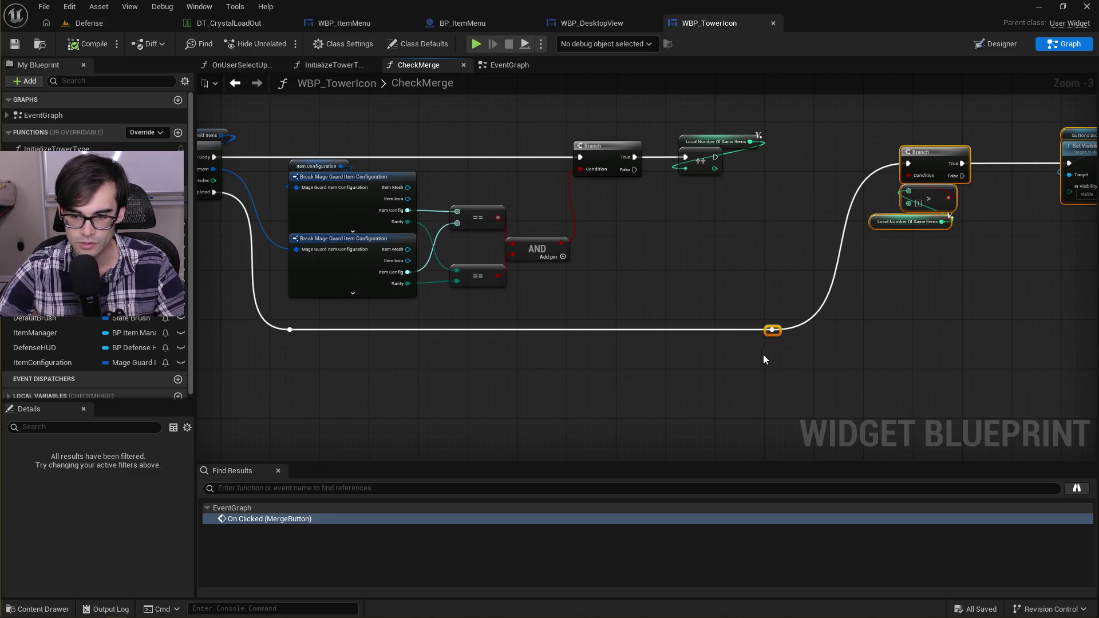
Step: Select the reroute and the nodes after it again, then go to the VS Code notes
{"action": "mouse_move", "coordinate": [764, 356]}
{"action": "left_mouse_down"}
{"action": "mouse_move", "coordinate": [925, 257]}
{"action": "mouse_move", "coordinate": [1079, 184]}
{"action": "mouse_move", "coordinate": [964, 118]}
{"action": "left_mouse_up"}
{"action": "left_click", "coordinate": [503, 353]}
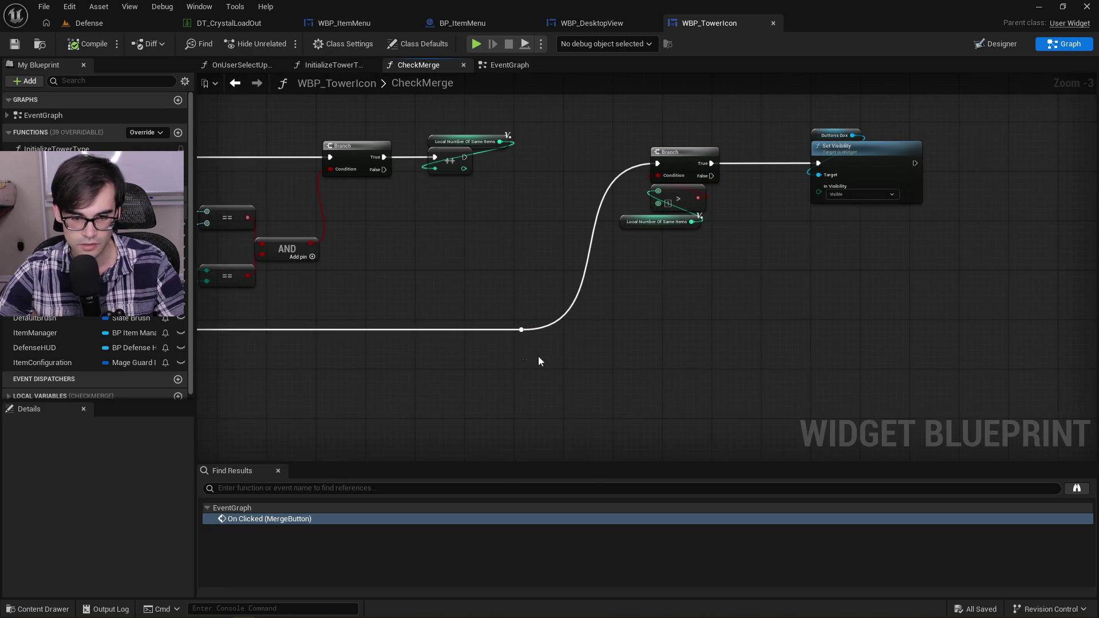
{"action": "left_click_drag", "start_coordinate": [523, 351], "coordinate": [1012, 120]}
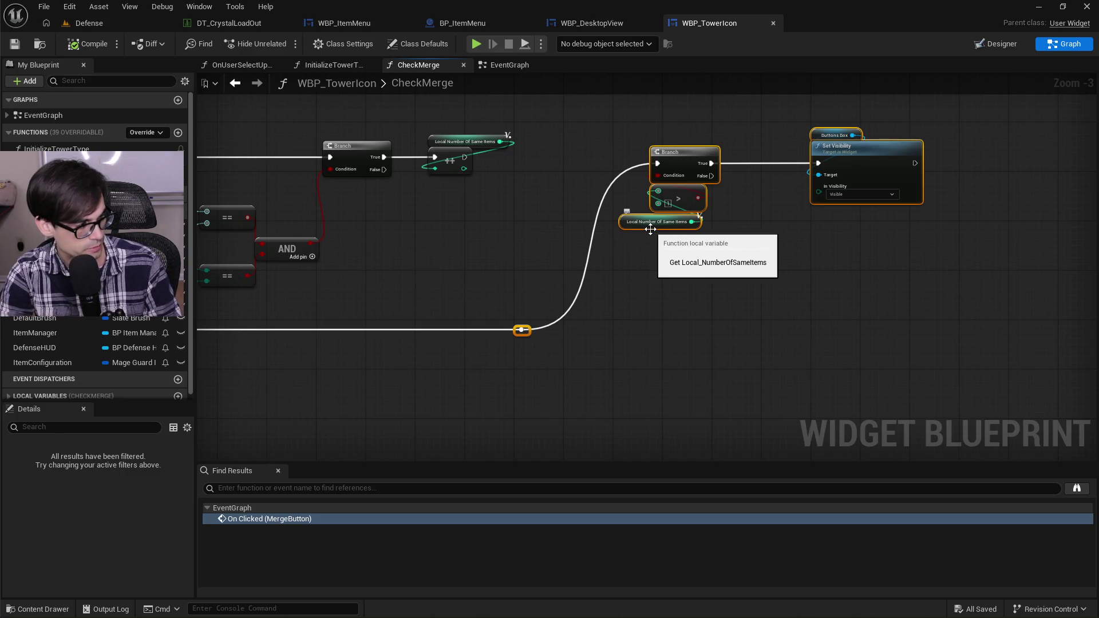
{"action": "key", "text": "alt+Tab"}
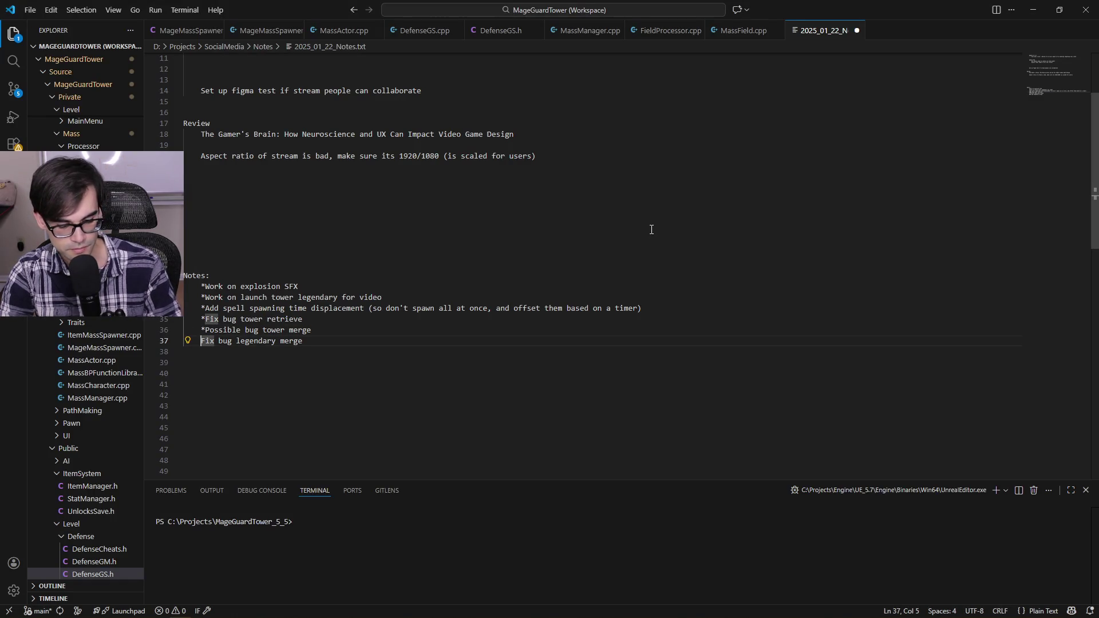
Step: Star the notes entry, add a new line and save, then view MassField.cpp's FieldUpdate
{"action": "type", "text": "*"}
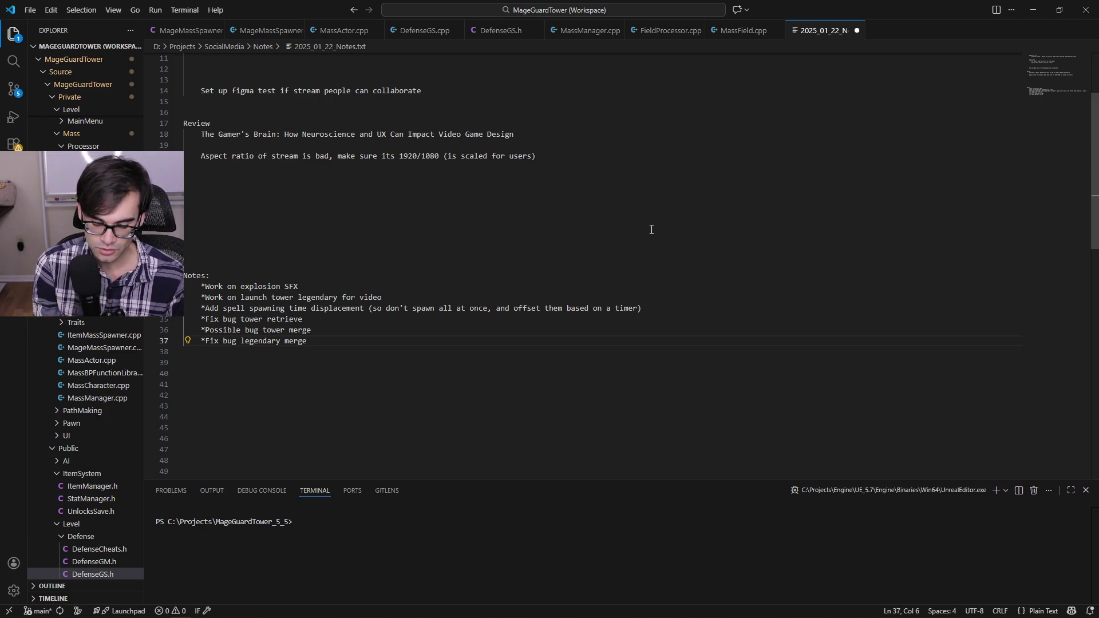
{"action": "key", "text": "End"}
{"action": "key", "text": "Return"}
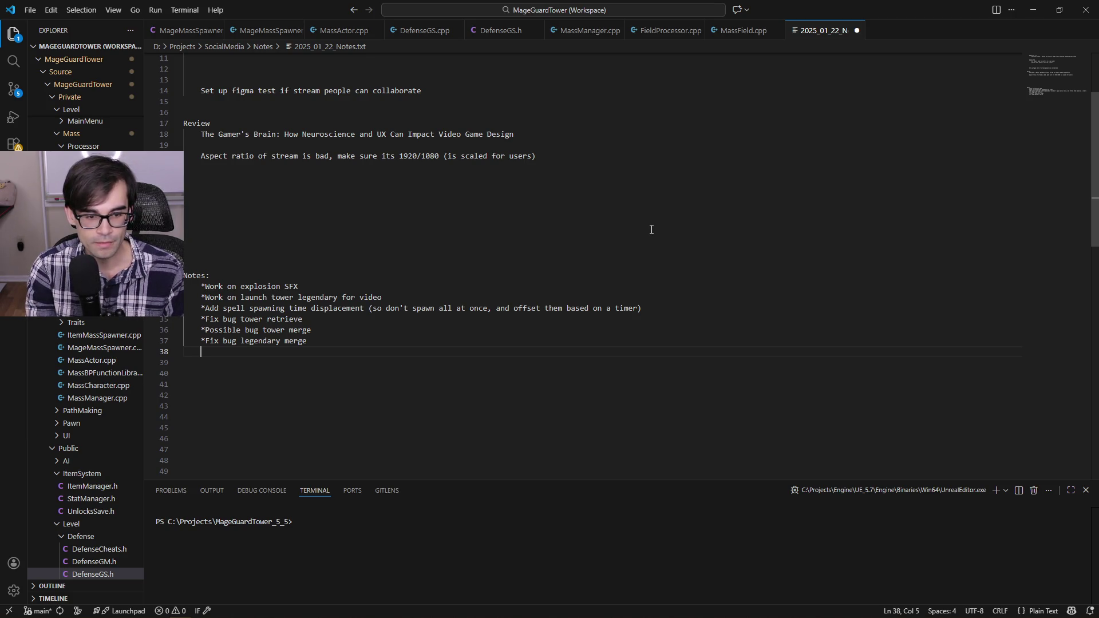
{"action": "key", "text": "ctrl+s"}
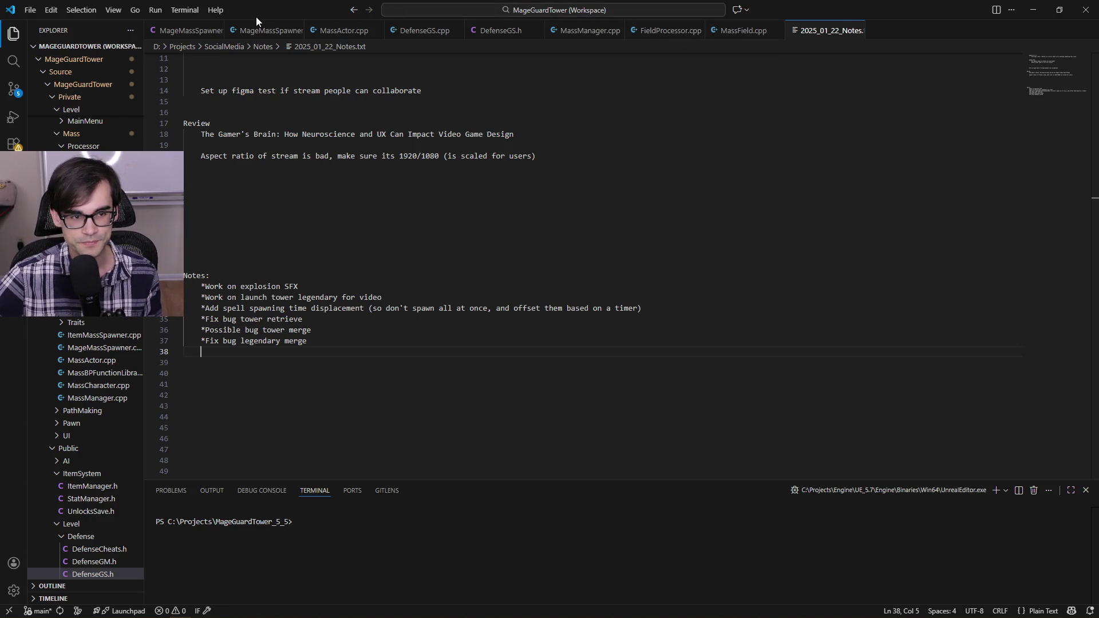
{"action": "left_click", "coordinate": [724, 31]}
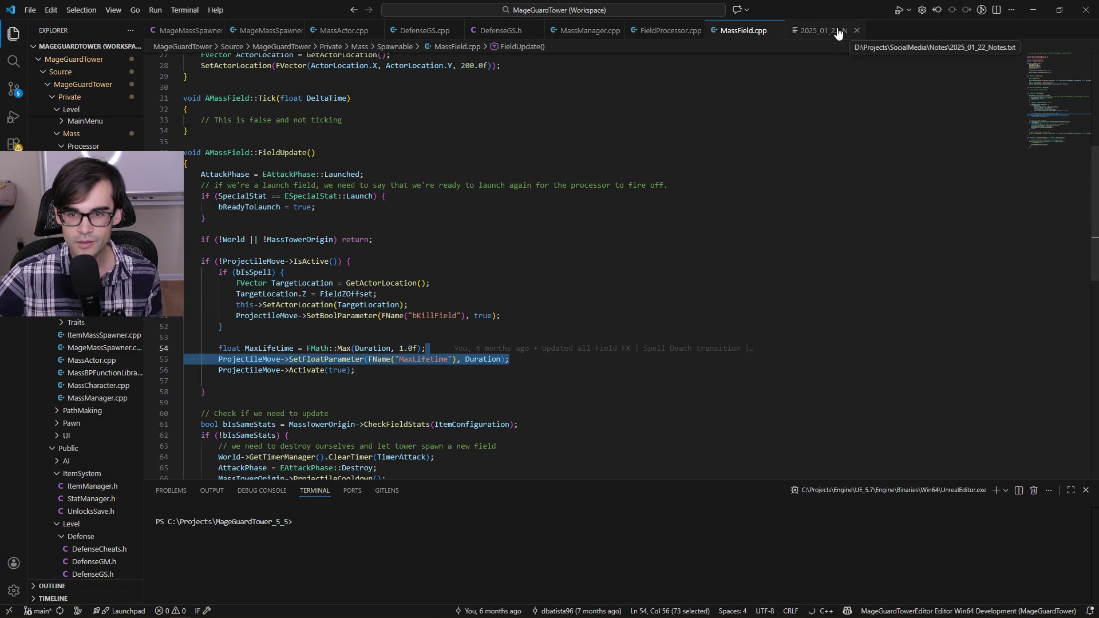
Step: Compare the notes with MassField.cpp, read FieldProcessor.cpp, then return to 2025_01_22_Notes.txt
{"action": "left_click", "coordinate": [826, 35]}
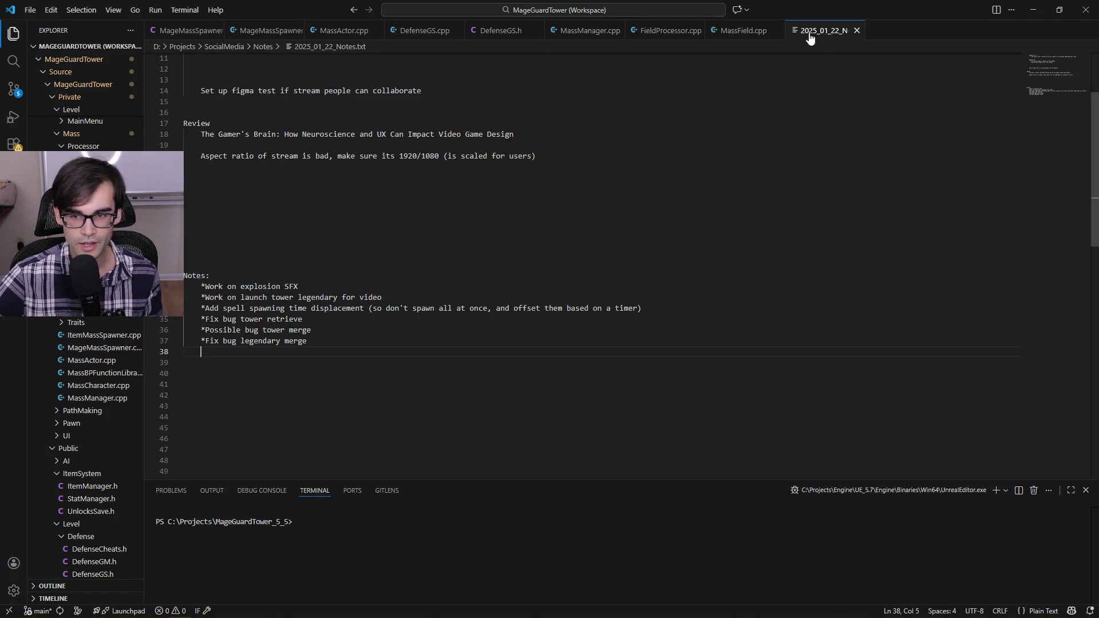
{"action": "left_click", "coordinate": [727, 33]}
{"action": "left_click", "coordinate": [828, 32]}
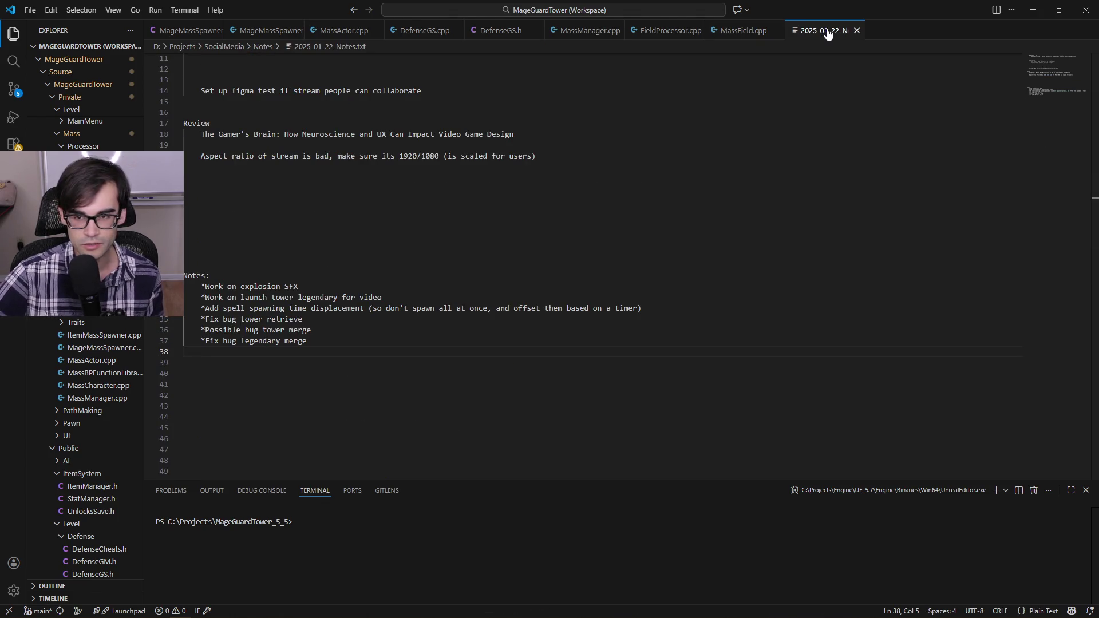
{"action": "key", "text": "ctrl+Tab"}
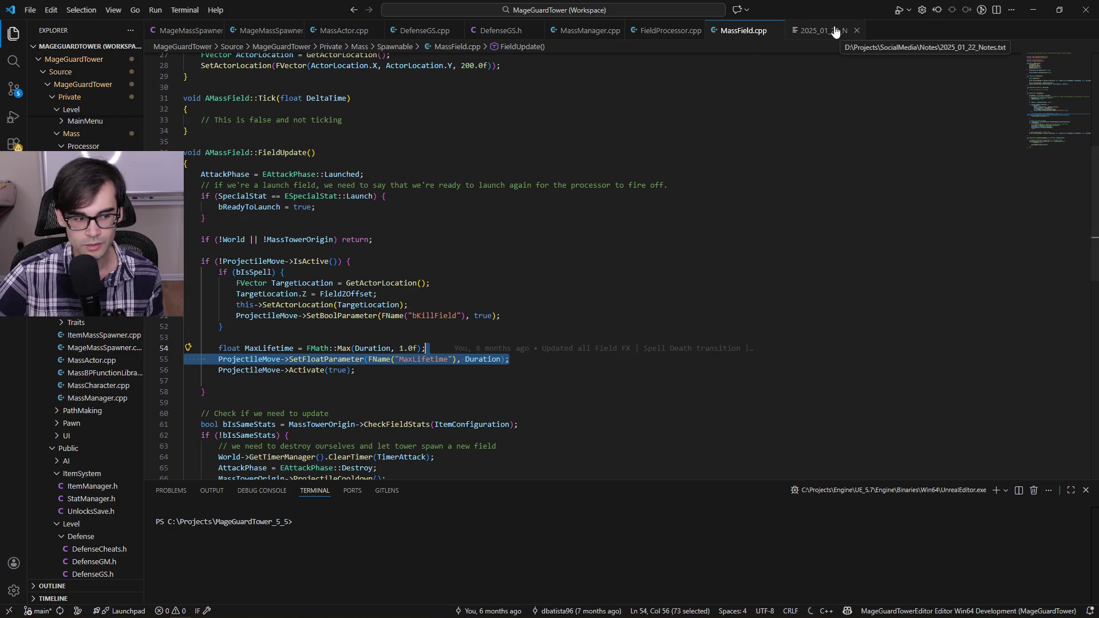
{"action": "left_click", "coordinate": [826, 32]}
{"action": "left_click", "coordinate": [737, 34]}
{"action": "left_click", "coordinate": [664, 32]}
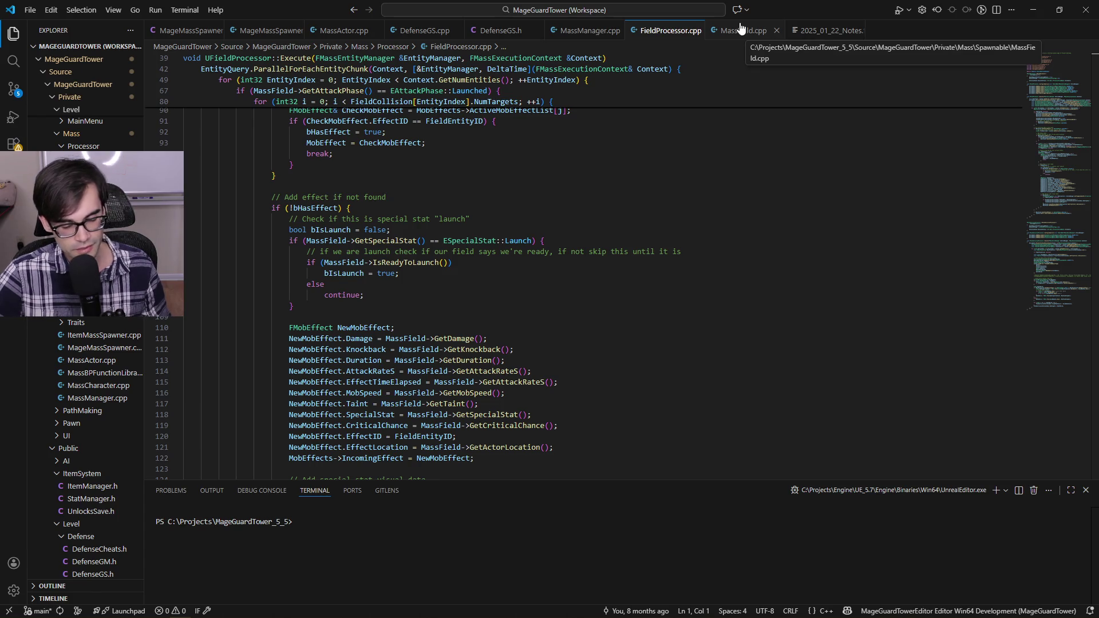
{"action": "left_click", "coordinate": [817, 32]}
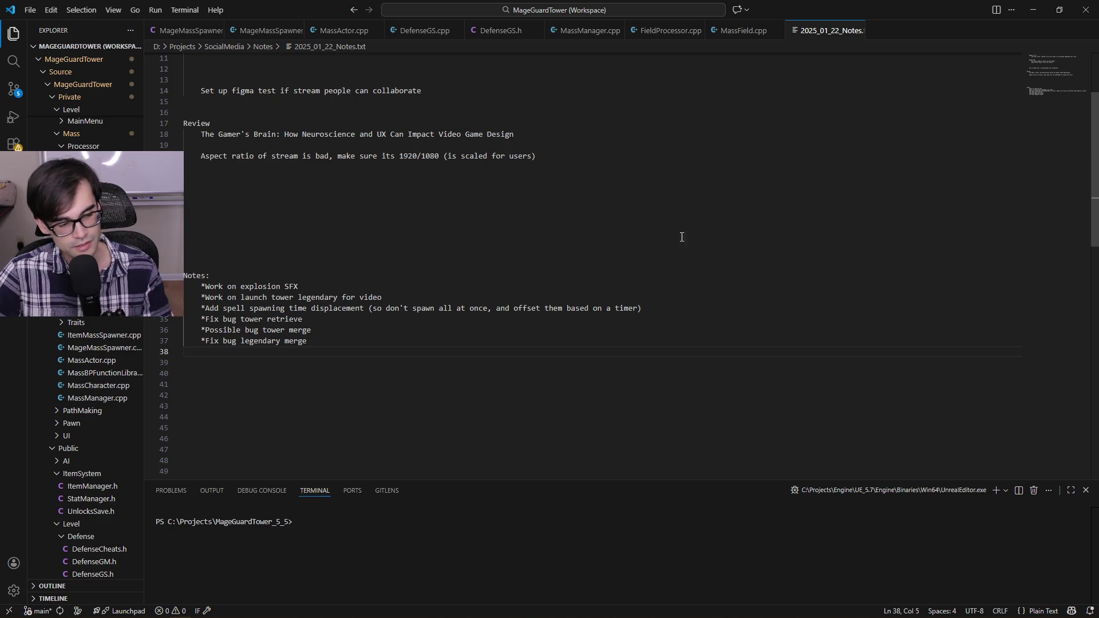
Step: Review the tasks from explosion SFX and spell spawning to the retrieve and merge bugs
{"action": "left_click", "coordinate": [681, 309]}
{"action": "left_click", "coordinate": [689, 298]}
{"action": "left_click", "coordinate": [712, 286]}
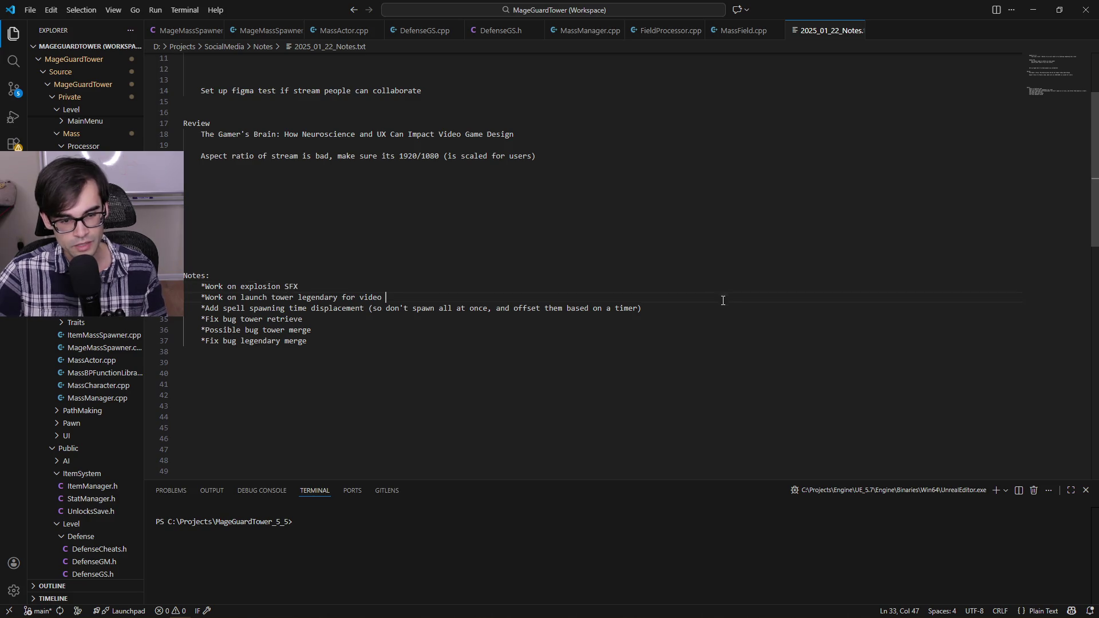
{"action": "left_click", "coordinate": [761, 308]}
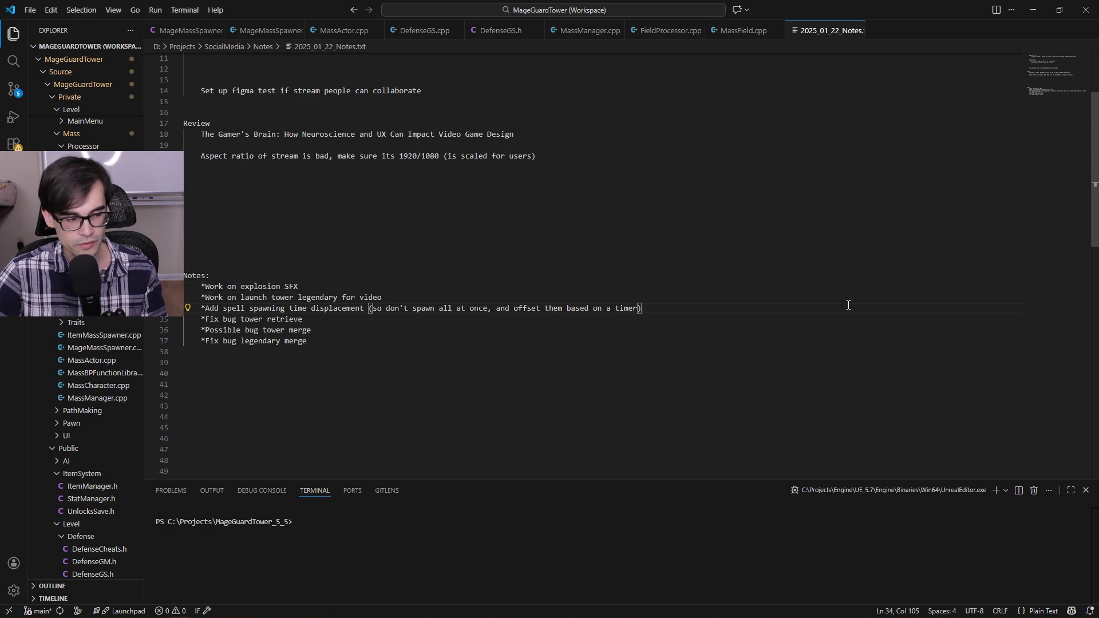
{"action": "left_click", "coordinate": [826, 322]}
{"action": "left_click", "coordinate": [833, 340]}
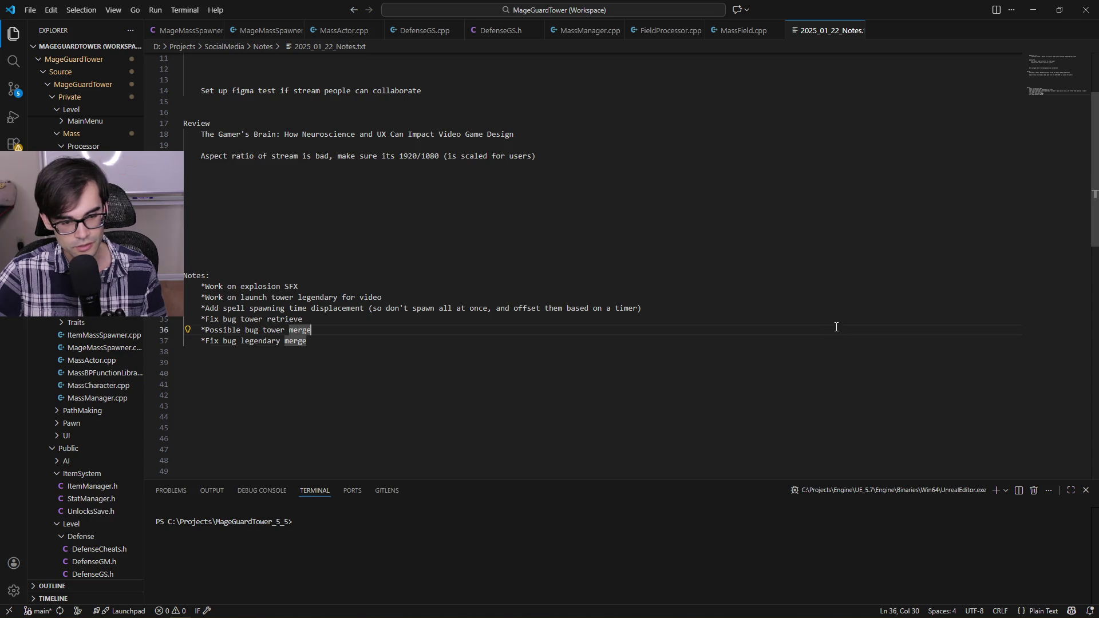
{"action": "left_click", "coordinate": [822, 311]}
{"action": "left_click", "coordinate": [817, 317]}
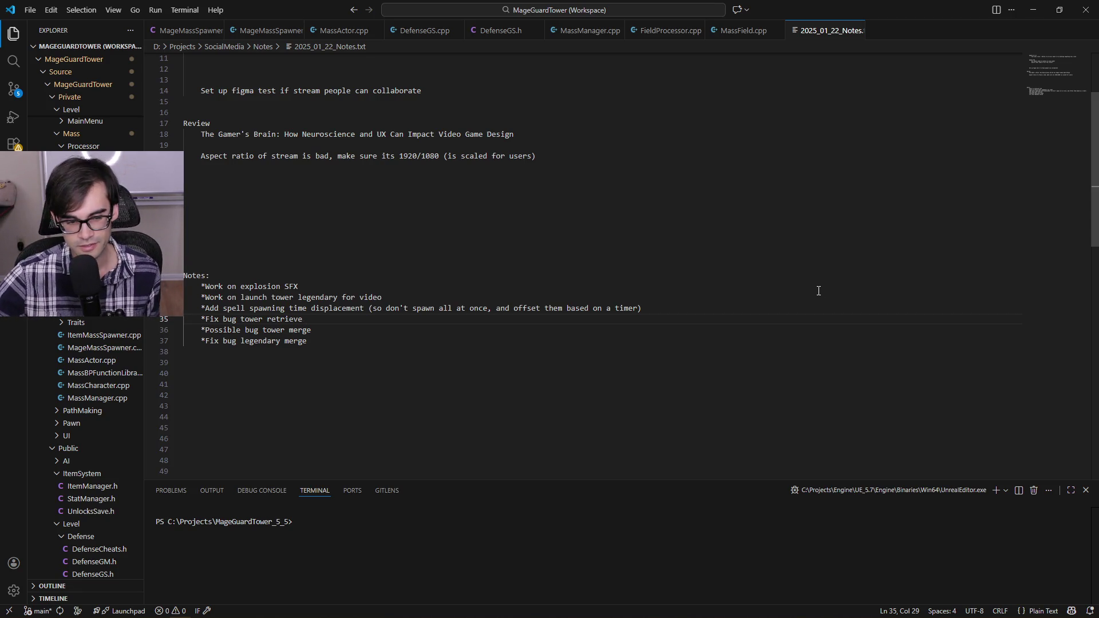
Step: Step through the task list line by line, then maximize the Notepad++ MageGuard notes
{"action": "left_click", "coordinate": [747, 310]}
{"action": "left_click", "coordinate": [760, 296]}
{"action": "left_click", "coordinate": [771, 284]}
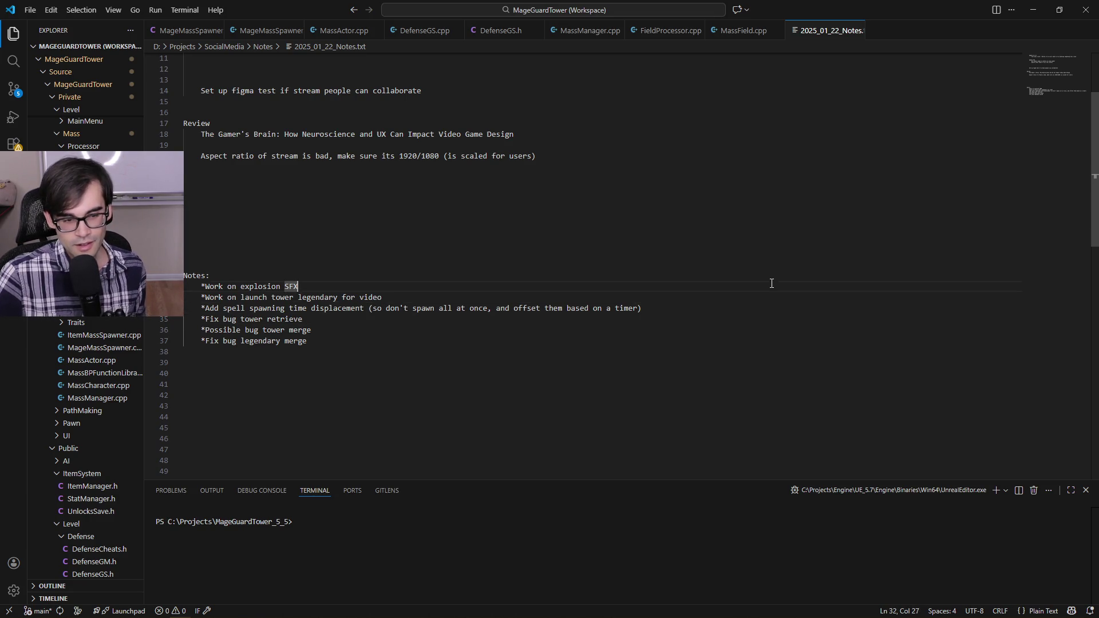
{"action": "key", "text": "Down"}
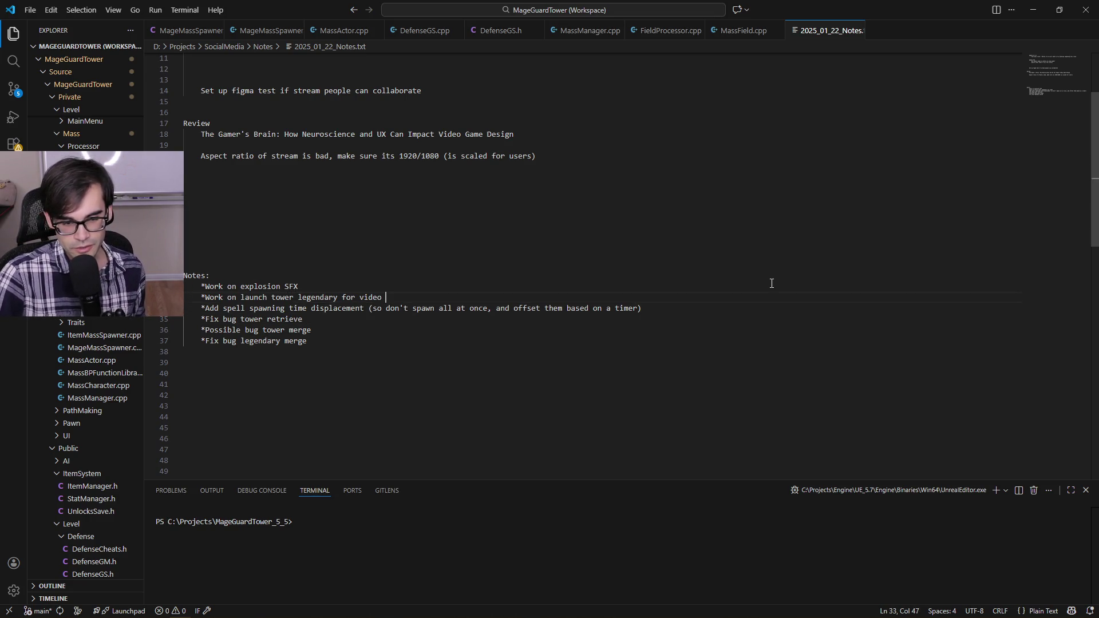
{"action": "key", "text": "Down"}
{"action": "key", "text": "End"}
{"action": "key", "text": "Down"}
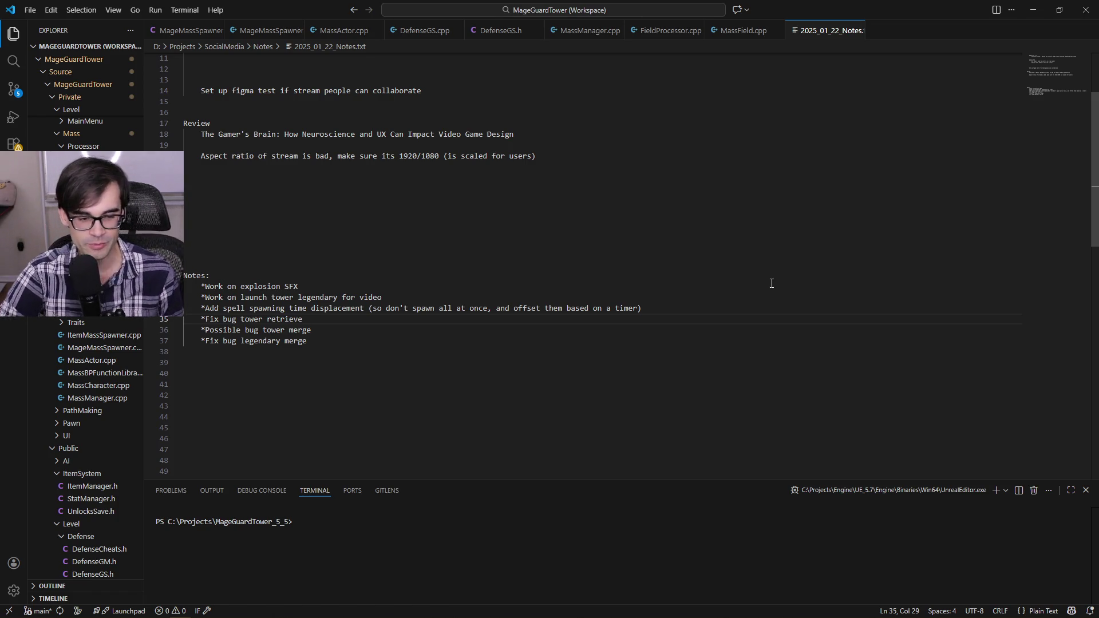
{"action": "key", "text": "Down"}
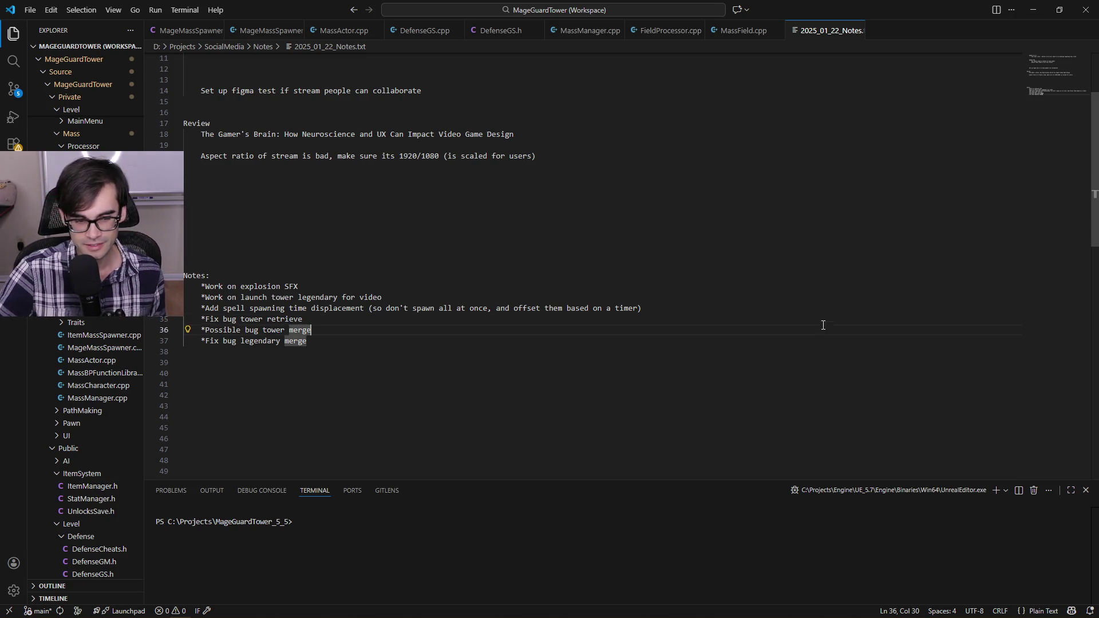
{"action": "key", "text": "Up"}
{"action": "key", "text": "Up"}
{"action": "key", "text": "Up"}
{"action": "key", "text": "Up"}
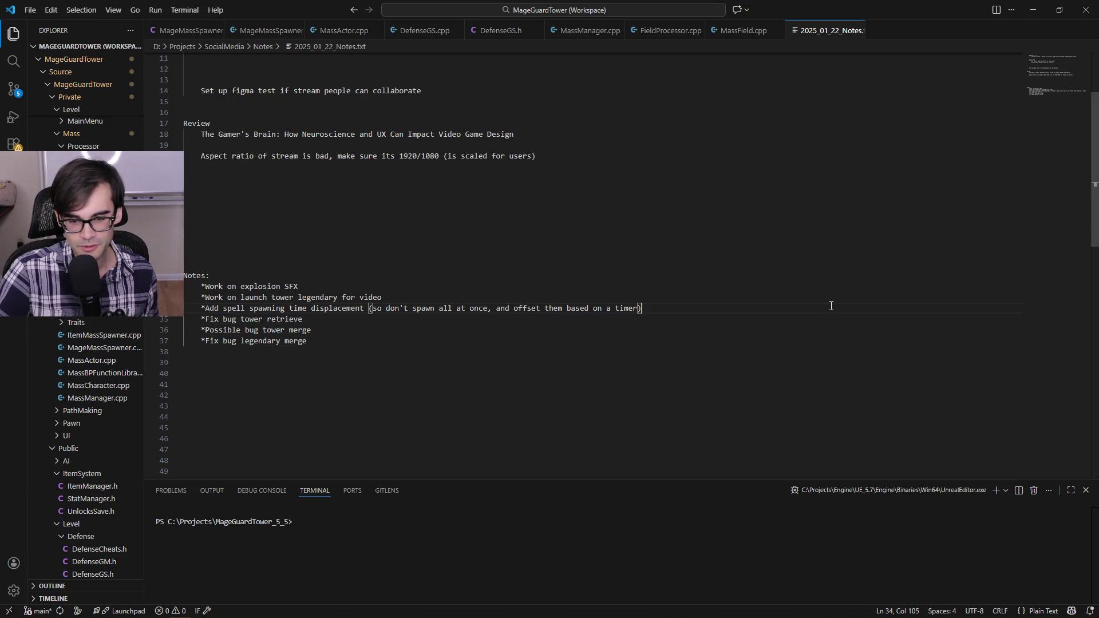
{"action": "key", "text": "Down"}
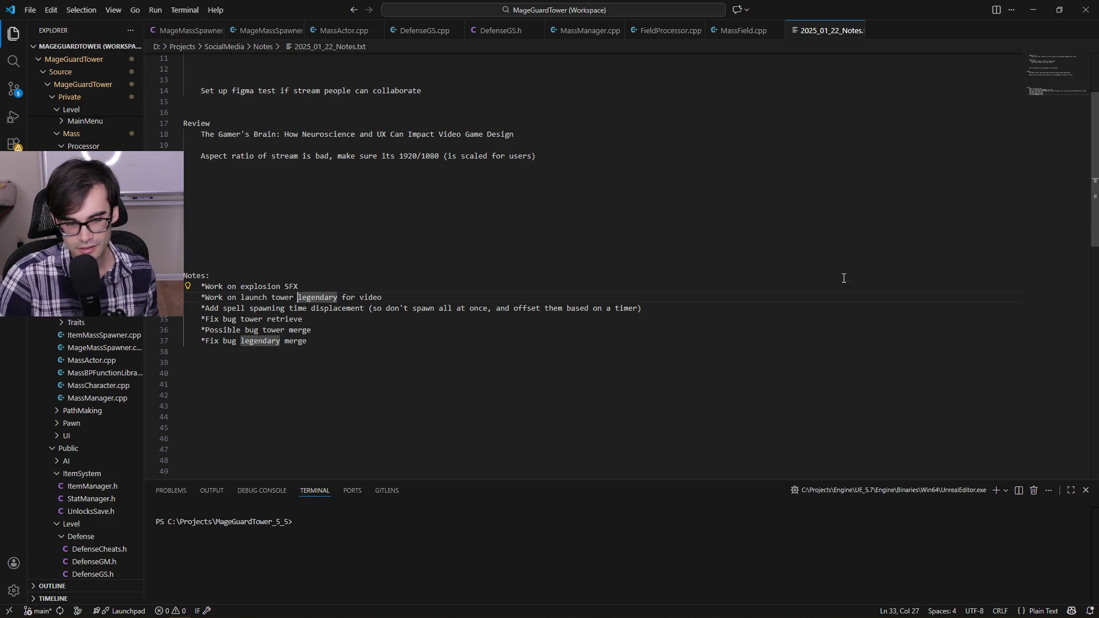
{"action": "key", "text": "End"}
{"action": "key", "text": "Down"}
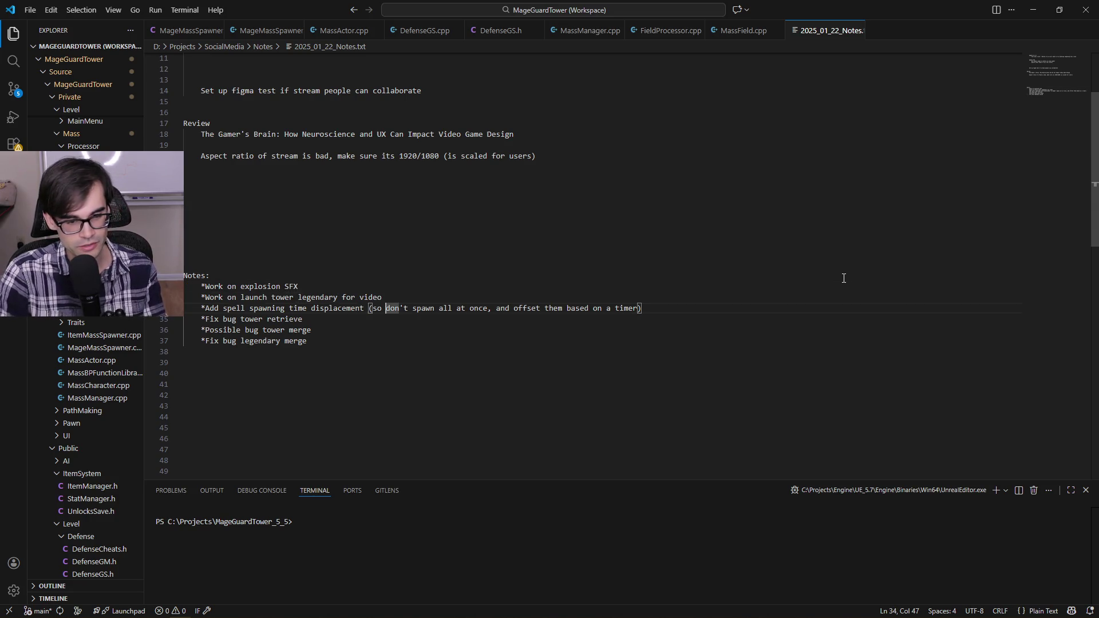
{"action": "key", "text": "End"}
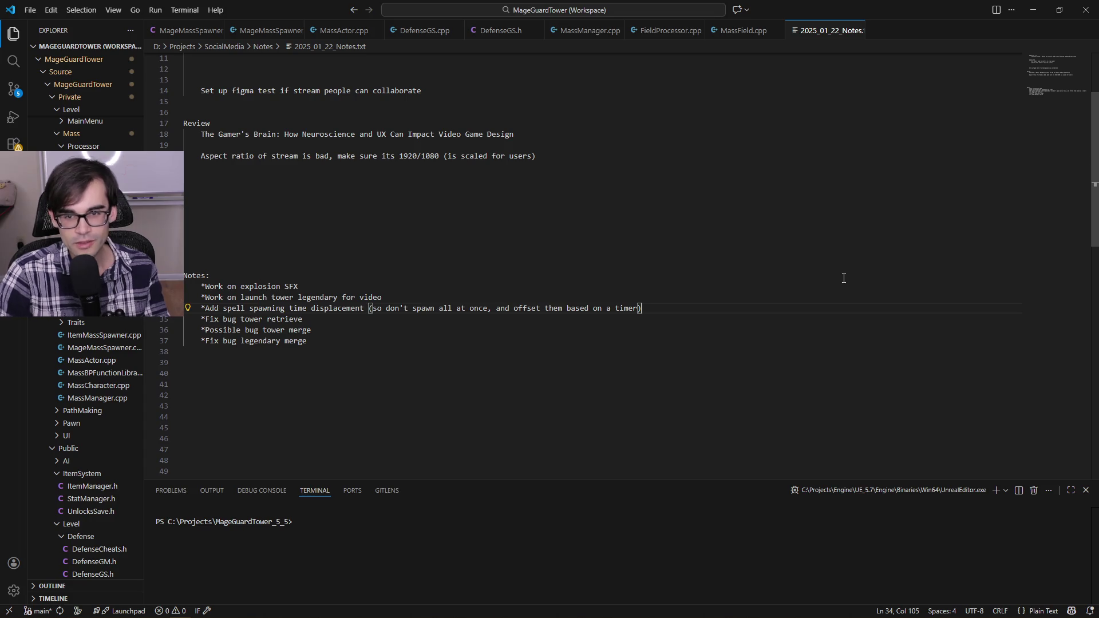
{"action": "key", "text": "alt+Tab"}
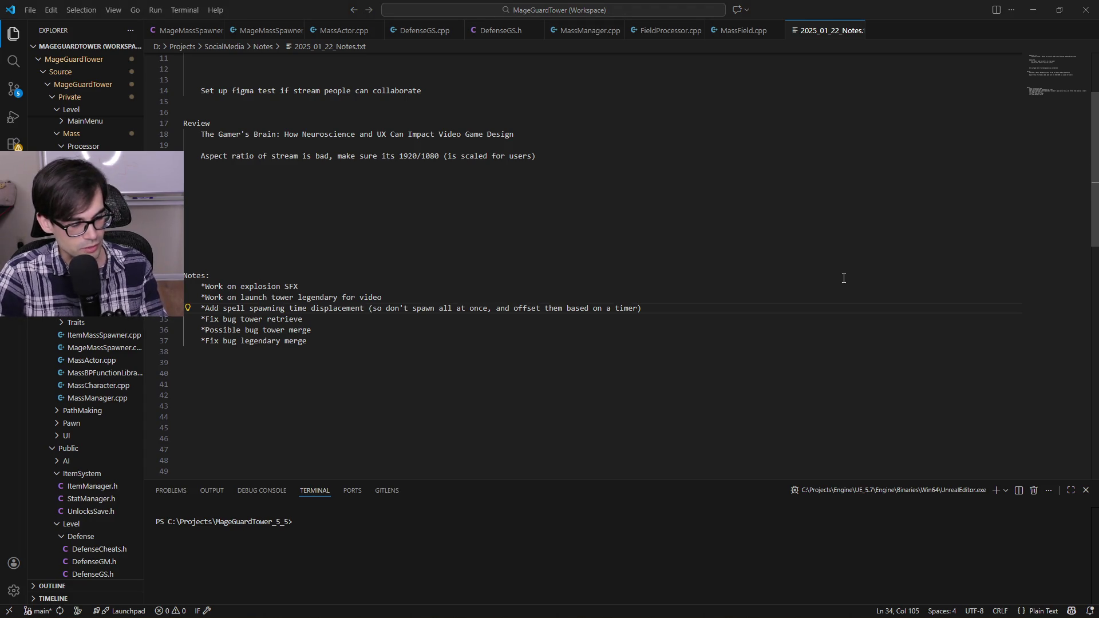
{"action": "key", "text": "super+Up"}
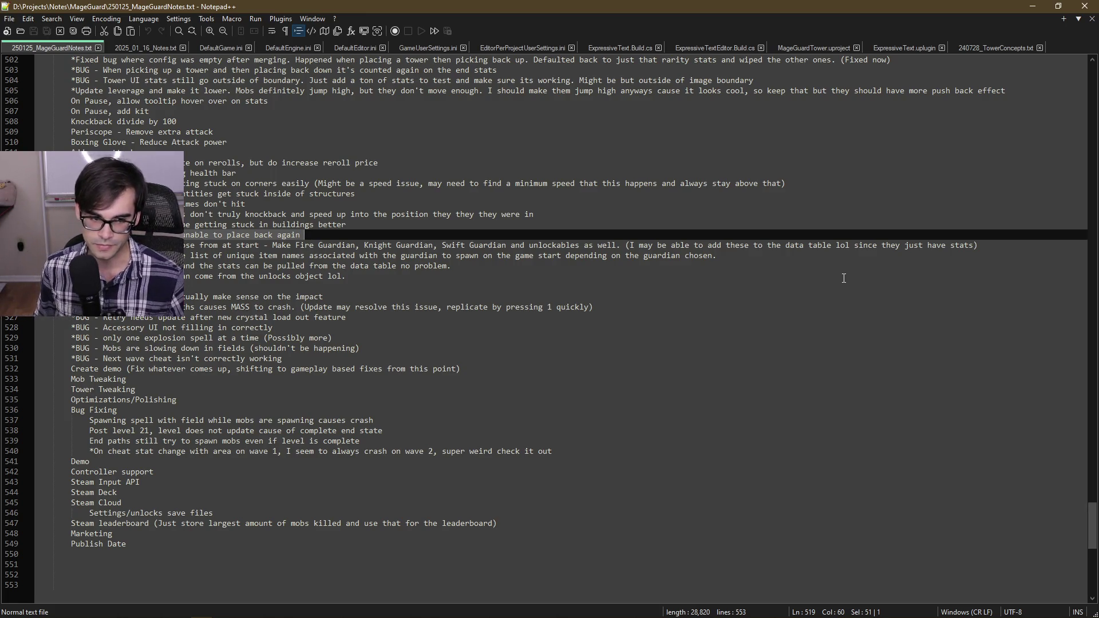
Step: Trim line 519's trailing space, prefix it with an asterisk, and save the notes
{"action": "key", "text": "End"}
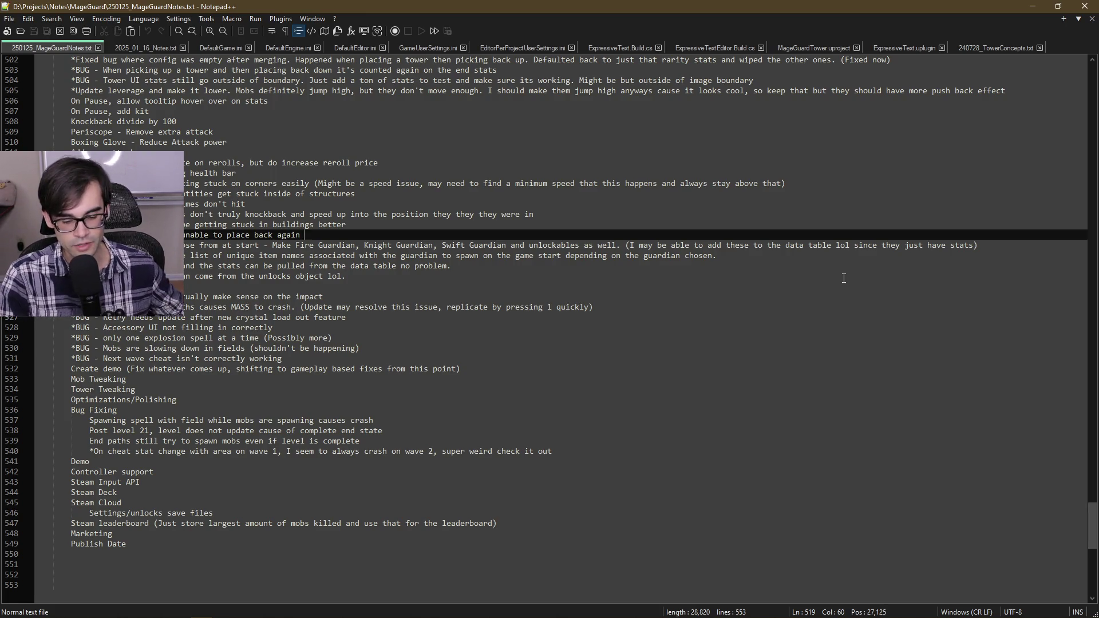
{"action": "key", "text": "BackSpace"}
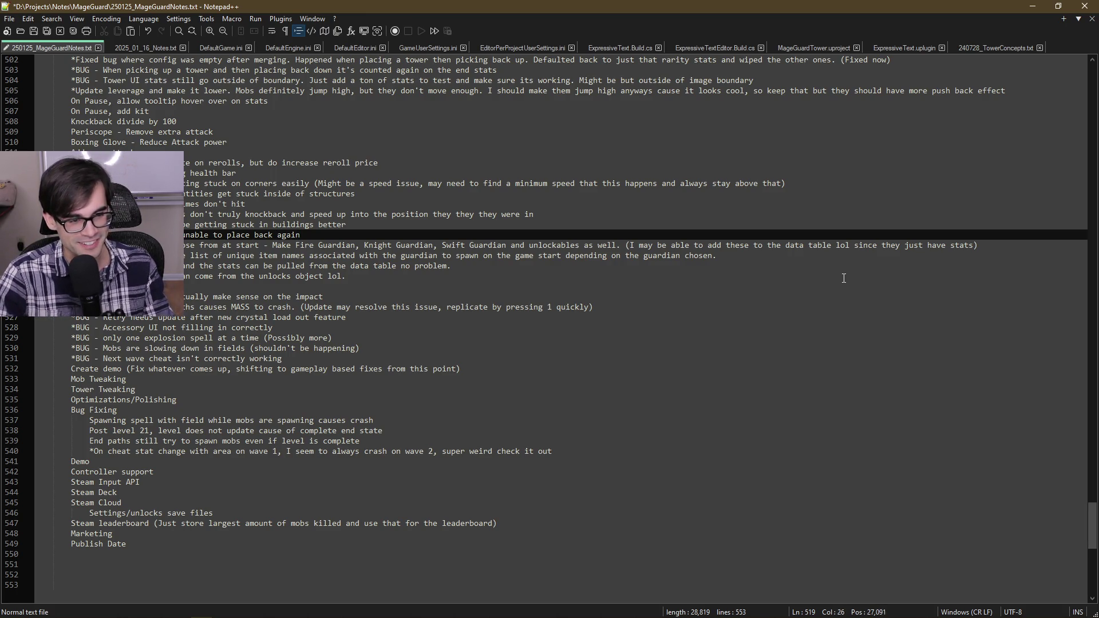
{"action": "key", "text": "Home"}
{"action": "type", "text": "*"}
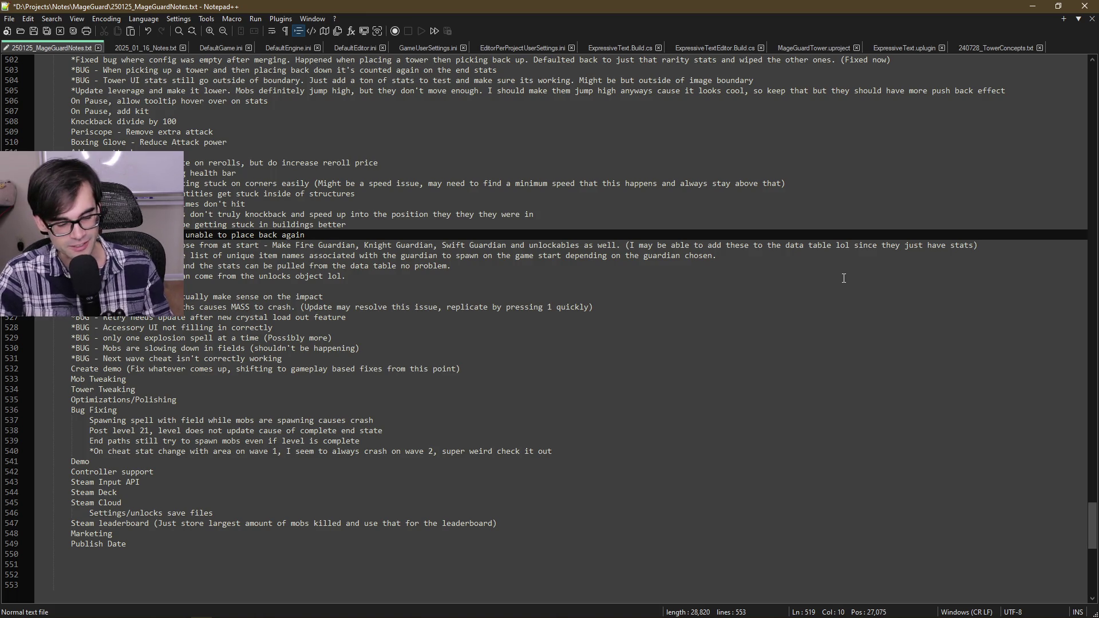
{"action": "key", "text": "ctrl+s"}
{"action": "key", "text": "Left"}
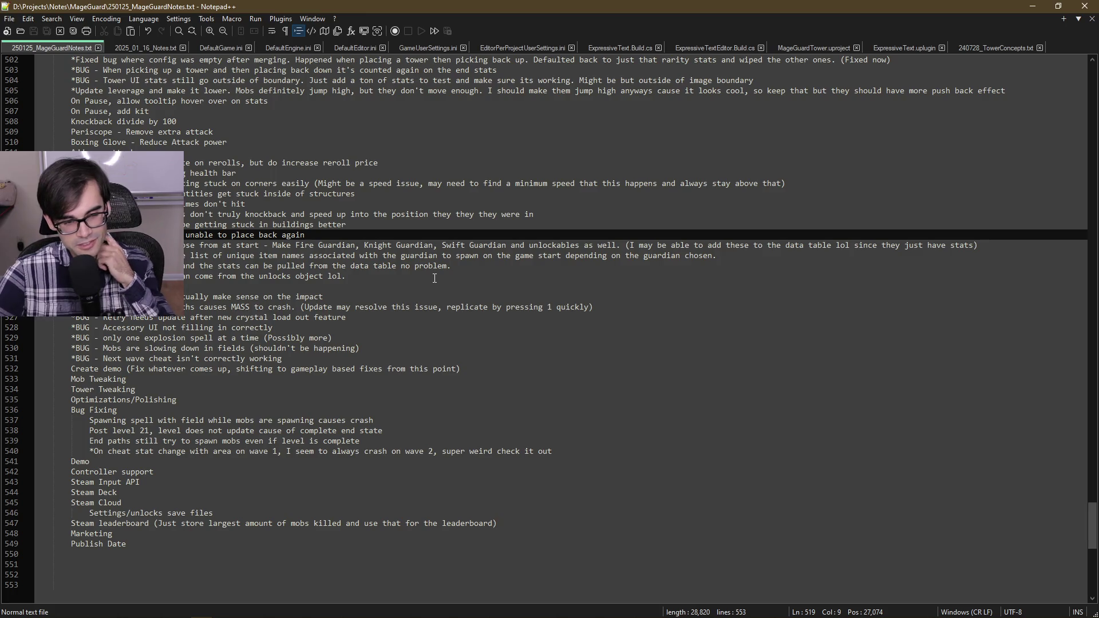
{"action": "left_click", "coordinate": [562, 215]}
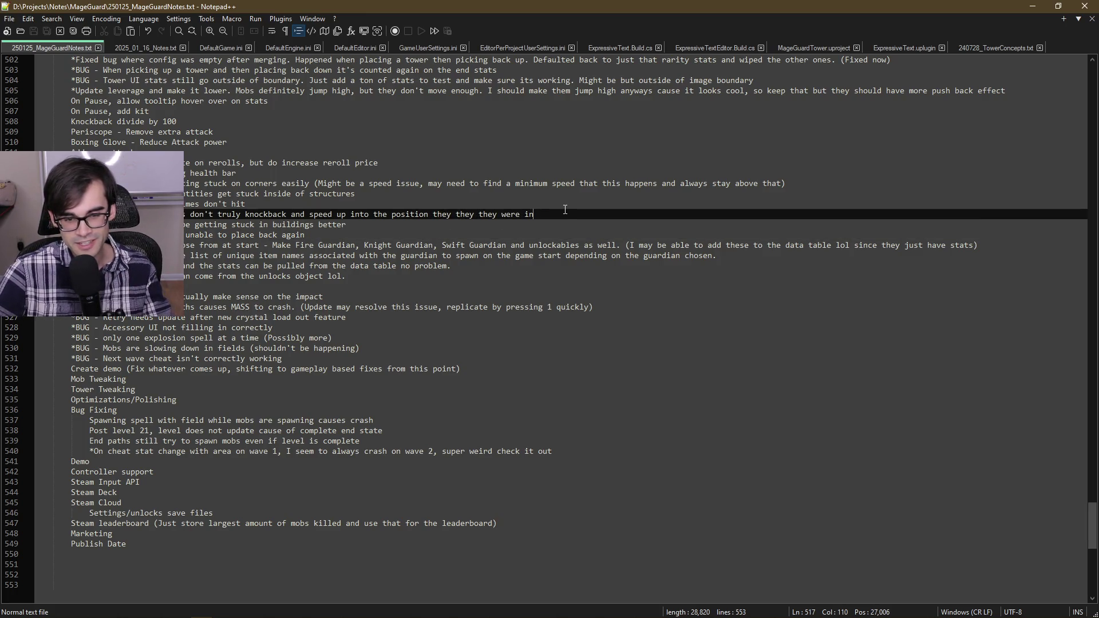
{"action": "key", "text": "Down"}
{"action": "key", "text": "Home"}
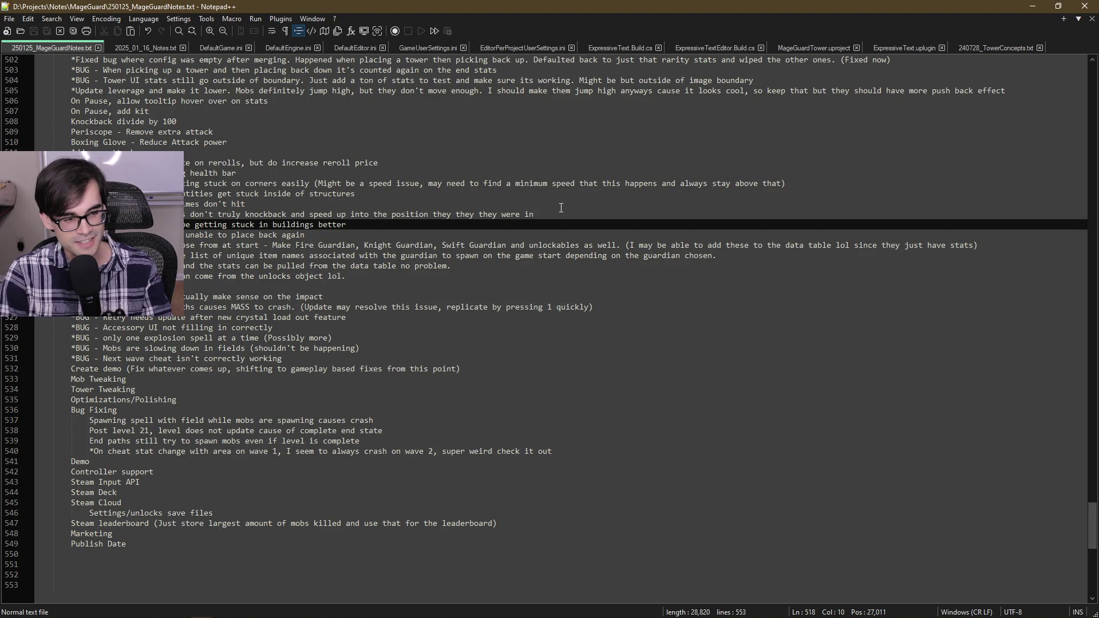
{"action": "key", "text": "Down"}
{"action": "key", "text": "ctrl+shift+Right"}
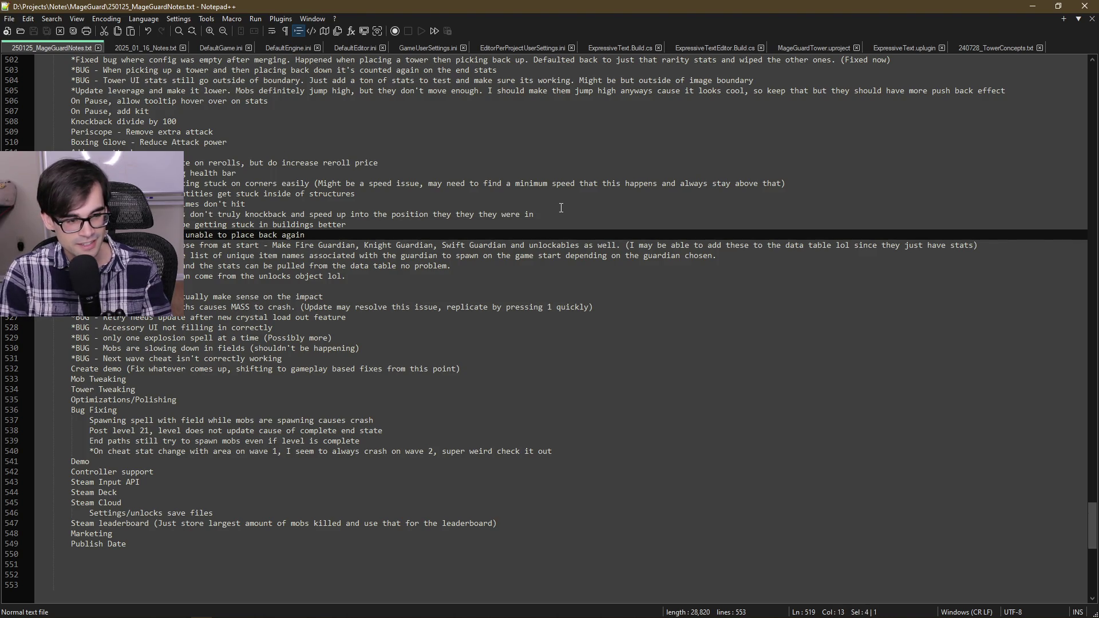
{"action": "key", "text": "Right"}
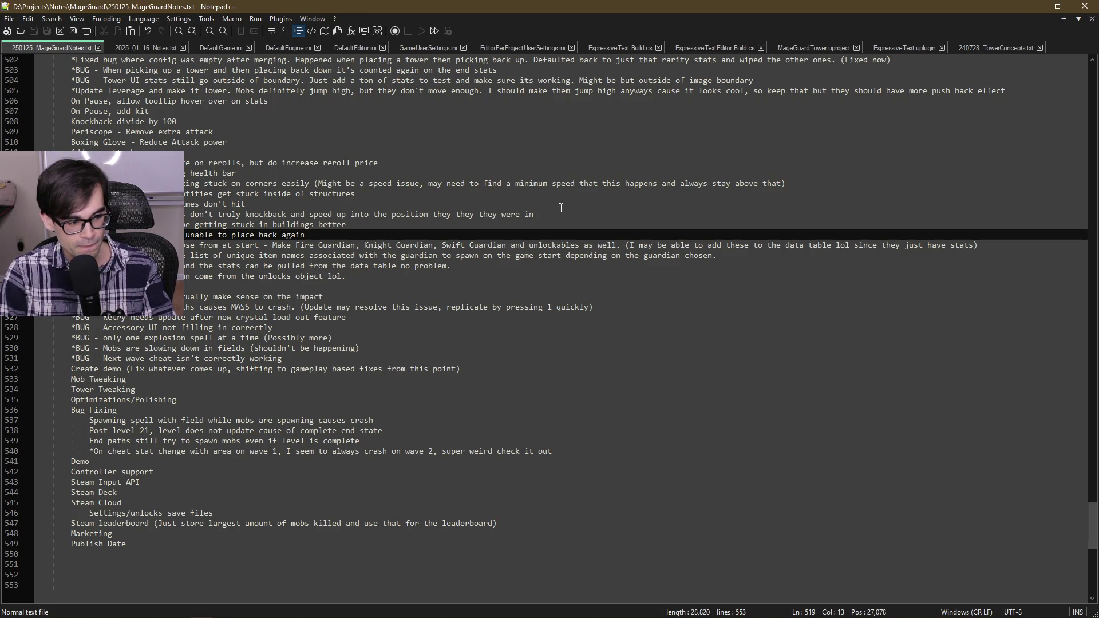
{"action": "key", "text": "Down"}
{"action": "key", "text": "Down"}
{"action": "key", "text": "Down"}
{"action": "key", "text": "Down"}
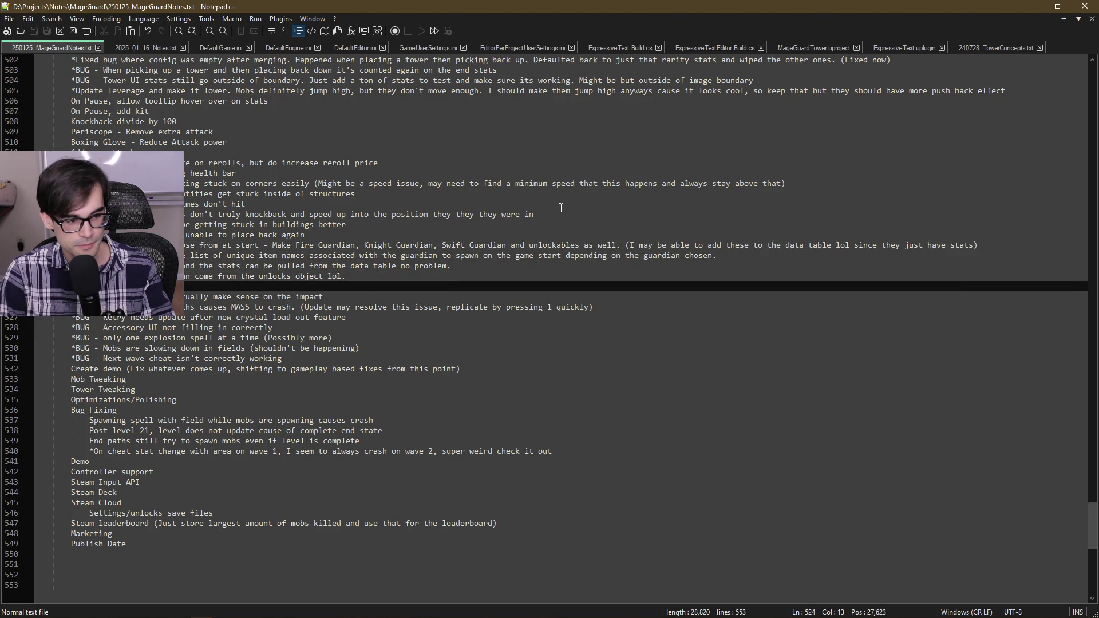
{"action": "key", "text": "Down"}
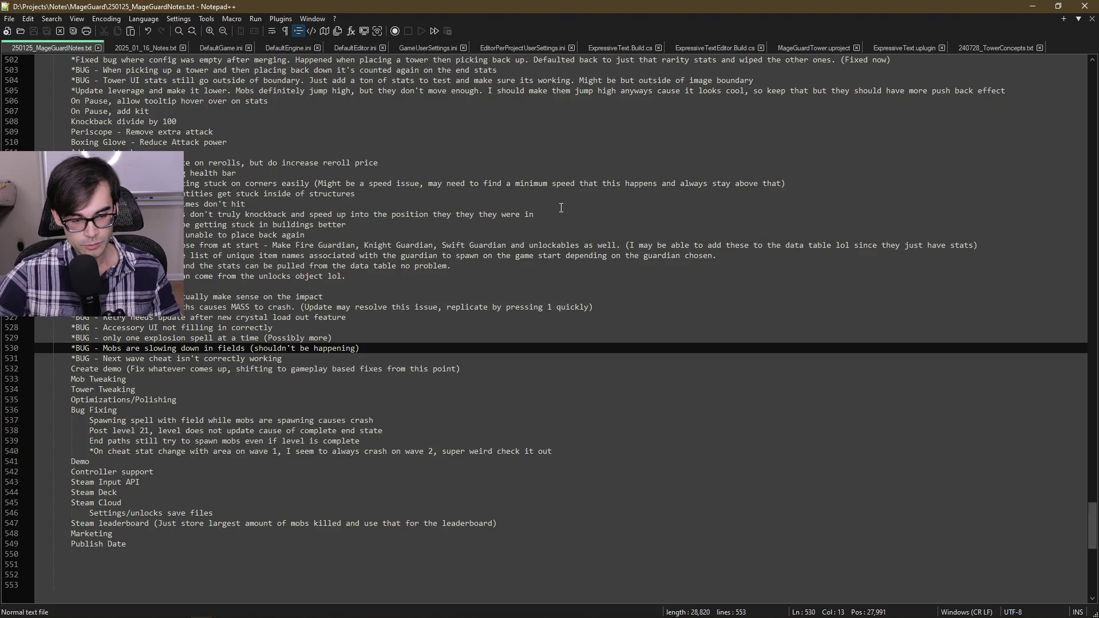
Step: Move between the mobs-slowing and wave cheat bug entries and onto the Create demo line
{"action": "left_click", "coordinate": [358, 348]}
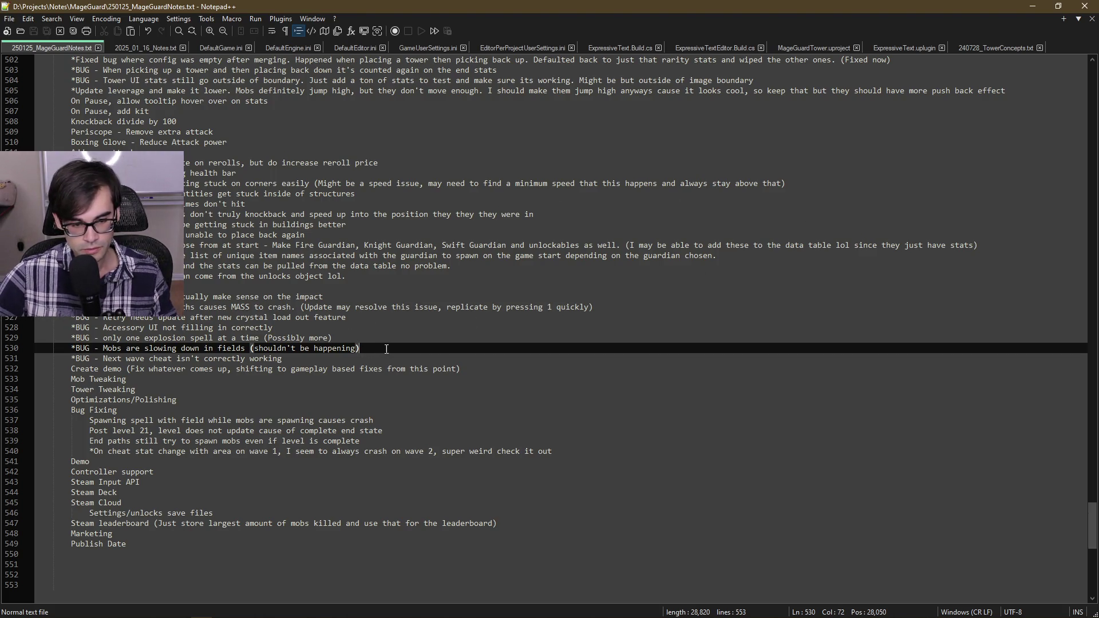
{"action": "key", "text": "Down"}
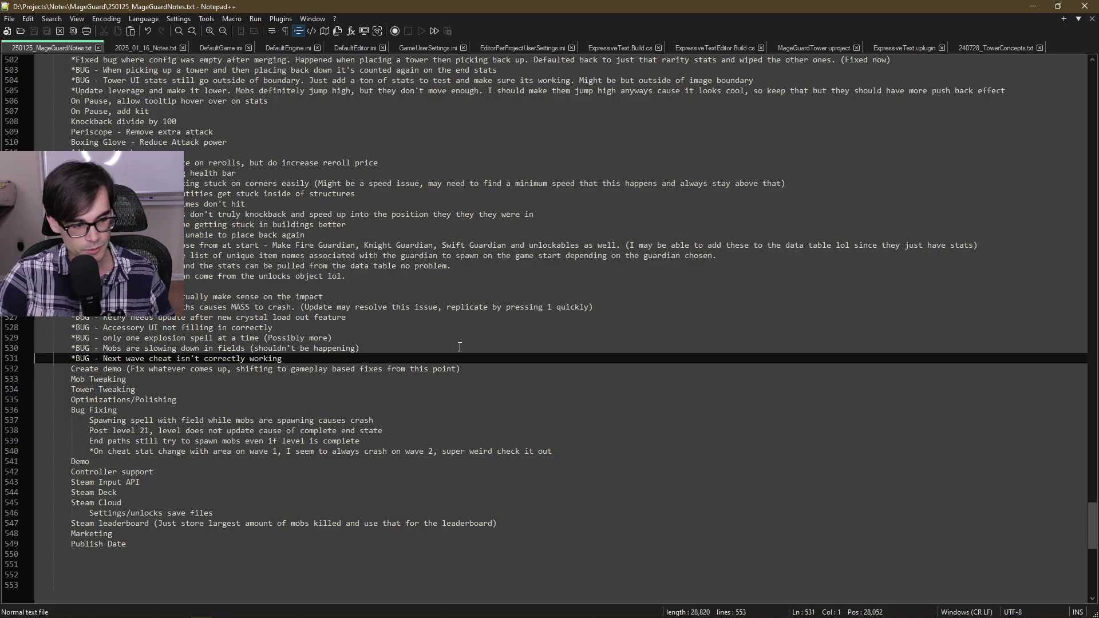
{"action": "key", "text": "Up"}
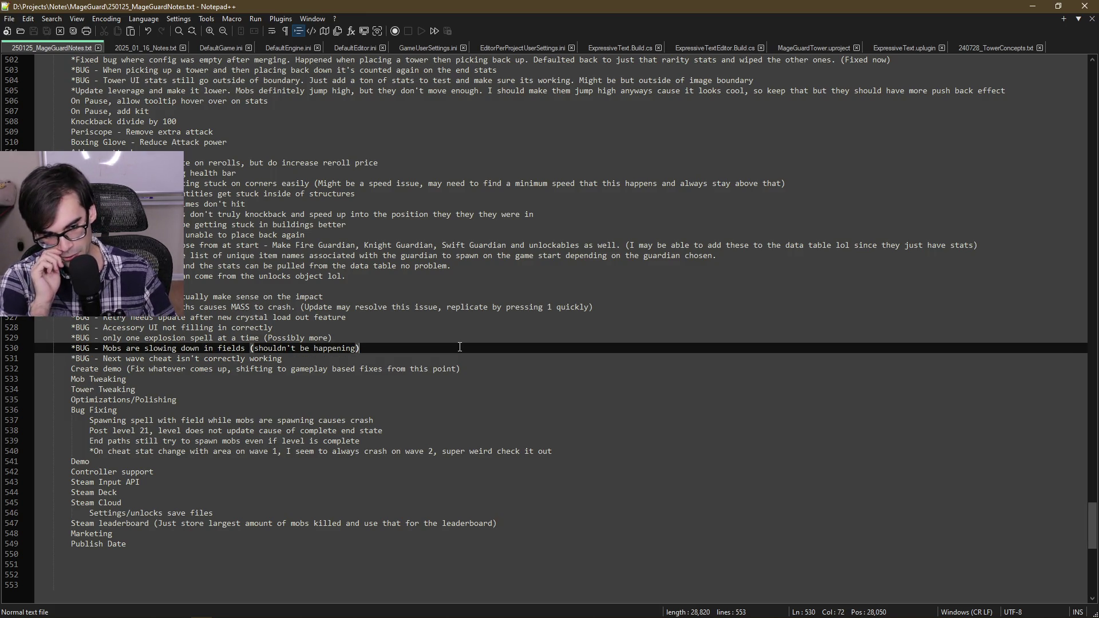
{"action": "key", "text": "Down"}
{"action": "key", "text": "Up"}
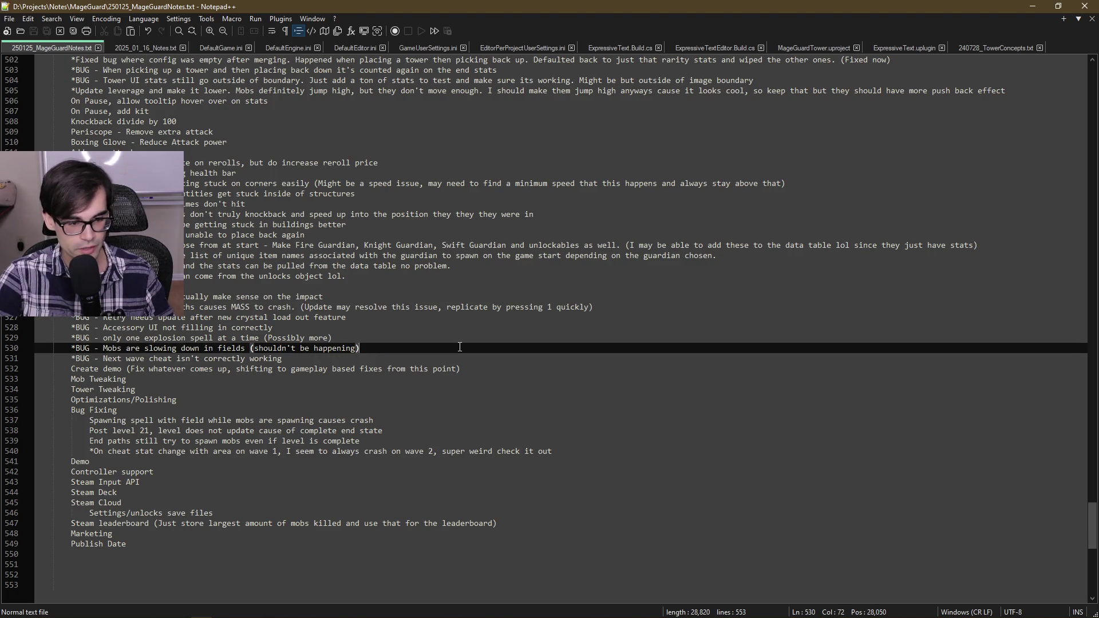
{"action": "key", "text": "Up"}
{"action": "key", "text": "Down"}
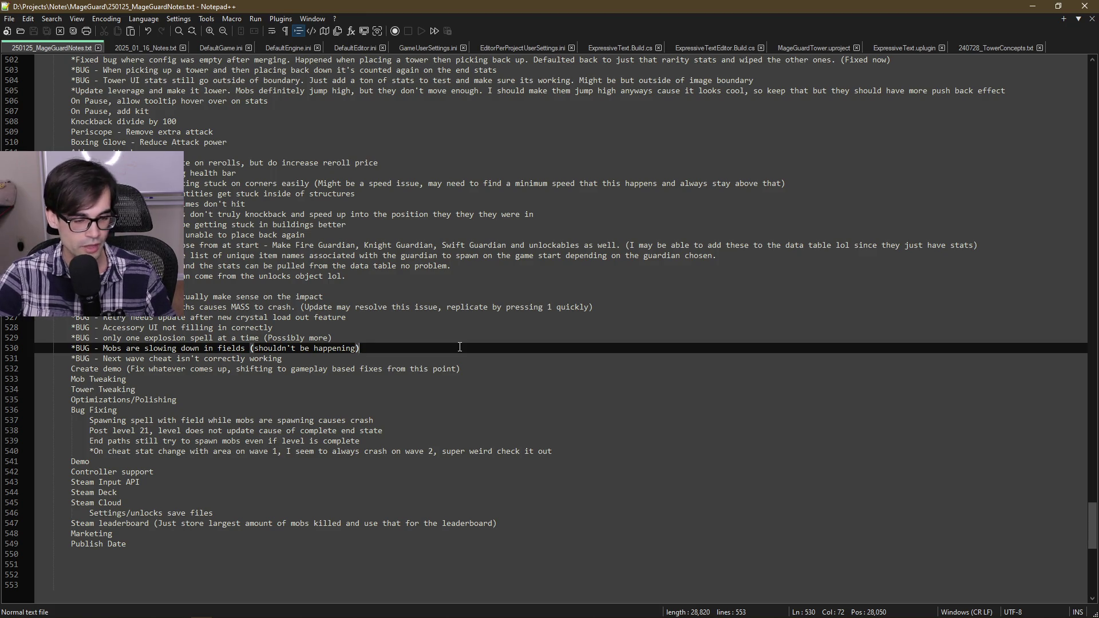
{"action": "key", "text": "Down"}
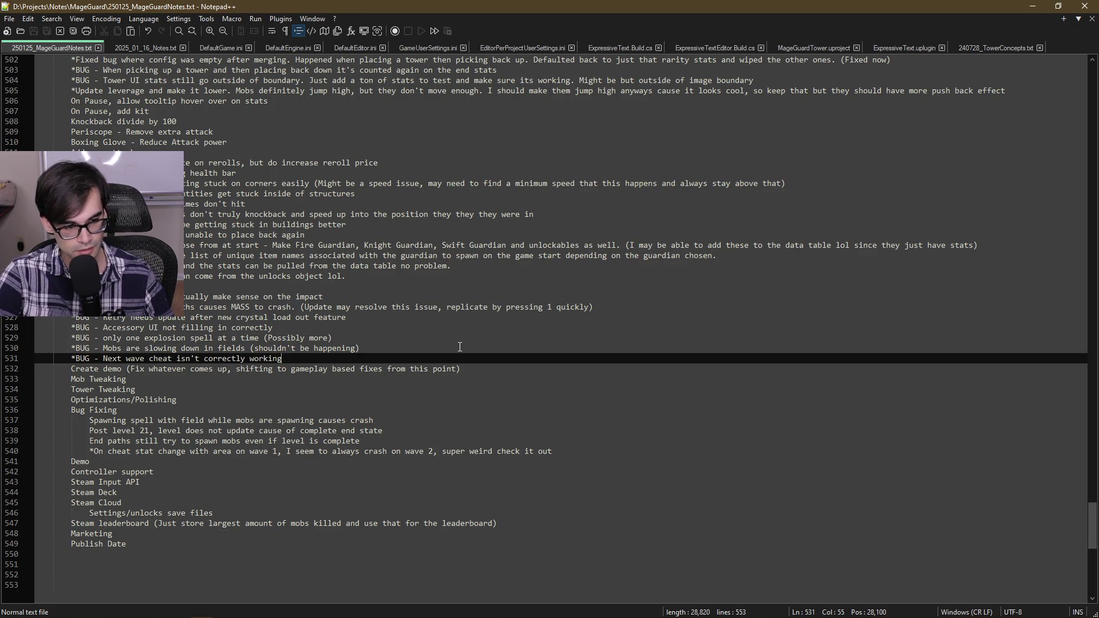
{"action": "key", "text": "Right"}
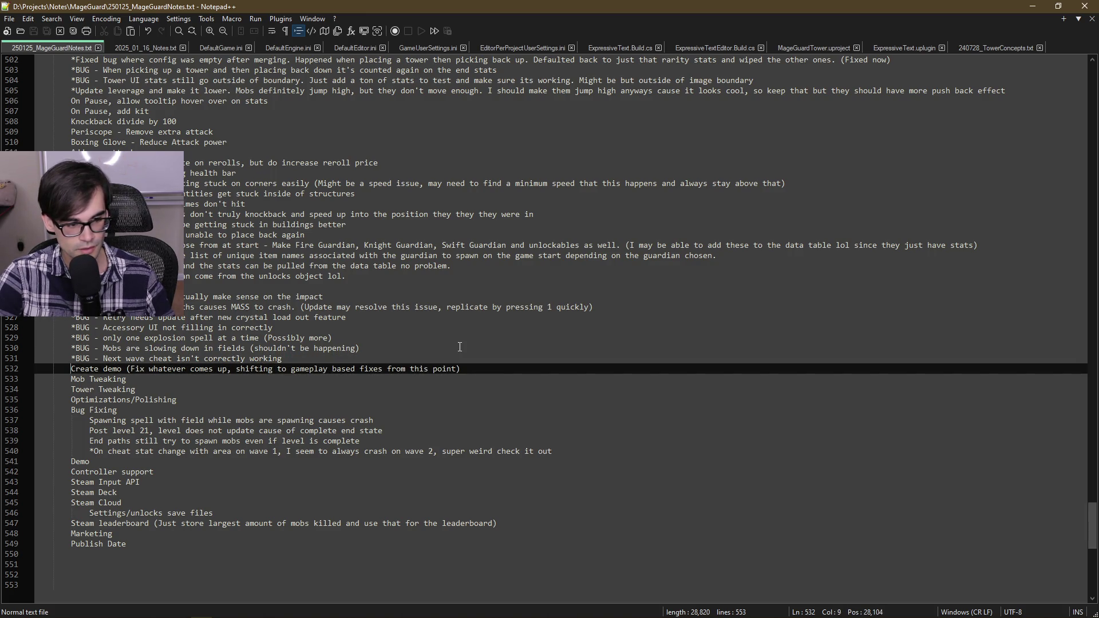
{"action": "key", "text": "ctrl+Right"}
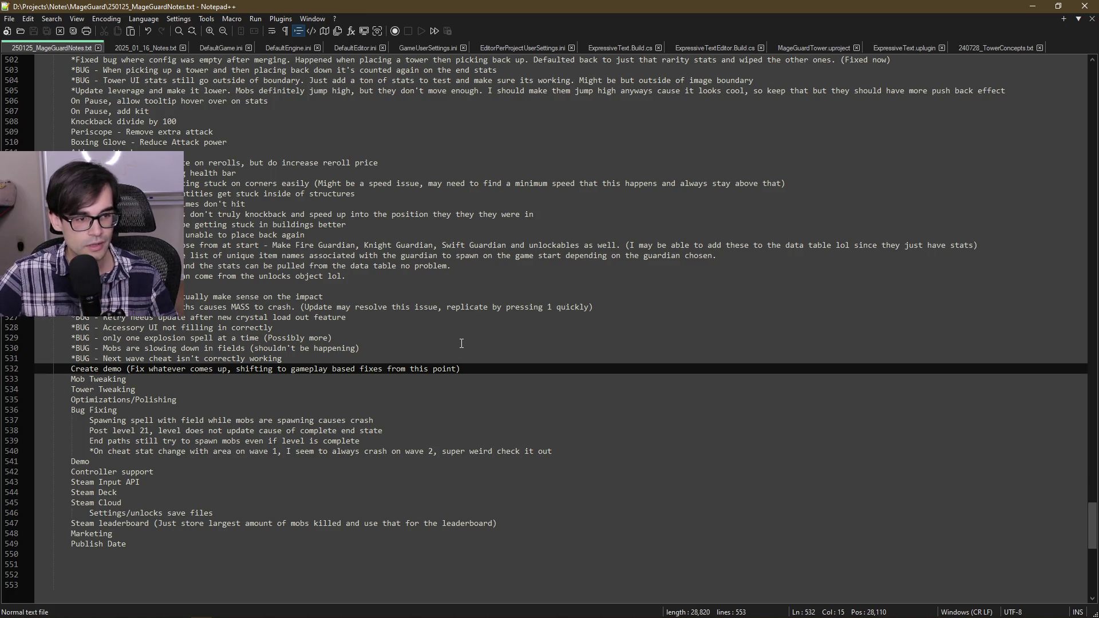
Step: Scroll the MageGuard notes, then switch to 2025_01_22_Notes.txt in VS Code
{"action": "scroll", "coordinate": [456, 343], "scroll_direction": "up", "scroll_amount": 3}
{"action": "scroll", "coordinate": [441, 314], "scroll_direction": "up", "scroll_amount": 10}
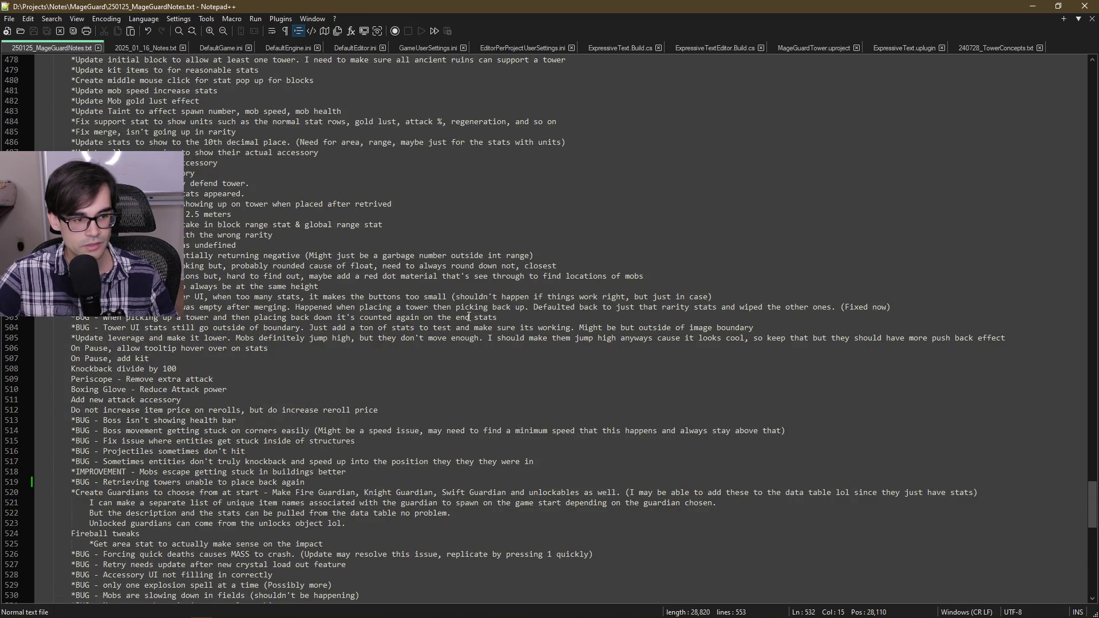
{"action": "scroll", "coordinate": [468, 316], "scroll_direction": "down", "scroll_amount": 17}
{"action": "scroll", "coordinate": [468, 317], "scroll_direction": "up", "scroll_amount": 3}
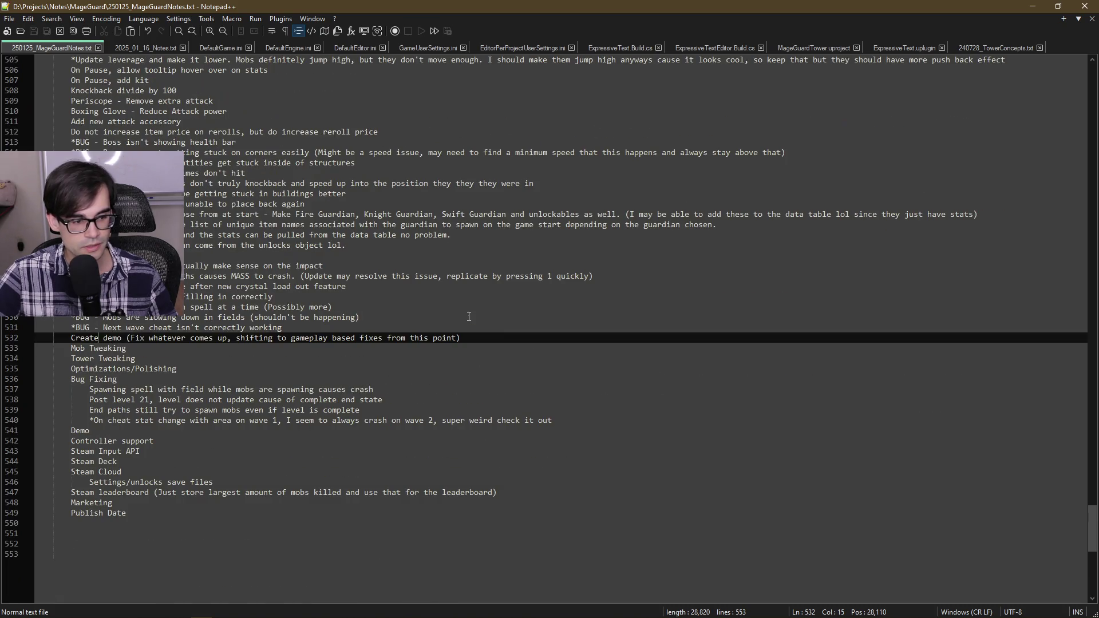
{"action": "key", "text": "alt+Tab"}
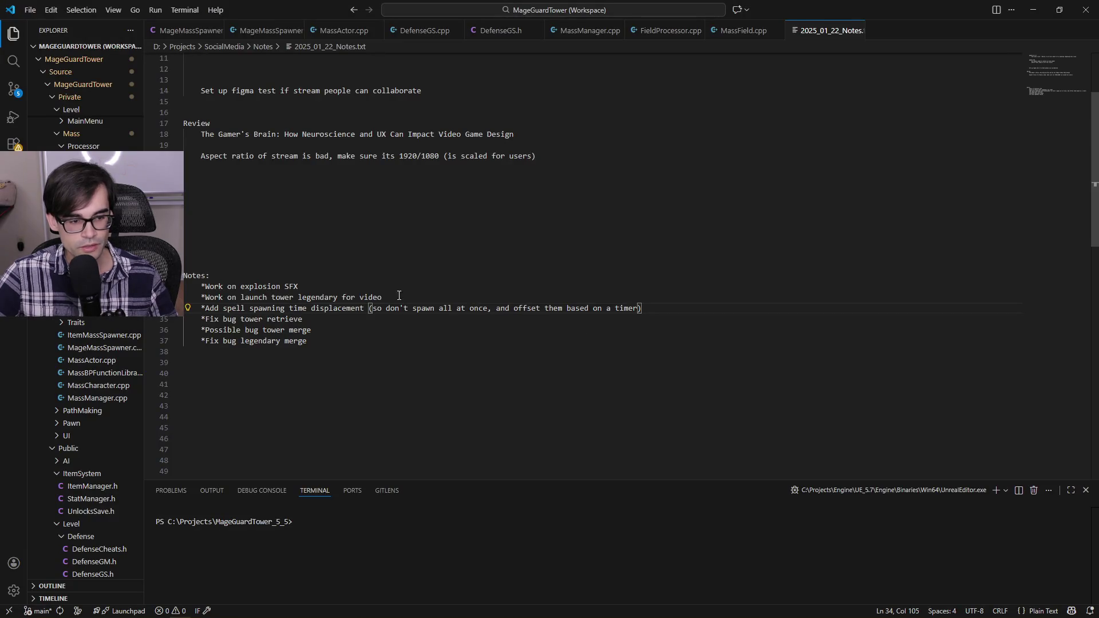
Step: Remove the leading asterisks from the two Work on tasks and the spell spawning task
{"action": "left_click", "coordinate": [206, 287]}
{"action": "key", "text": "BackSpace"}
{"action": "key", "text": "Down"}
{"action": "key", "text": "BackSpace"}
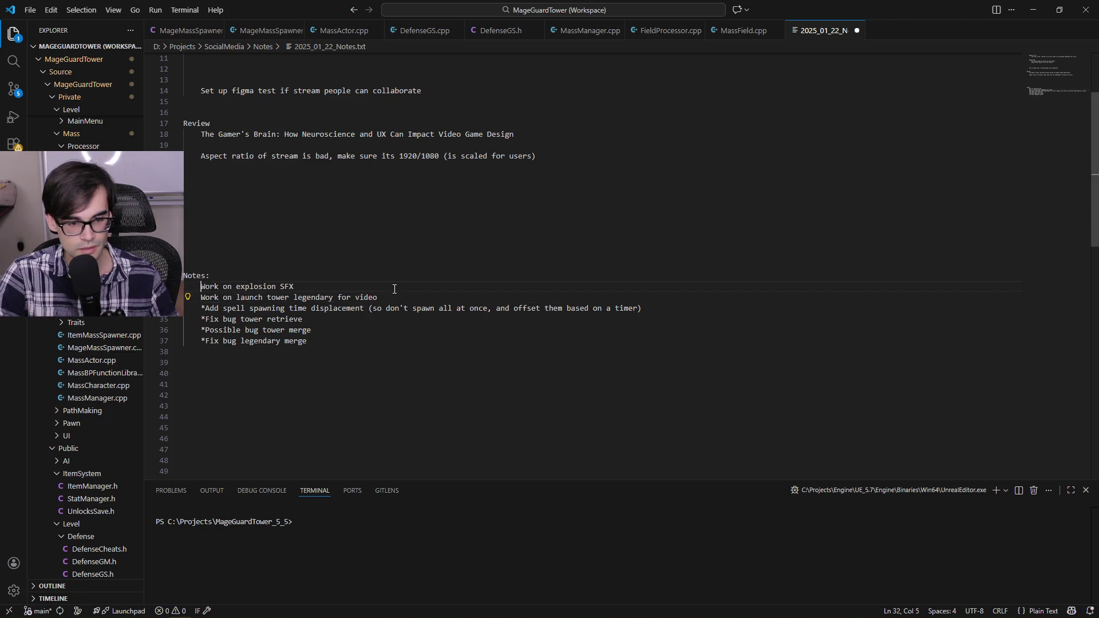
{"action": "key", "text": "Down"}
{"action": "key", "text": "Down"}
{"action": "key", "text": "Delete"}
{"action": "key", "text": "Up"}
{"action": "key", "text": "Up"}
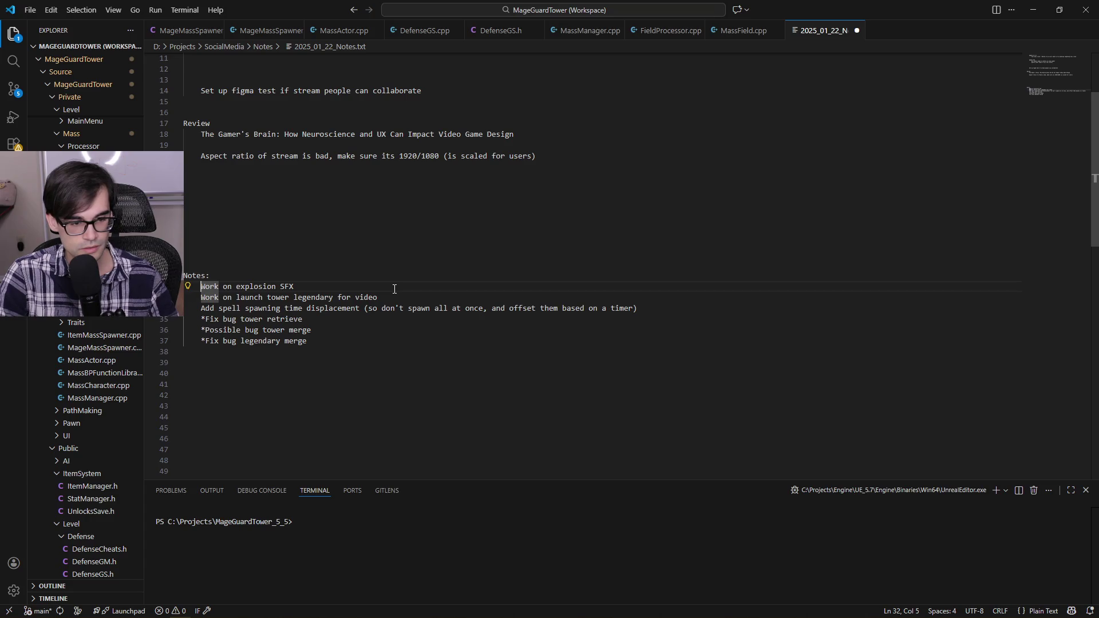
Step: Move those three tasks below the bug fix lines
{"action": "key", "text": "shift+Down"}
{"action": "key", "text": "shift+Down"}
{"action": "key", "text": "shift+Down"}
{"action": "key", "text": "Delete"}
{"action": "key", "text": "Down"}
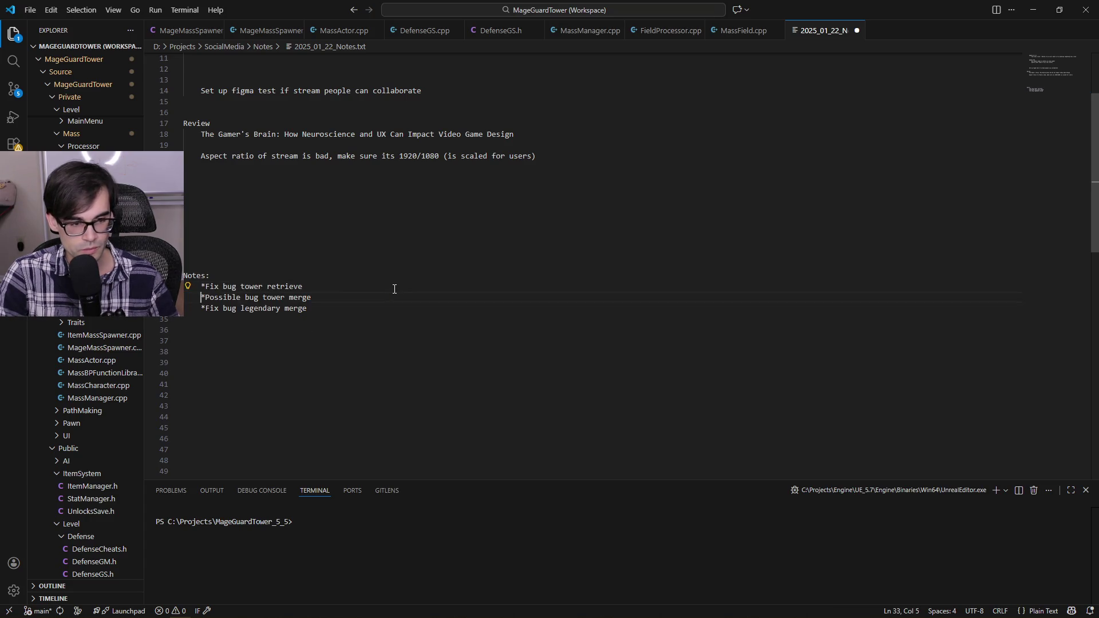
{"action": "key", "text": "Down"}
{"action": "key", "text": "End"}
{"action": "key", "text": "Return"}
{"action": "type", "text": "Work on explosion SFX     Work on launch tower legendary for video     Add spell spawning time displacement (so don't spawn all at once, and offset them based on a timer)"}
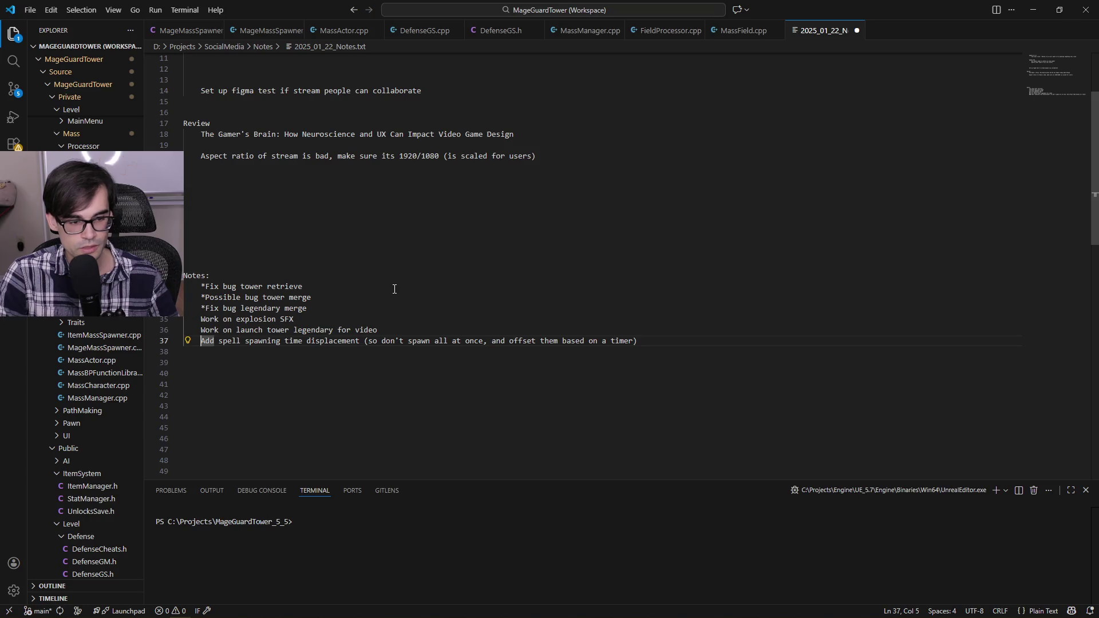
Step: Put the spell spawning task directly after the bug fixes, save the list, and switch to Cursor
{"action": "key", "text": "End"}
{"action": "key", "text": "shift+Up"}
{"action": "key", "text": "ctrl+c"}
{"action": "key", "text": "Delete"}
{"action": "key", "text": "Up"}
{"action": "key", "text": "Up"}
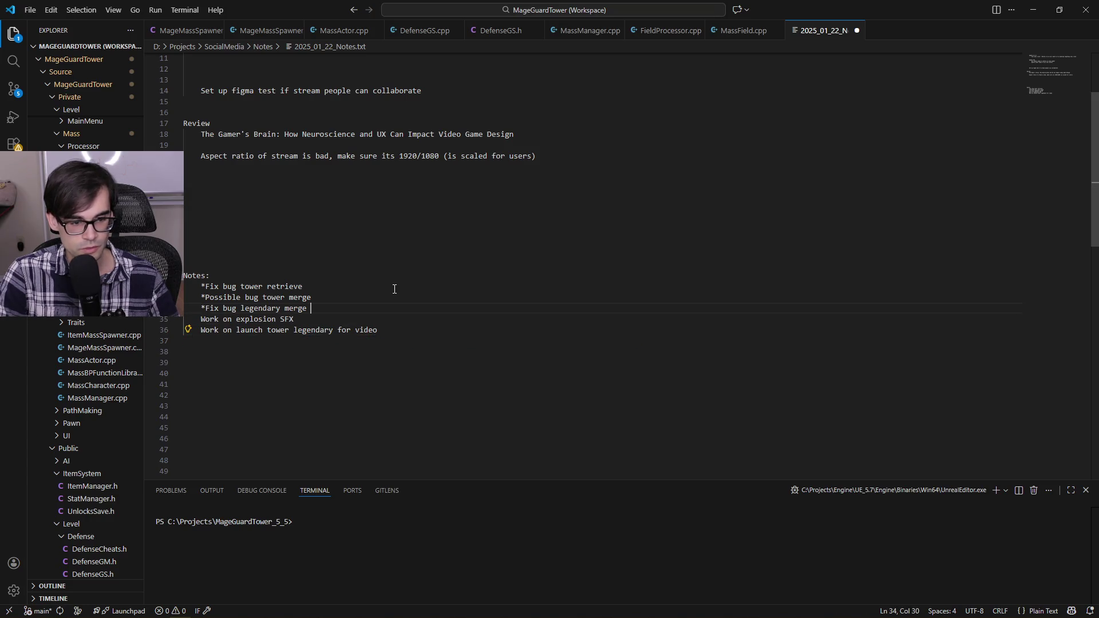
{"action": "key", "text": "Return"}
{"action": "key", "text": "ctrl+v"}
{"action": "key", "text": "Return"}
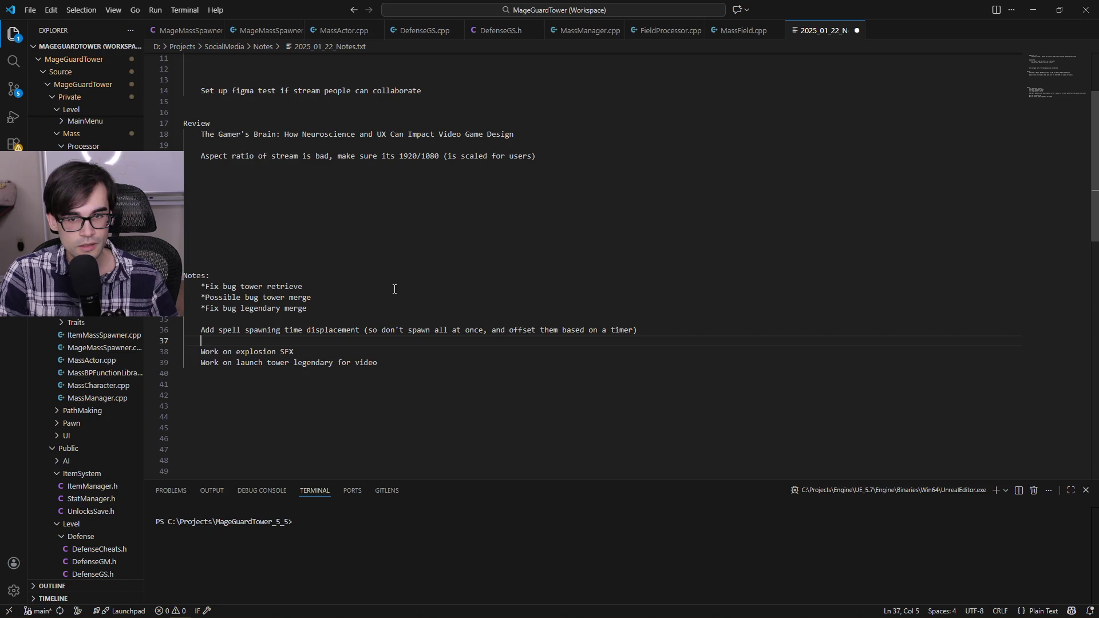
{"action": "key", "text": "ctrl+s"}
{"action": "key", "text": "Up"}
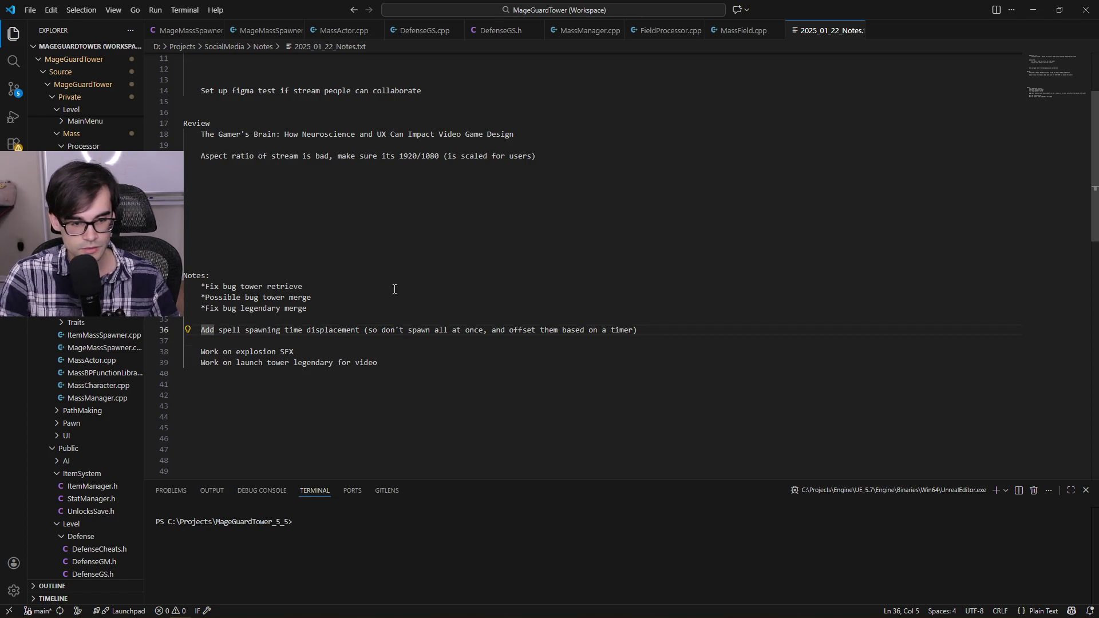
{"action": "key", "text": "alt+Tab"}
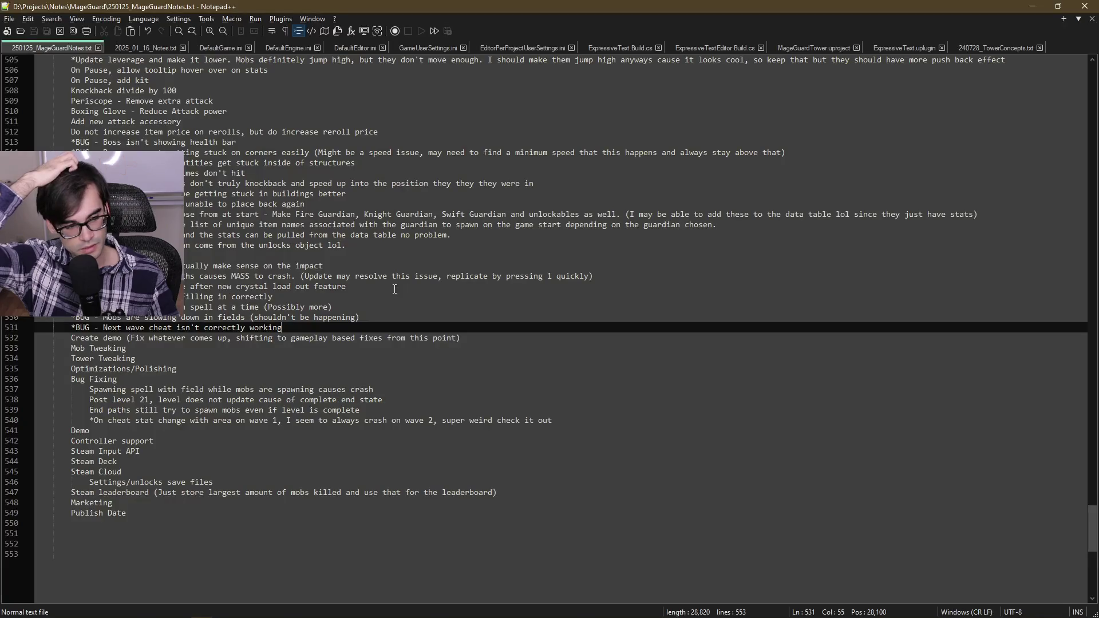
{"action": "key", "text": "alt+Tab"}
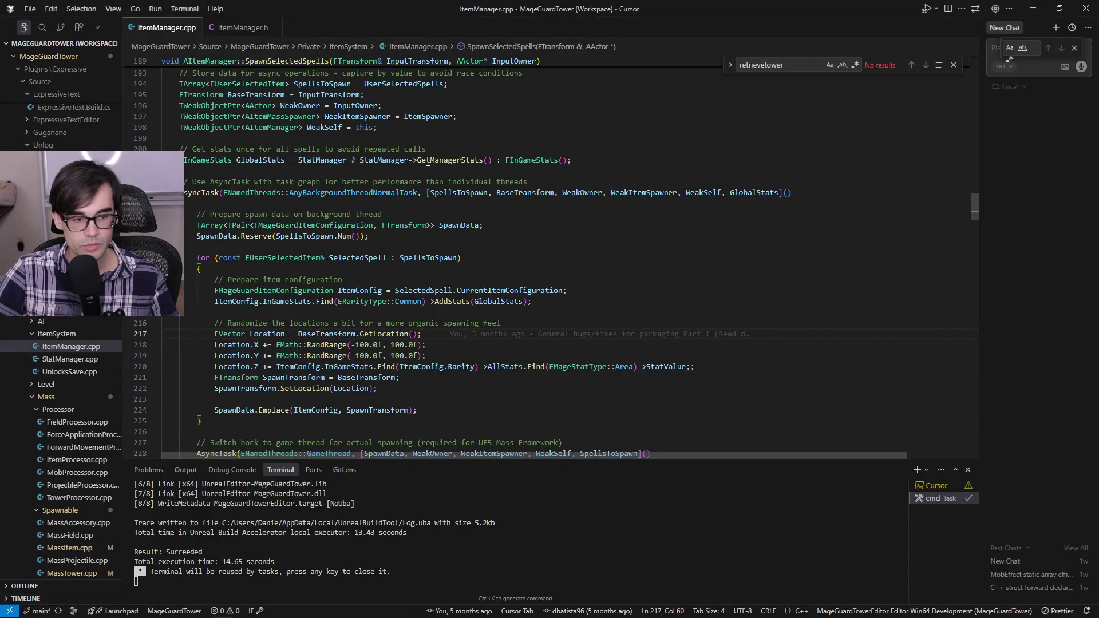
Step: Step through SpawnSelectedSpells in ItemManager.cpp down to its background AsyncTask line
{"action": "scroll", "coordinate": [429, 171], "scroll_direction": "up", "scroll_amount": 7}
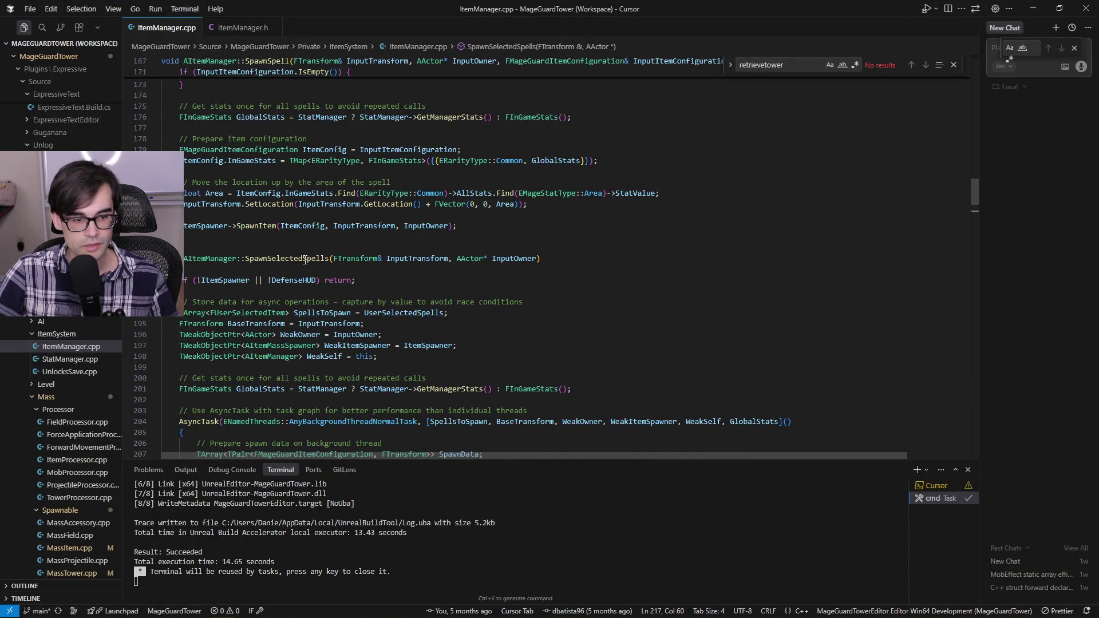
{"action": "left_click", "coordinate": [305, 259]}
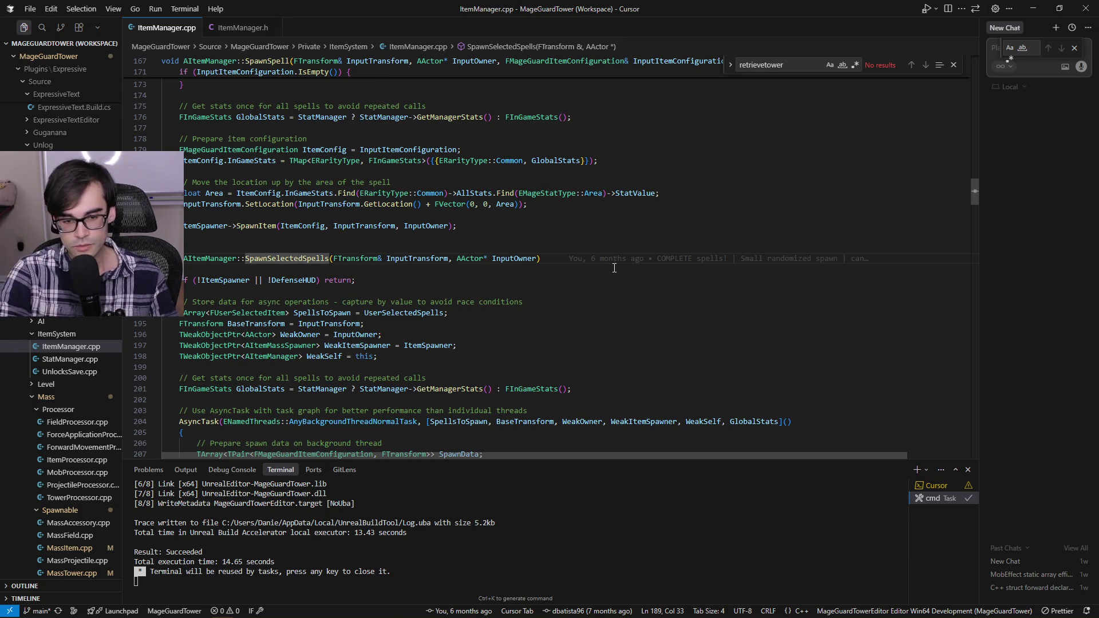
{"action": "key", "text": "Down"}
{"action": "key", "text": "Down"}
{"action": "key", "text": "Down"}
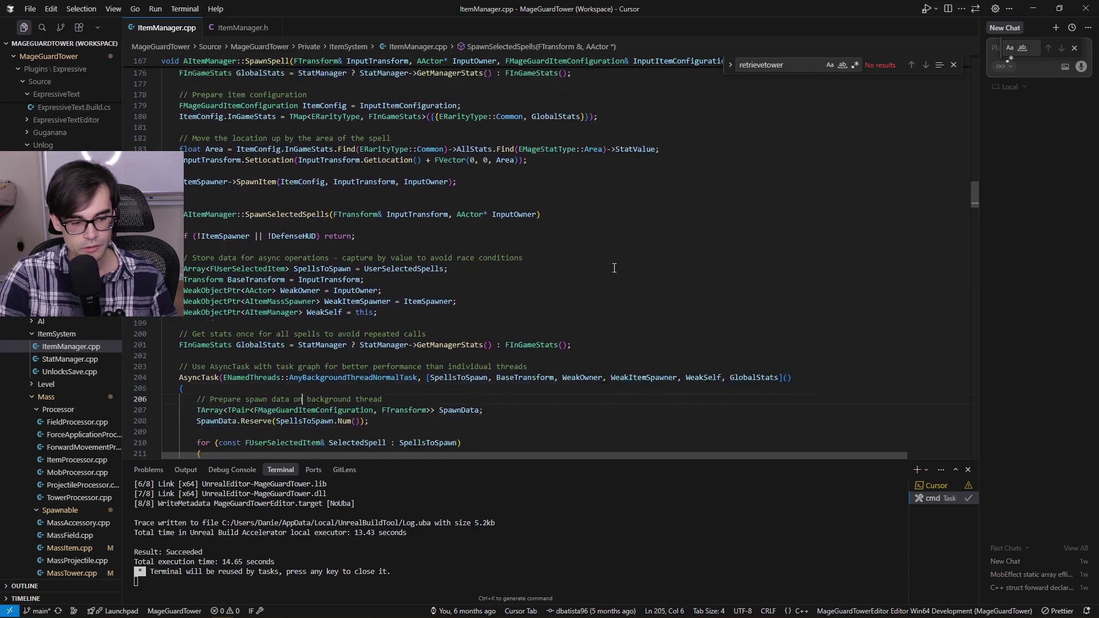
{"action": "scroll", "coordinate": [614, 268], "scroll_direction": "down", "scroll_amount": 2}
{"action": "key", "text": "Down"}
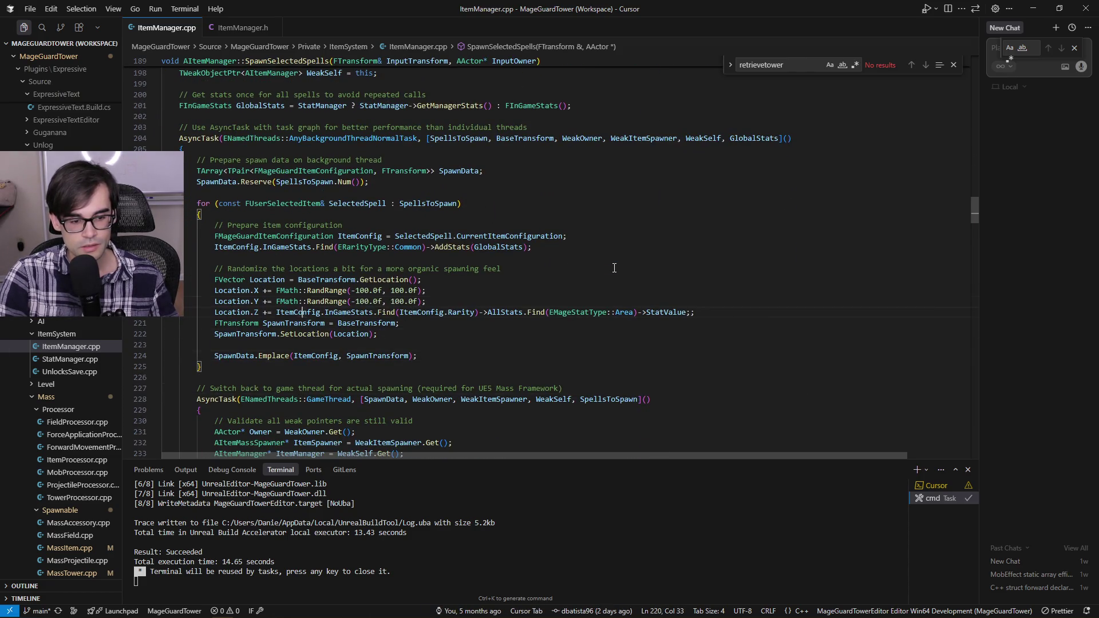
{"action": "key", "text": "Down"}
{"action": "key", "text": "Down"}
{"action": "key", "text": "Down"}
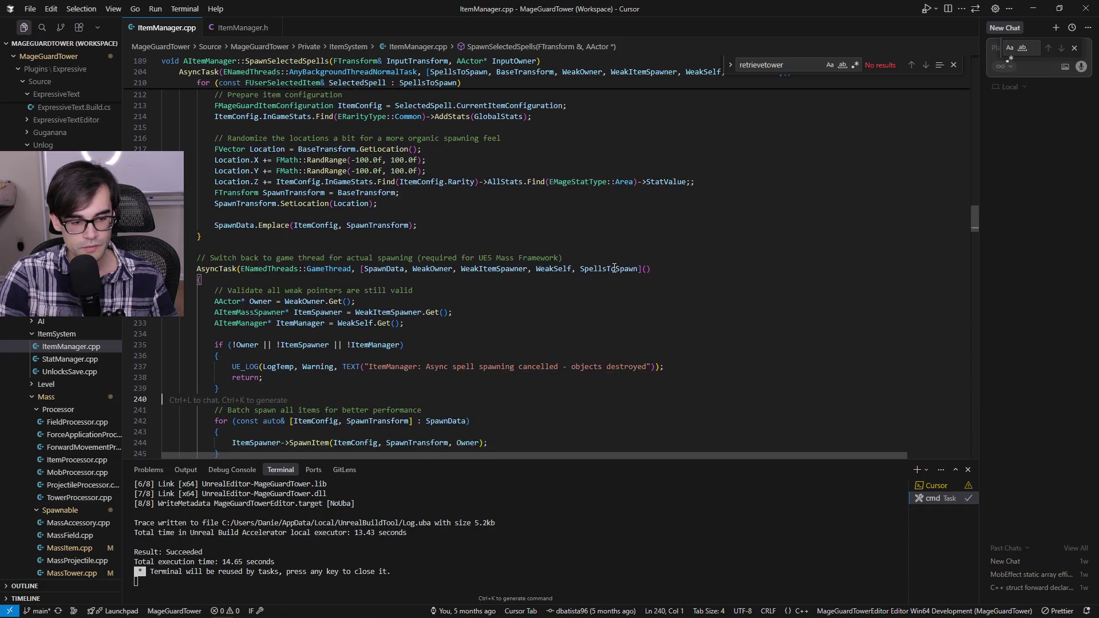
{"action": "key", "text": "Down"}
{"action": "key", "text": "Down"}
{"action": "key", "text": "Down"}
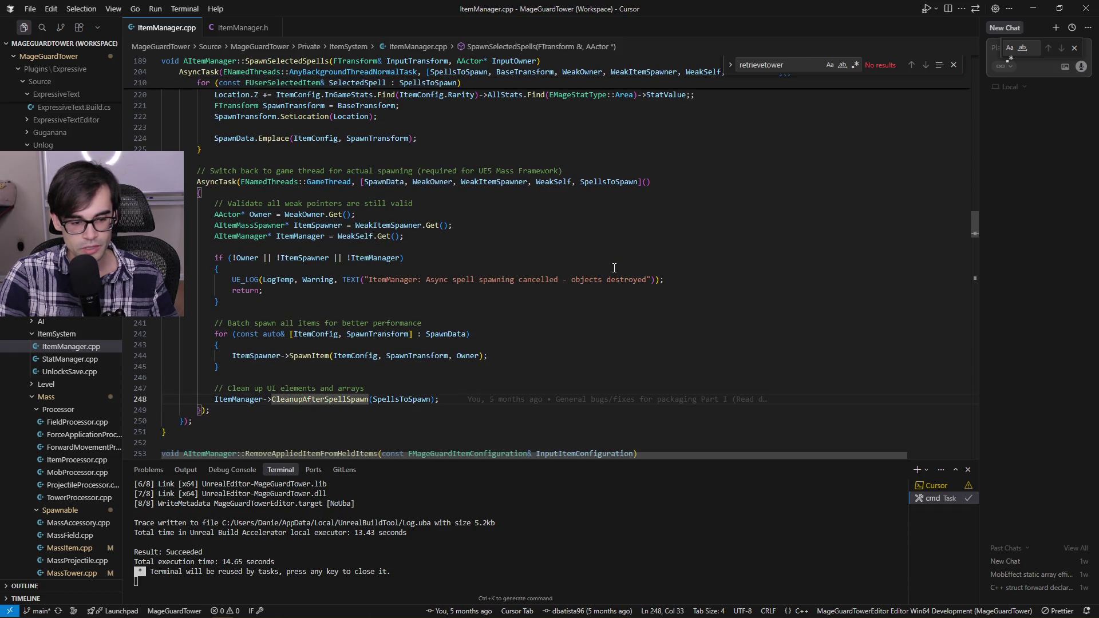
{"action": "key", "text": "Up"}
{"action": "key", "text": "Up"}
{"action": "key", "text": "Up"}
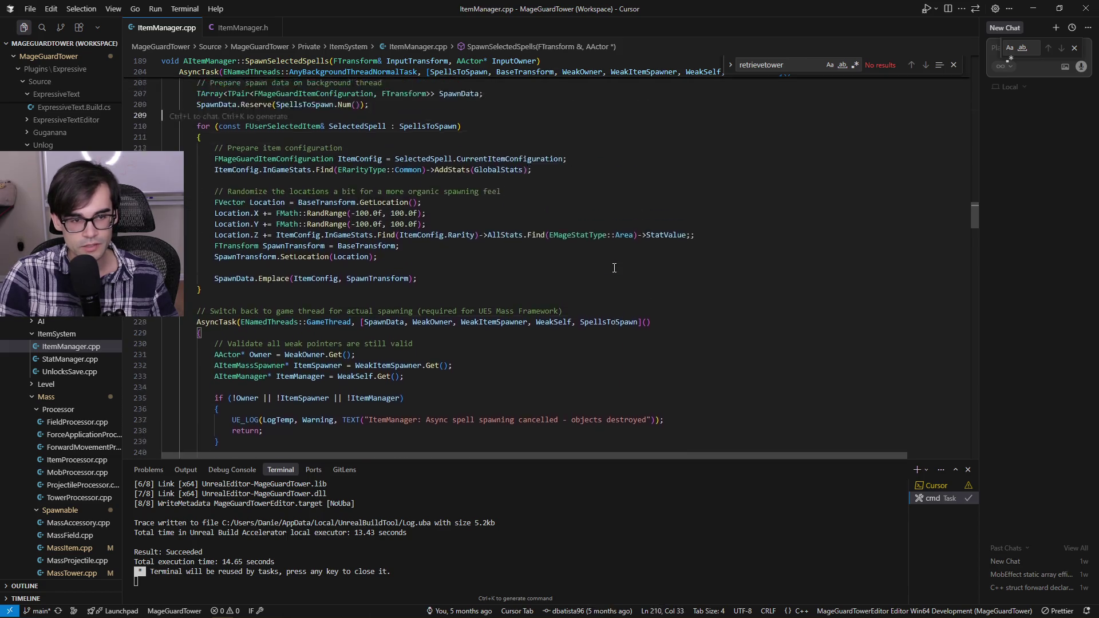
{"action": "key", "text": "Down"}
{"action": "key", "text": "Down"}
{"action": "key", "text": "Down"}
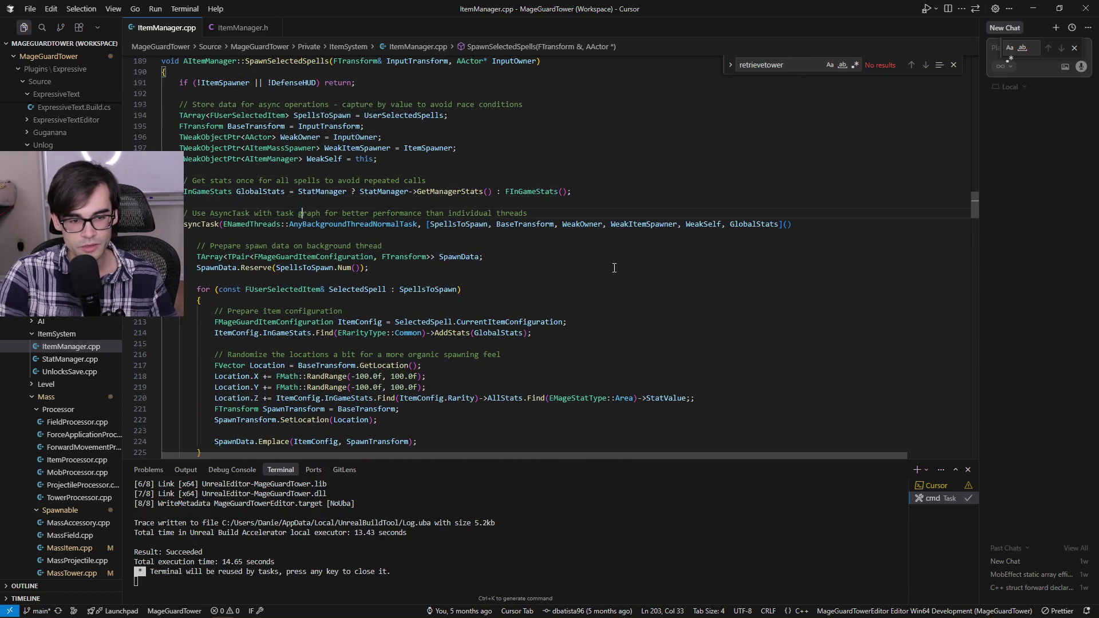
{"action": "key", "text": "End"}
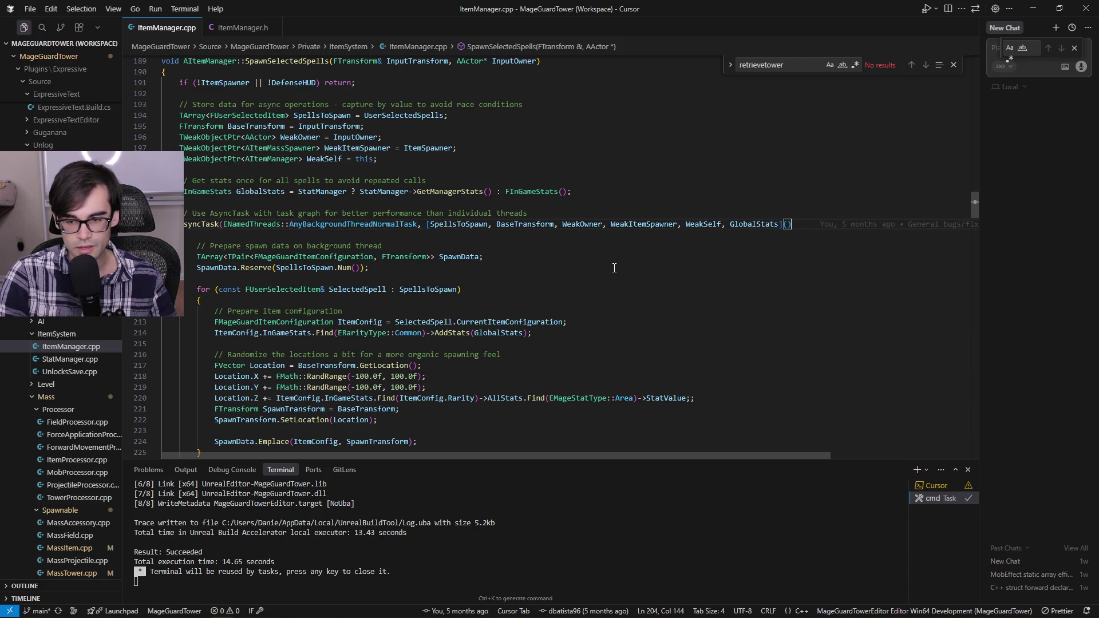
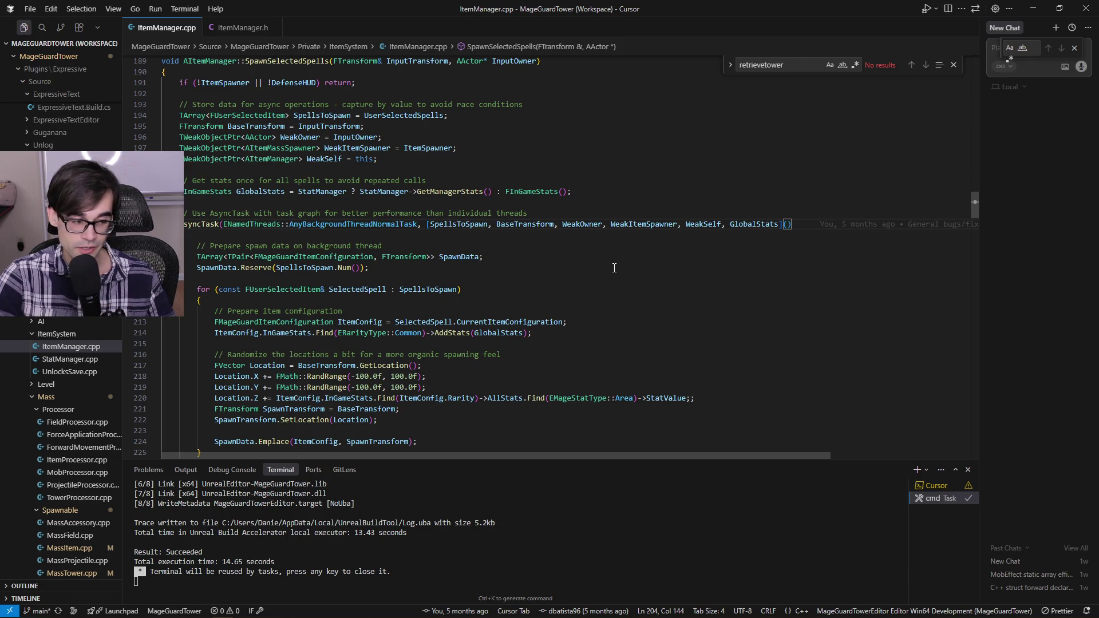
Step: Move the caret around the background AsyncTask comment line in SpawnSelectedSpells
{"action": "key", "text": "Up"}
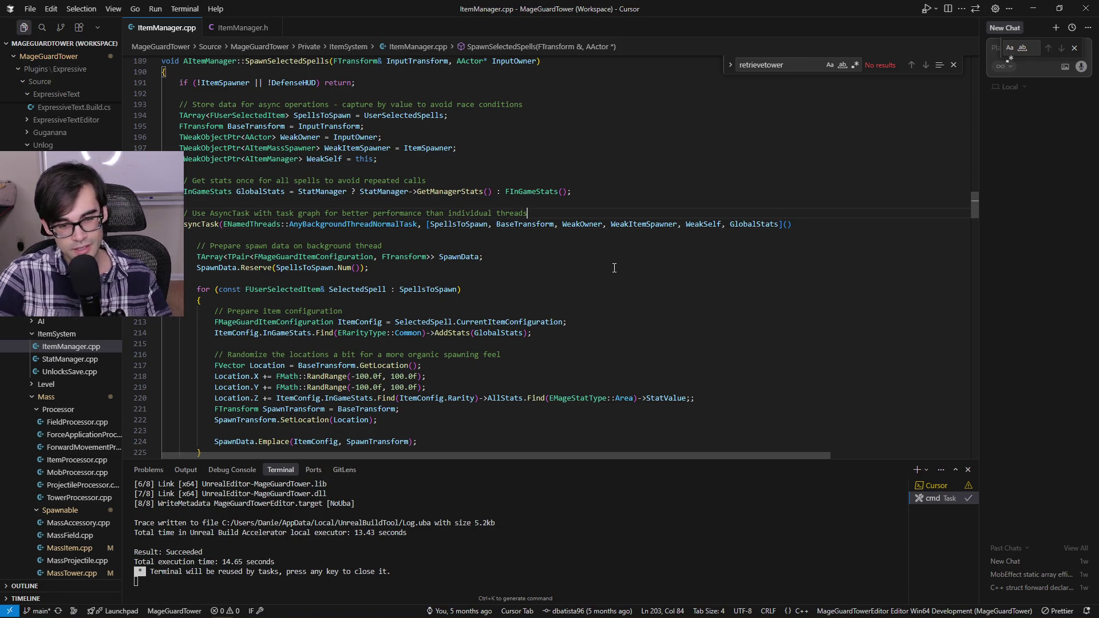
{"action": "key", "text": "Home"}
{"action": "key", "text": "Home"}
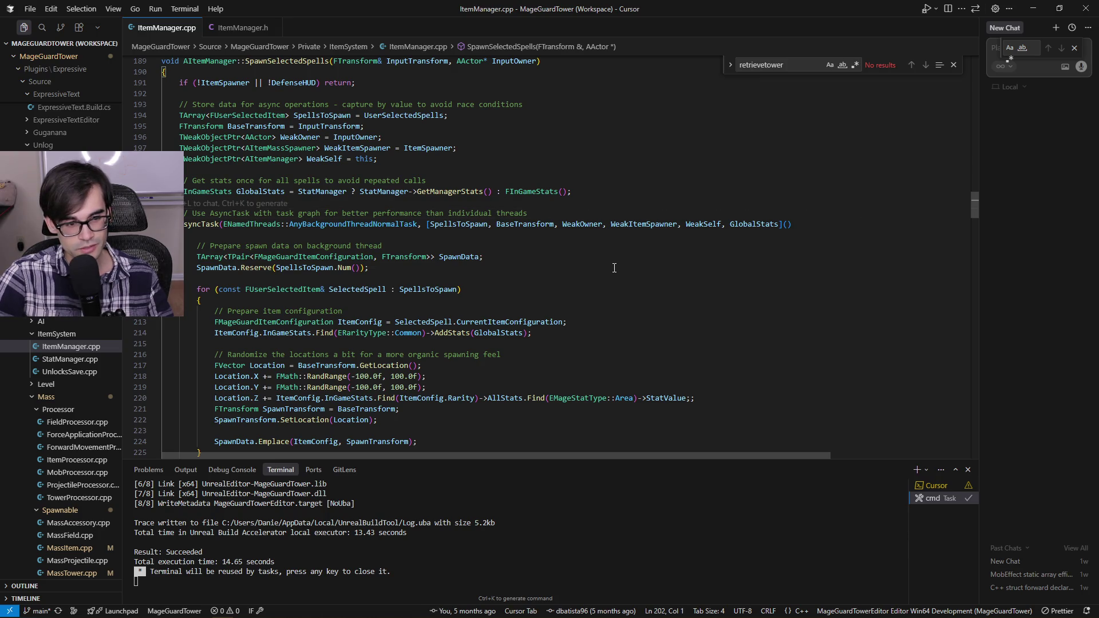
{"action": "key", "text": "Down"}
{"action": "key", "text": "ctrl+Right"}
{"action": "key", "text": "ctrl+Right"}
{"action": "key", "text": "ctrl+Right"}
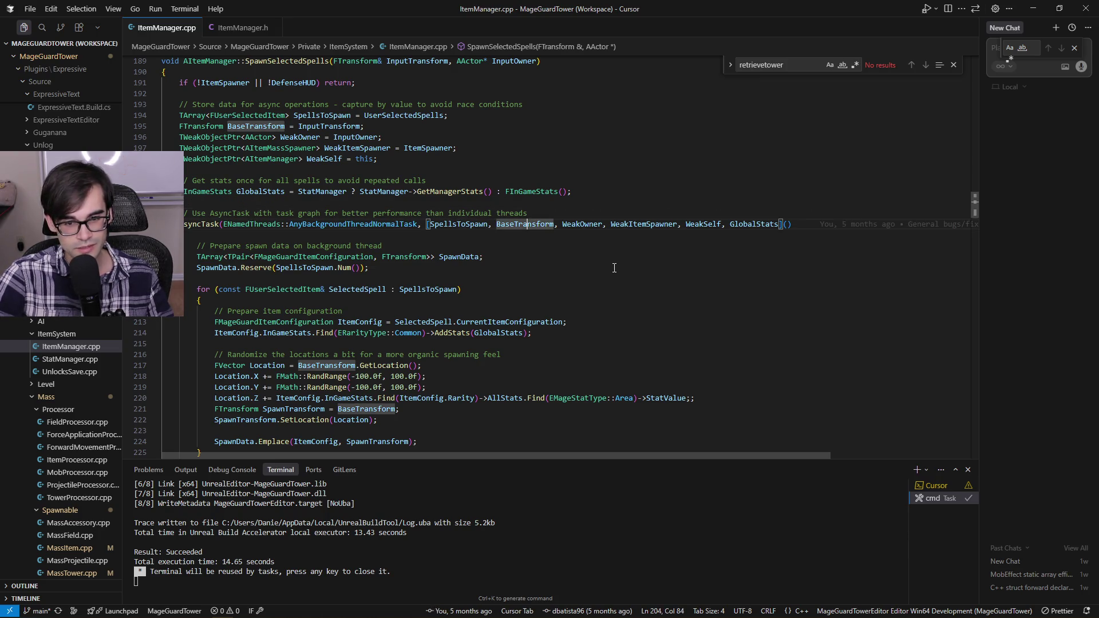
{"action": "key", "text": "Up"}
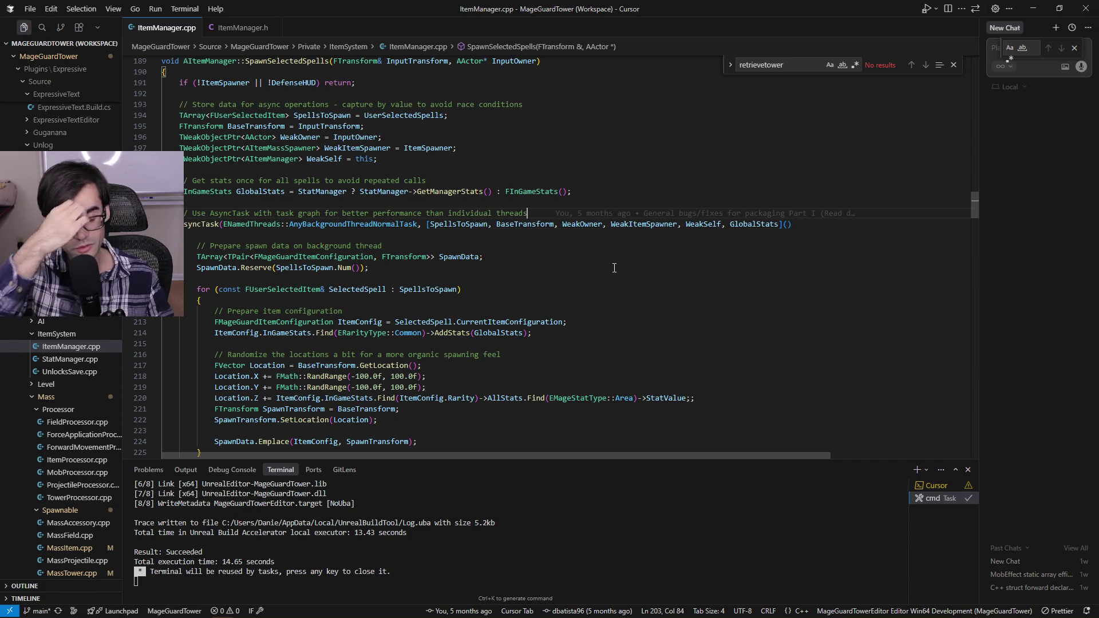
{"action": "key", "text": "Up"}
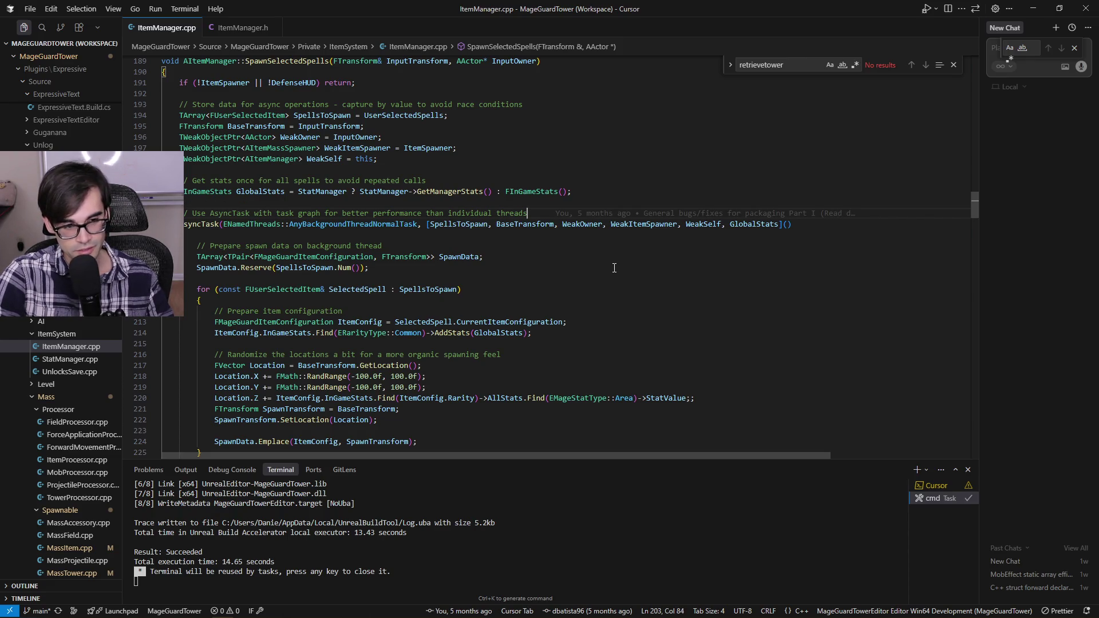
{"action": "key", "text": "Down"}
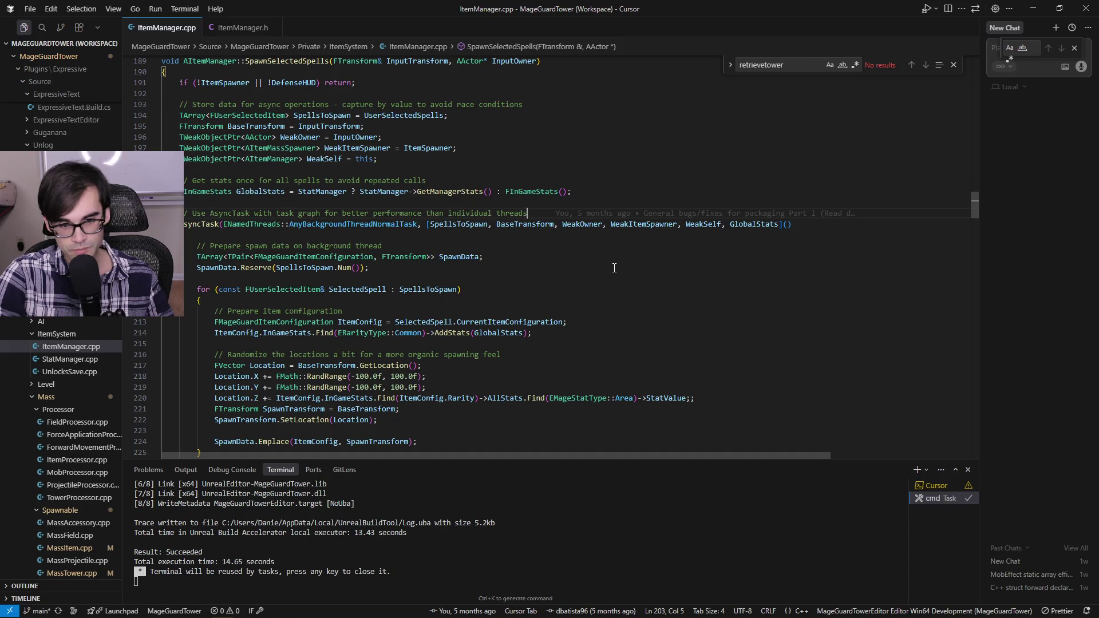
{"action": "key", "text": "Home"}
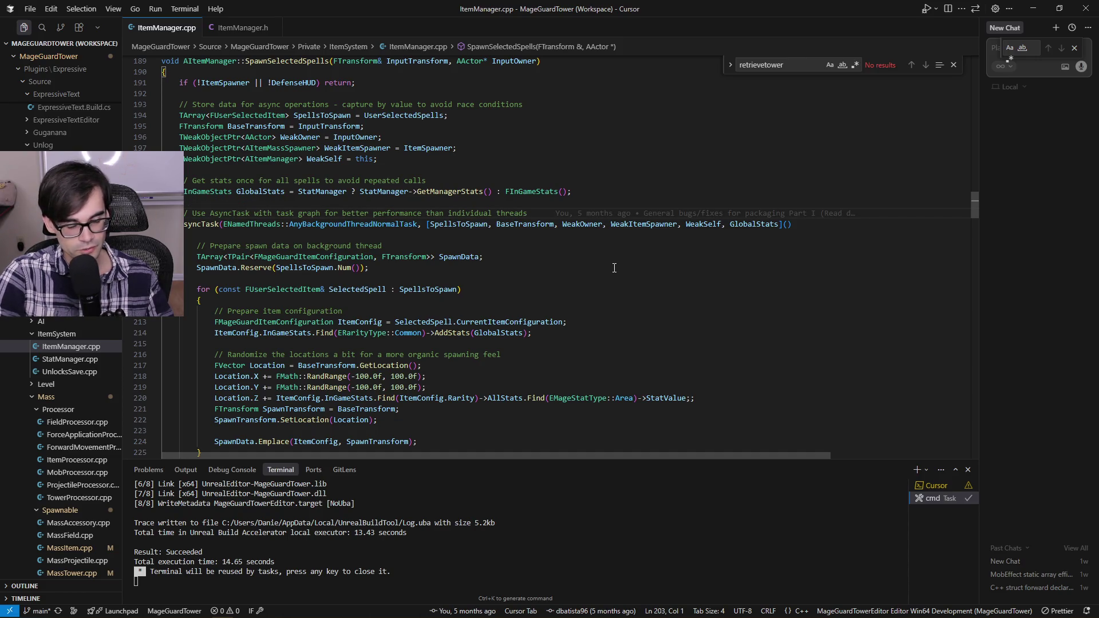
{"action": "key", "text": "Home"}
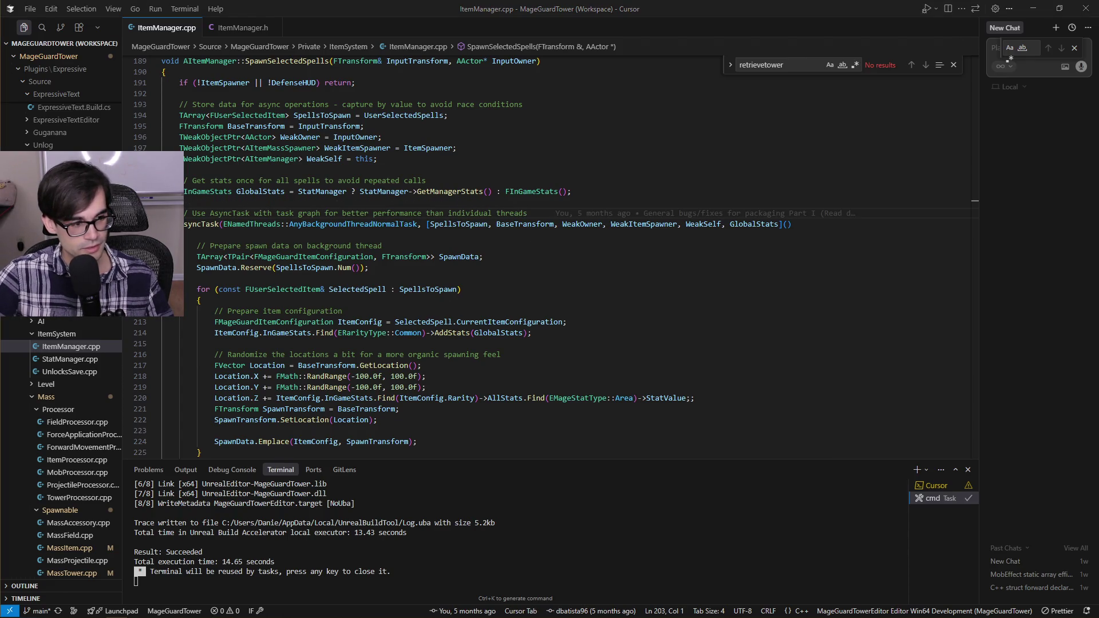
Step: Highlight every WeakItemSpawner use and scroll through the background task
{"action": "left_click", "coordinate": [669, 224]}
{"action": "left_click", "coordinate": [797, 235]}
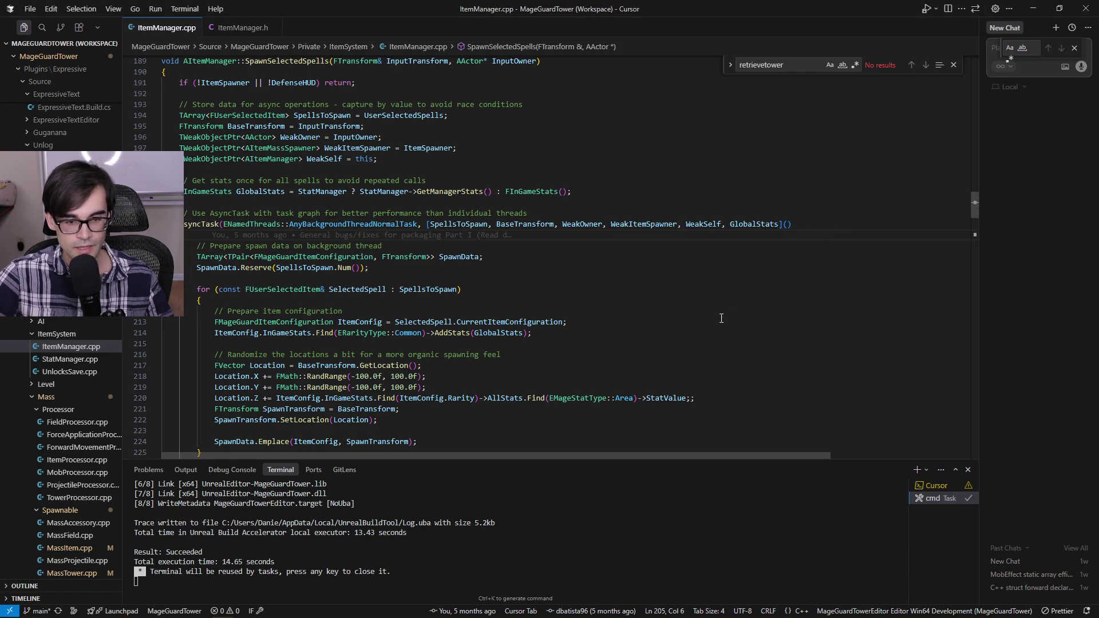
{"action": "scroll", "coordinate": [721, 318], "scroll_direction": "down", "scroll_amount": 3}
{"action": "scroll", "coordinate": [722, 318], "scroll_direction": "down", "scroll_amount": 3}
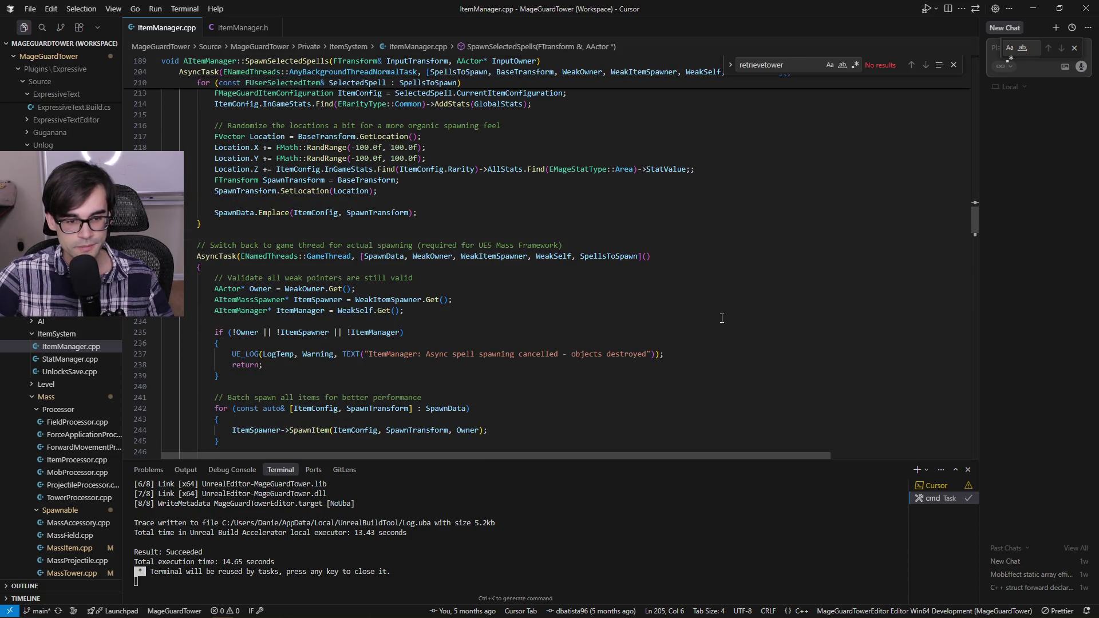
{"action": "scroll", "coordinate": [722, 319], "scroll_direction": "down", "scroll_amount": 4}
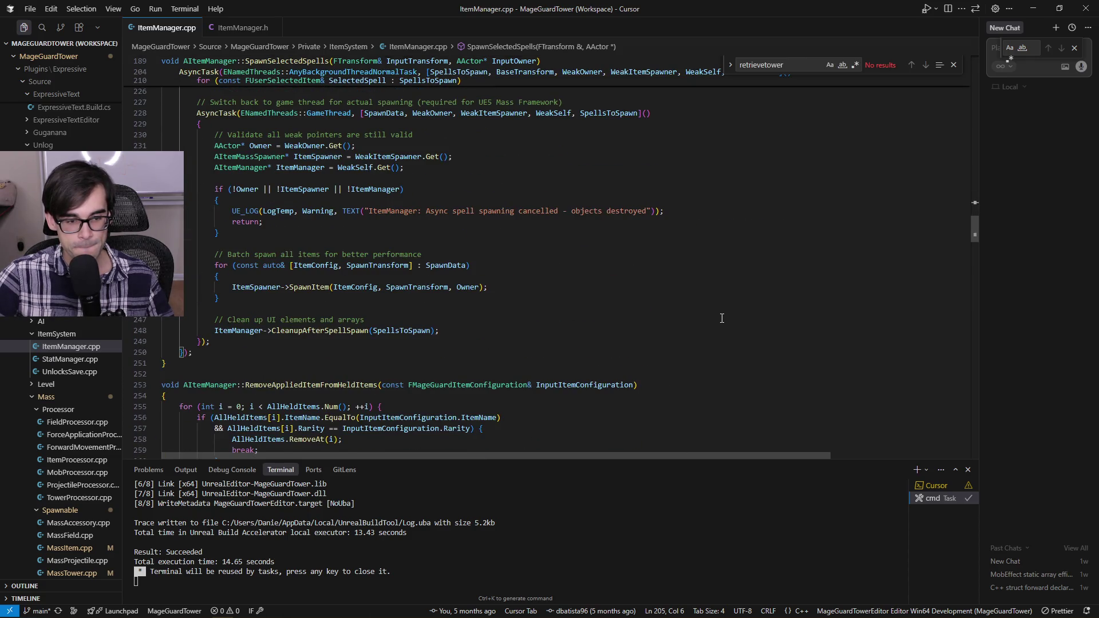
{"action": "scroll", "coordinate": [722, 318], "scroll_direction": "up", "scroll_amount": 2}
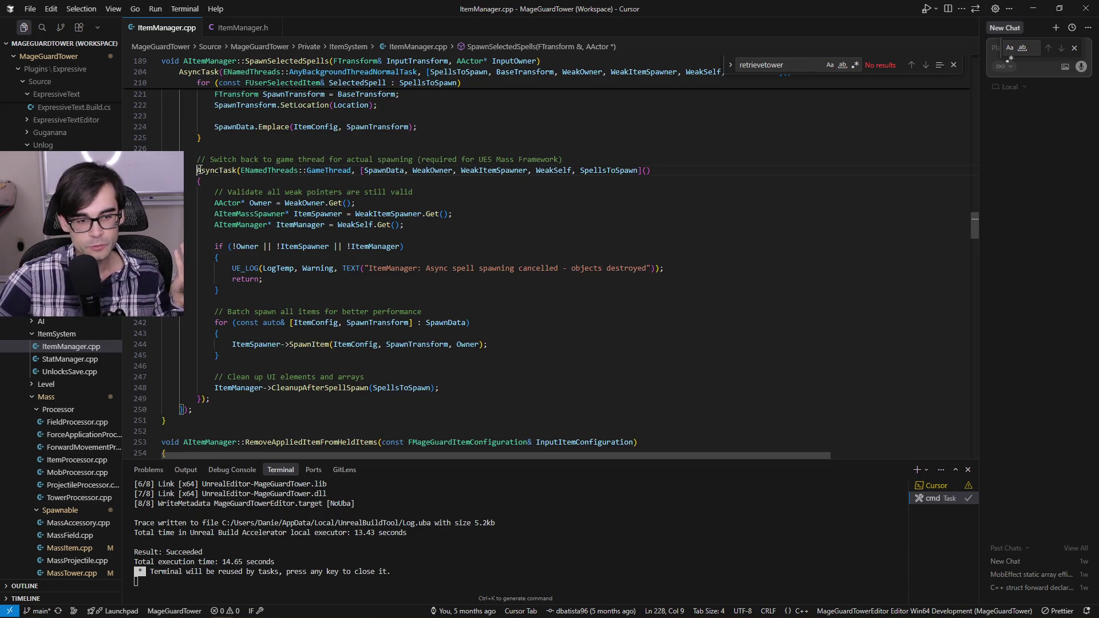
Step: Select the game-thread AsyncTask call and the batch SpawnItem loop to review them
{"action": "left_click_drag", "start_coordinate": [197, 170], "coordinate": [693, 170]}
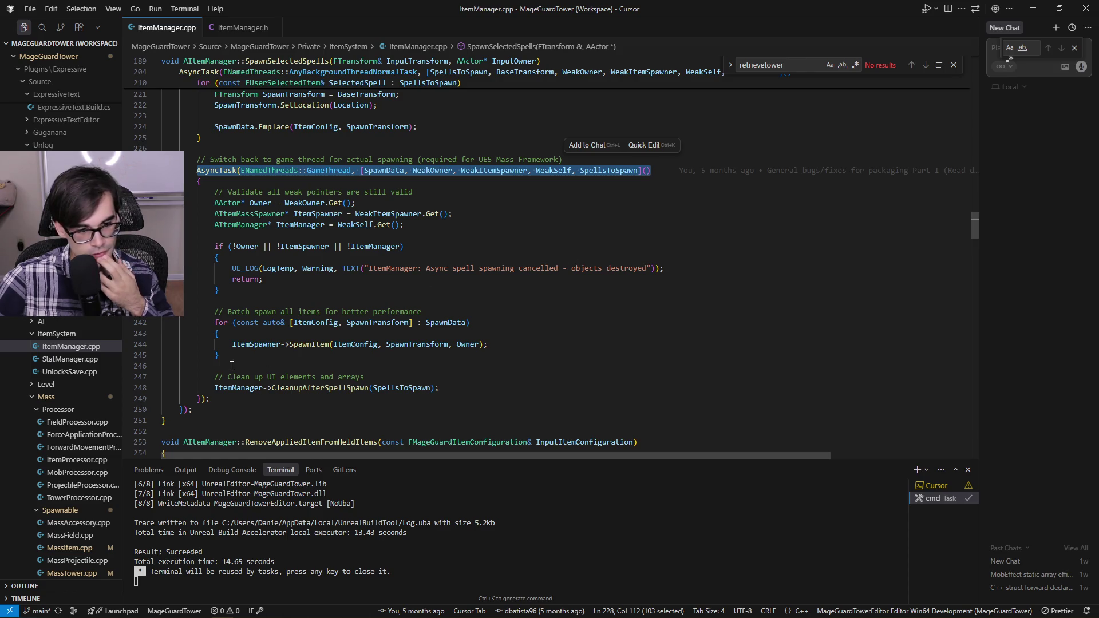
{"action": "mouse_move", "coordinate": [221, 355]}
{"action": "left_mouse_down"}
{"action": "mouse_move", "coordinate": [161, 327]}
{"action": "mouse_move", "coordinate": [162, 312]}
{"action": "left_mouse_up"}
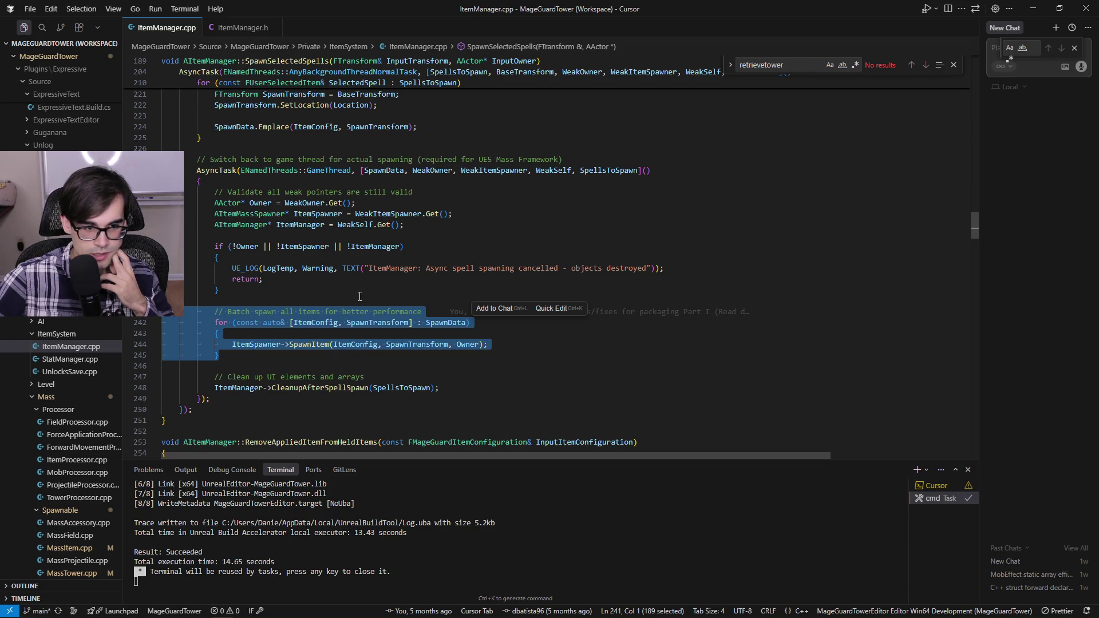
{"action": "left_click_drag", "start_coordinate": [197, 170], "coordinate": [352, 173]}
{"action": "scroll", "coordinate": [352, 173], "scroll_direction": "up", "scroll_amount": 8}
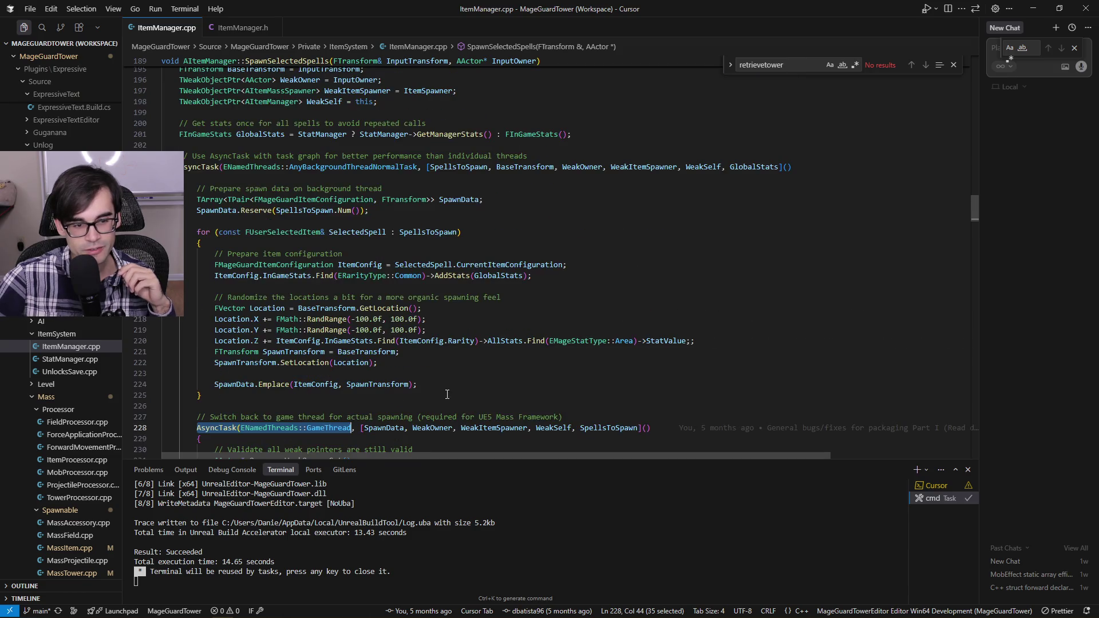
{"action": "left_click_drag", "start_coordinate": [202, 399], "coordinate": [489, 158]}
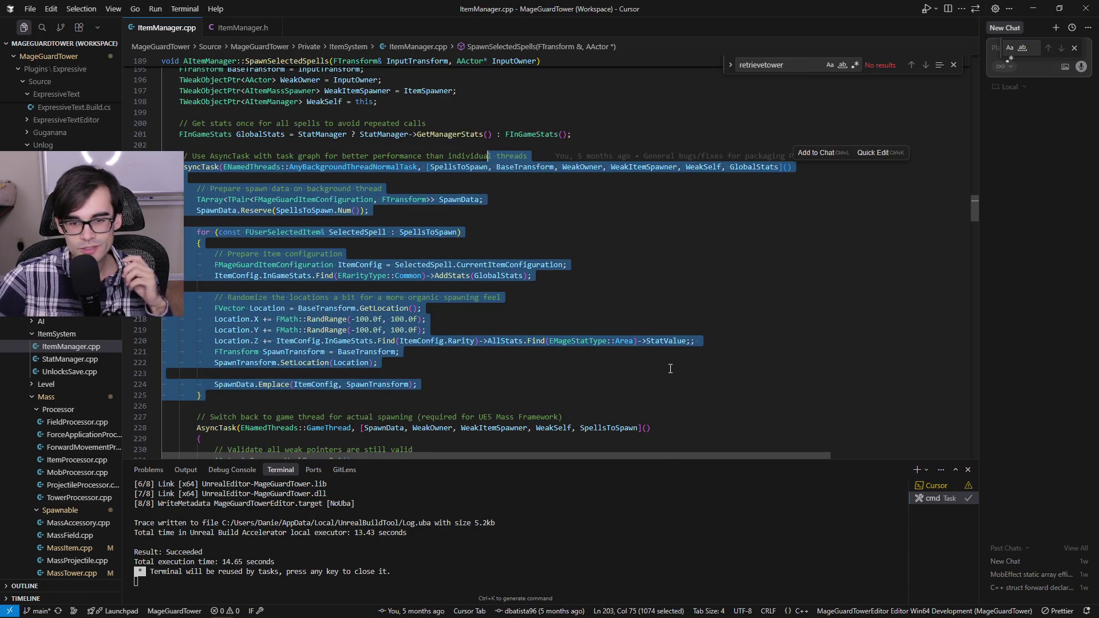
{"action": "left_click", "coordinate": [671, 369]}
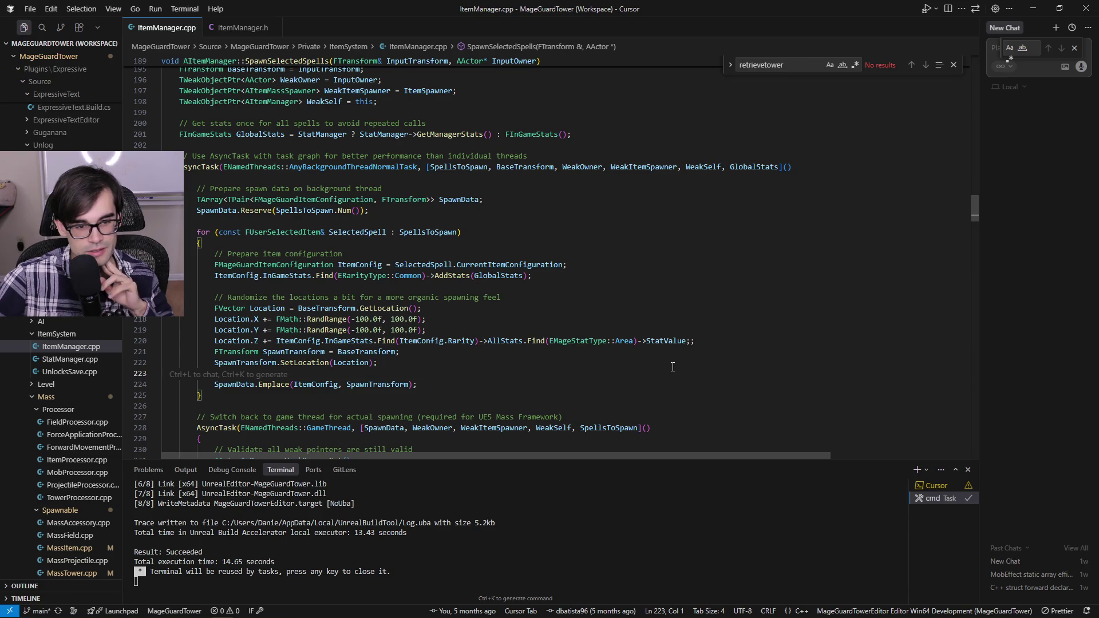
{"action": "scroll", "coordinate": [670, 369], "scroll_direction": "down", "scroll_amount": 5}
{"action": "scroll", "coordinate": [673, 367], "scroll_direction": "up", "scroll_amount": 5}
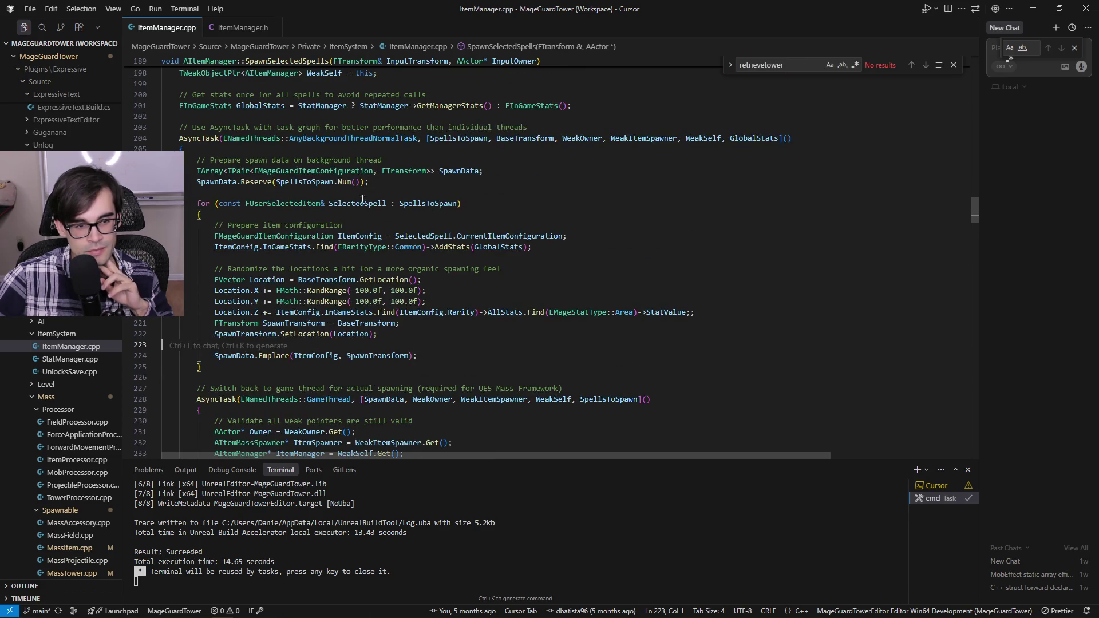
Step: Highlight SpawnData uses and select the background task body and its 'Prepare spawn data' comment
{"action": "left_click", "coordinate": [216, 183]}
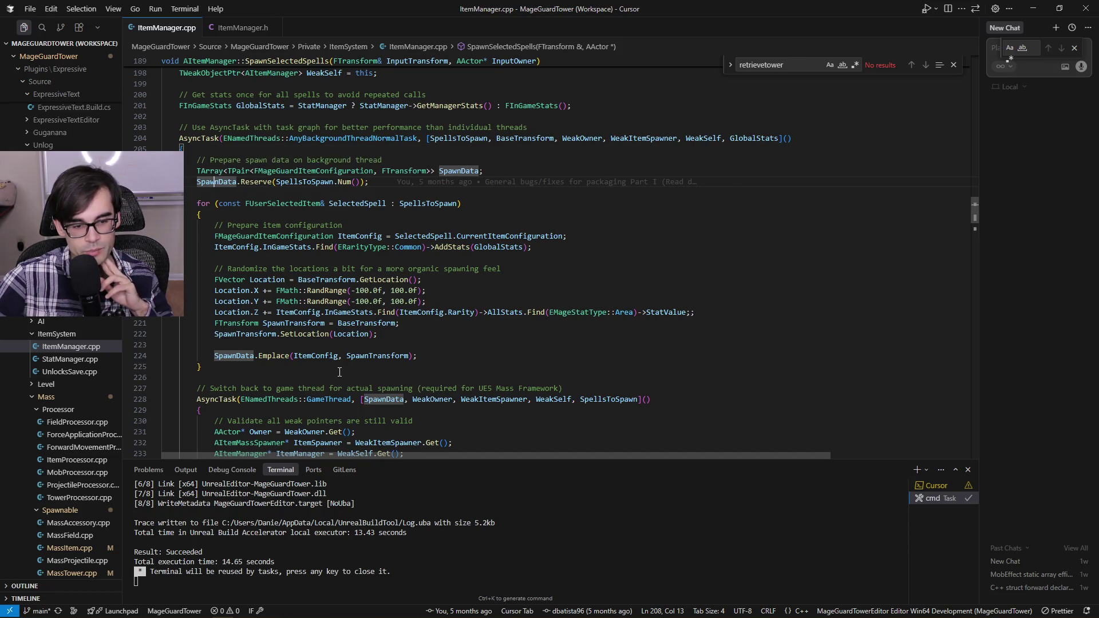
{"action": "left_click_drag", "start_coordinate": [340, 367], "coordinate": [185, 149]}
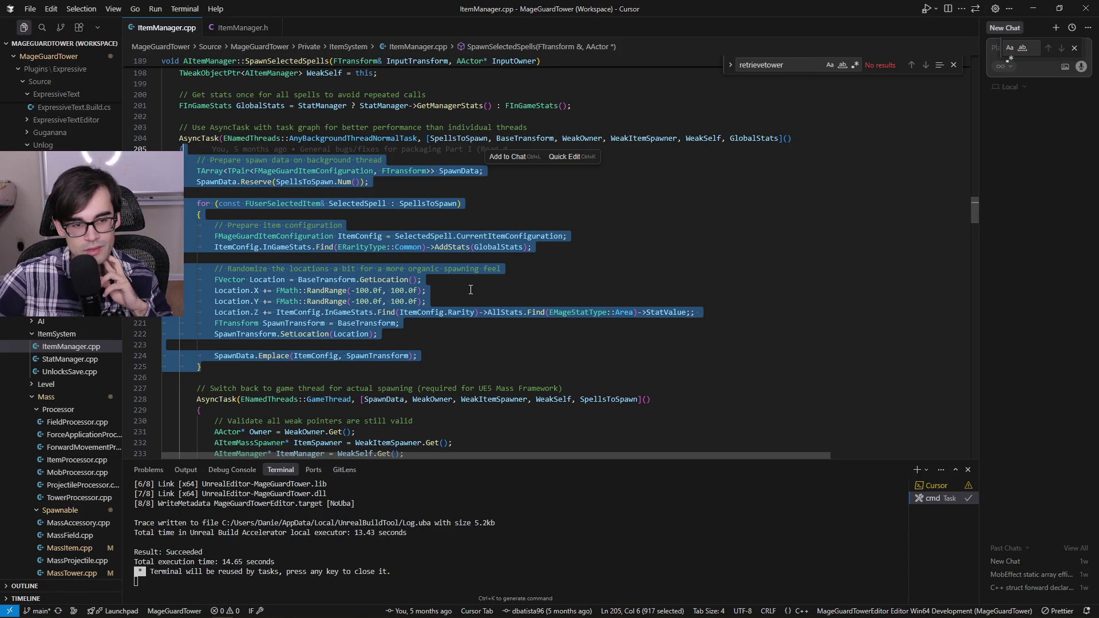
{"action": "left_click", "coordinate": [324, 160]}
{"action": "left_click_drag", "start_coordinate": [207, 159], "coordinate": [392, 156]}
{"action": "scroll", "coordinate": [473, 371], "scroll_direction": "down", "scroll_amount": 7}
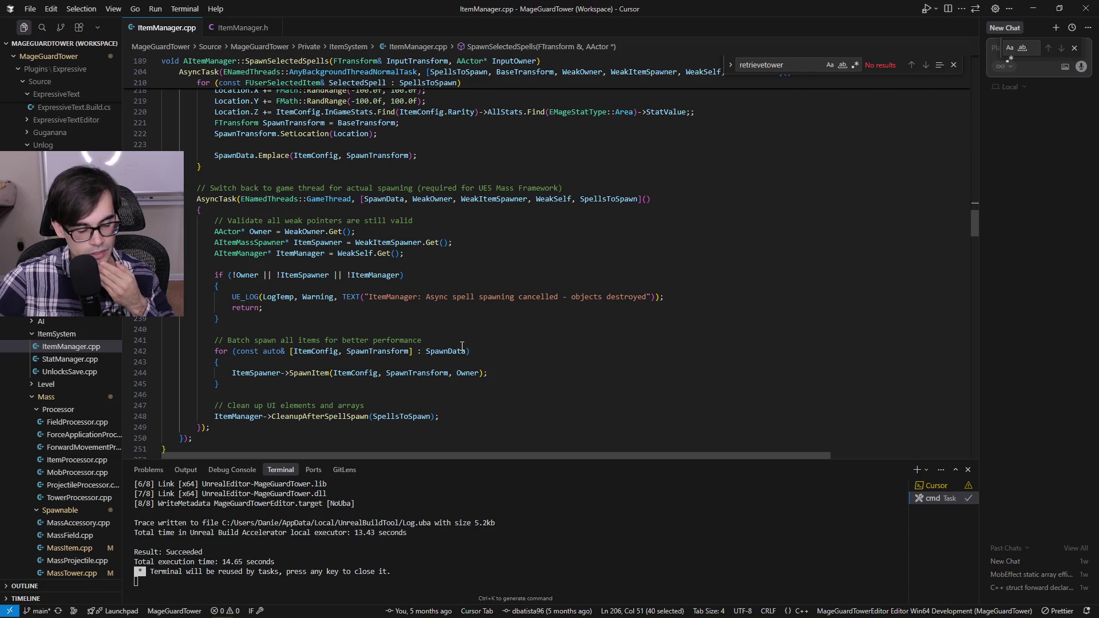
Step: Select, then deselect, the weak-pointer validation comment line in the game-thread task
{"action": "mouse_move", "coordinate": [458, 350]}
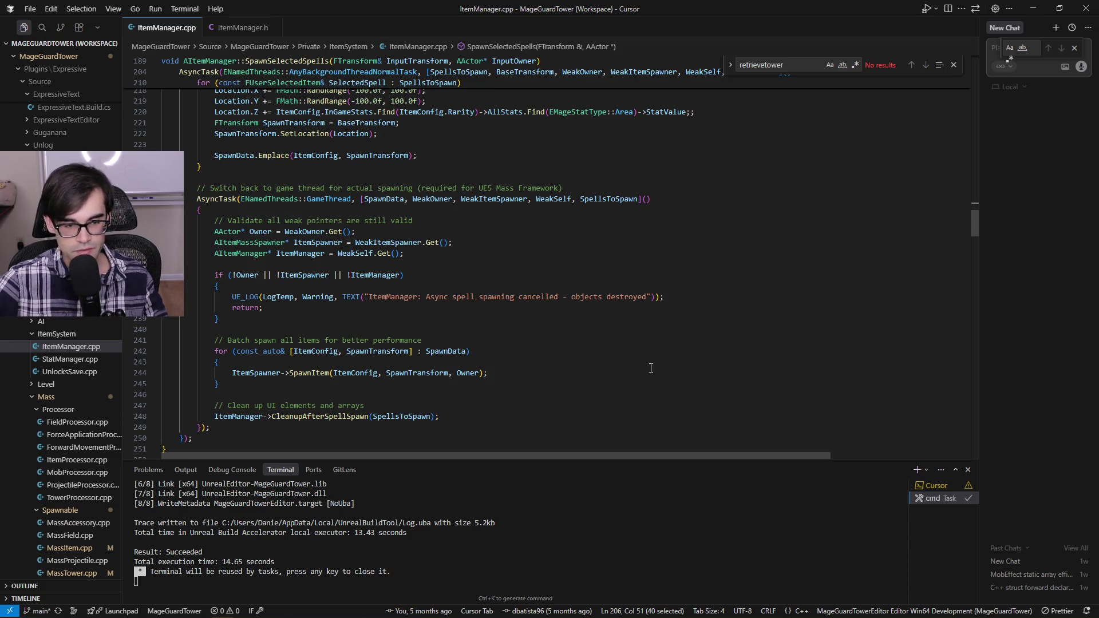
{"action": "left_click", "coordinate": [680, 222]}
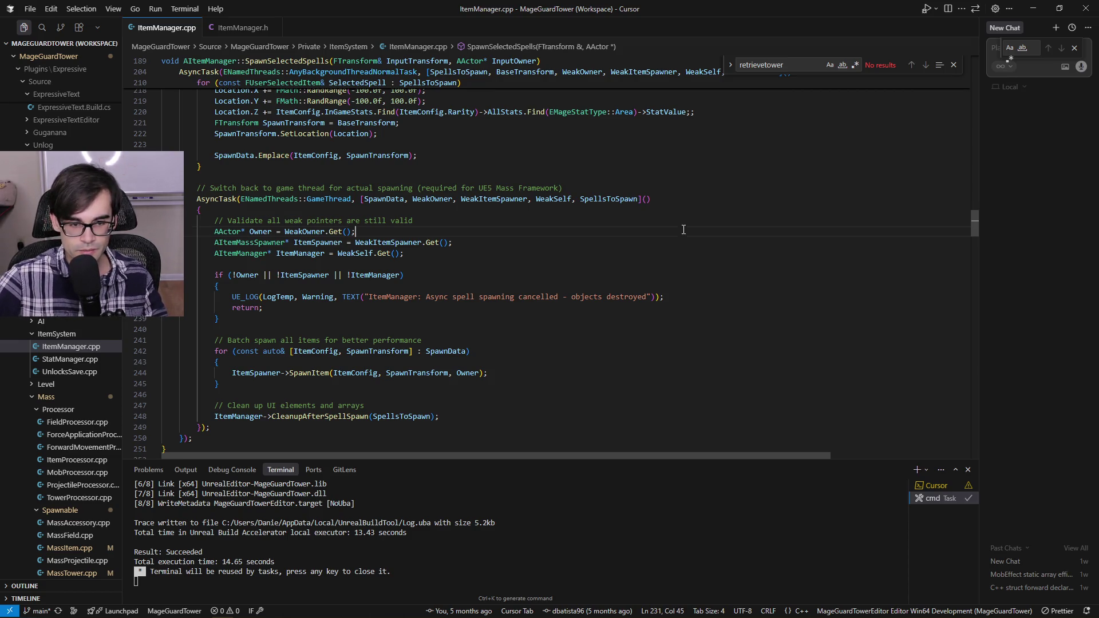
{"action": "left_click", "coordinate": [718, 211]}
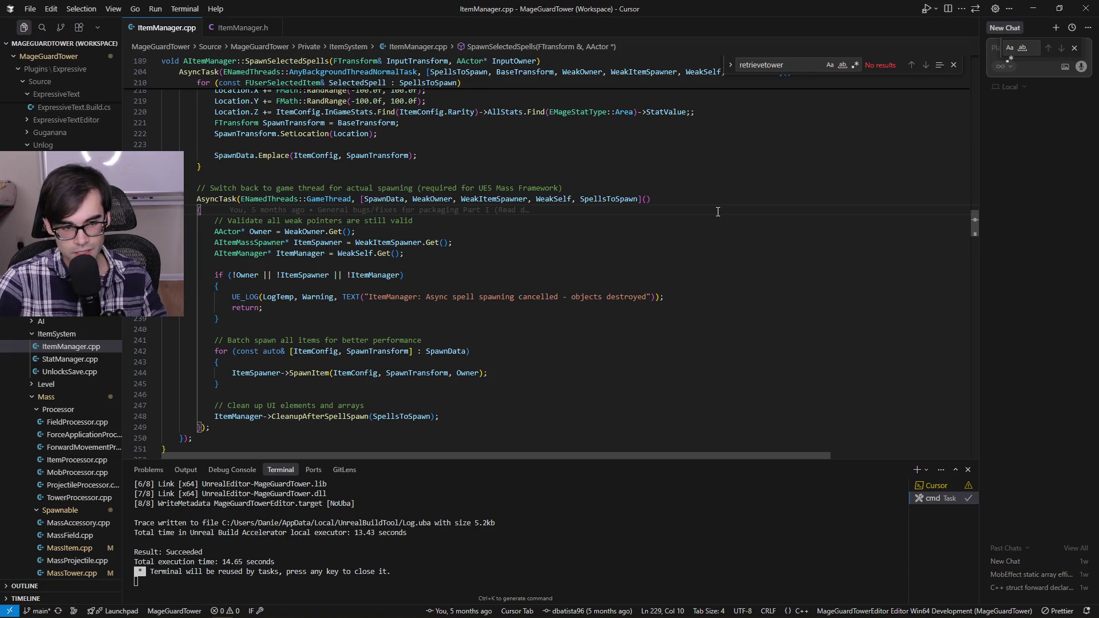
{"action": "key", "text": "Right"}
{"action": "key", "text": "Left"}
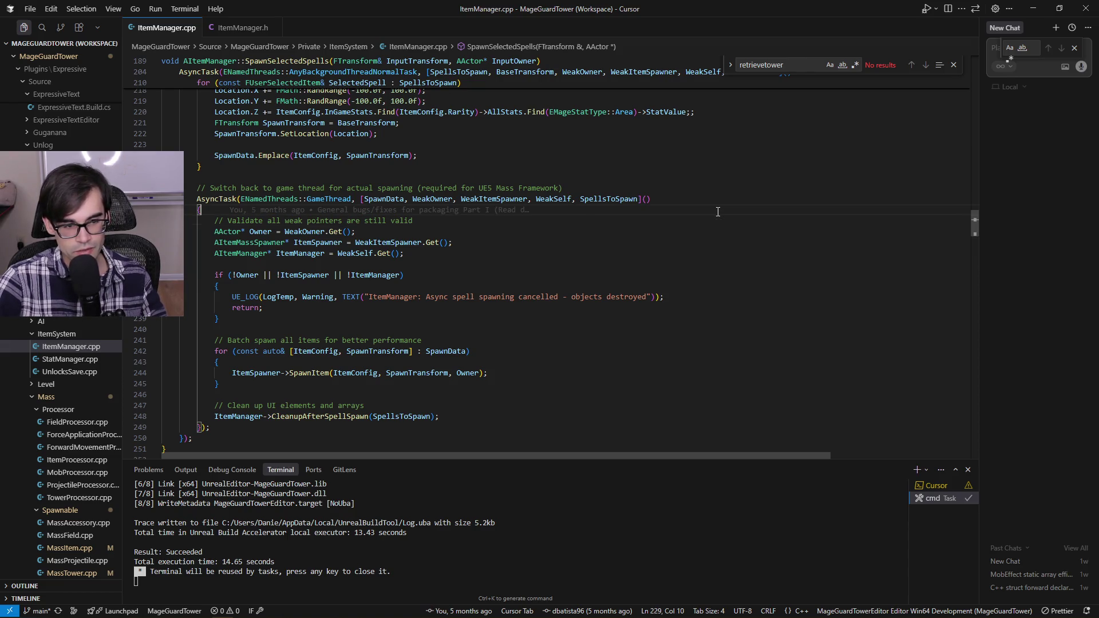
{"action": "key", "text": "Right"}
{"action": "key", "text": "shift+Down"}
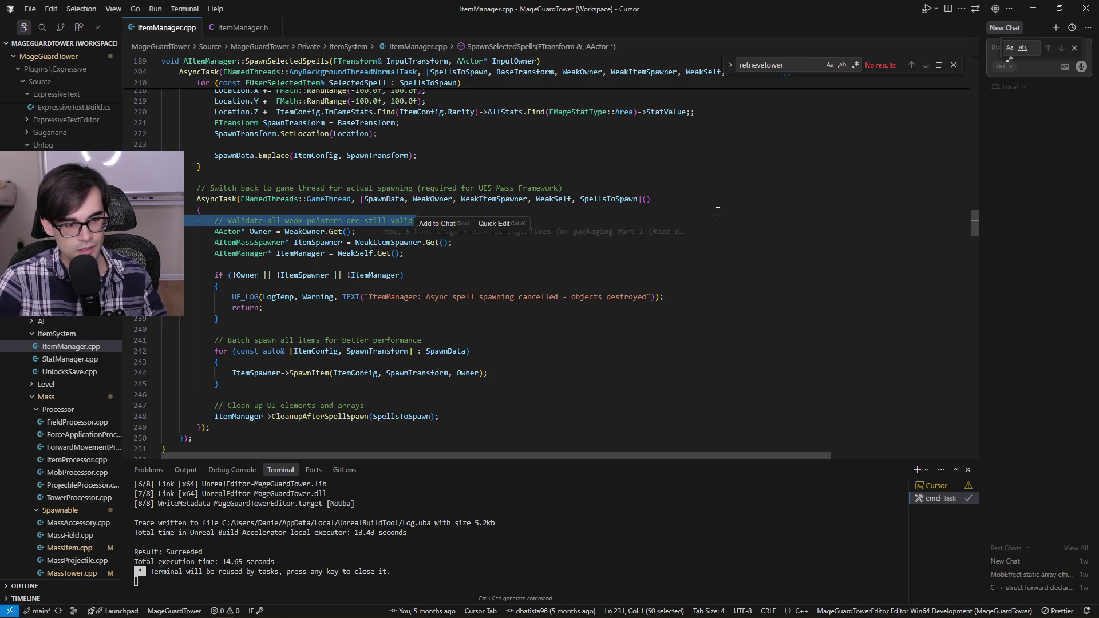
{"action": "key", "text": "shift+Up"}
{"action": "key", "text": "shift+Down"}
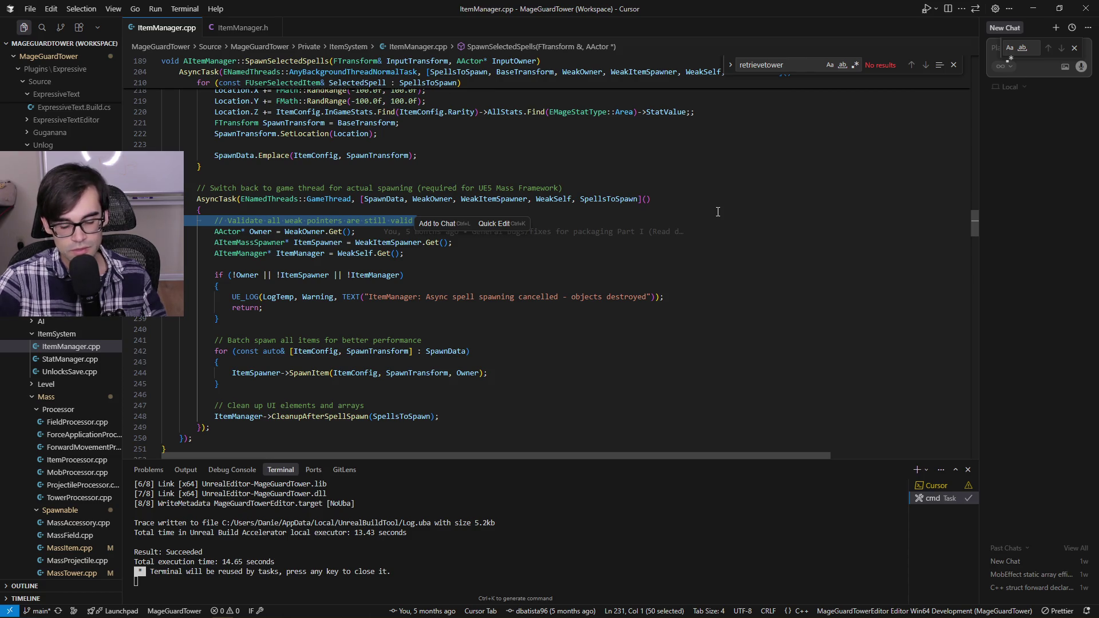
{"action": "key", "text": "shift+Up"}
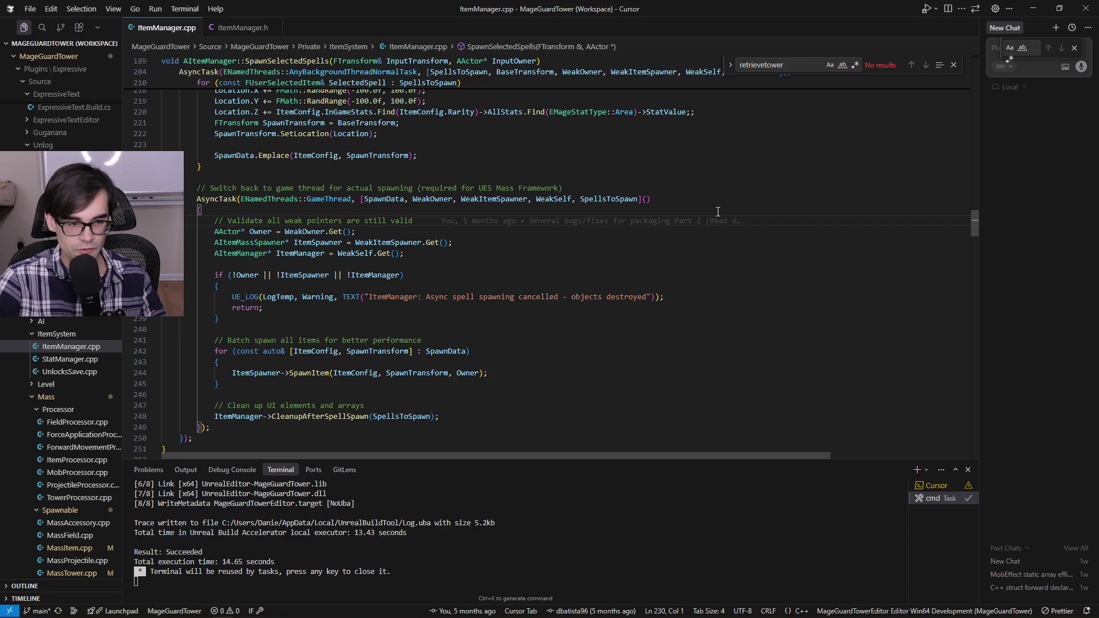
{"action": "left_click", "coordinate": [718, 211]}
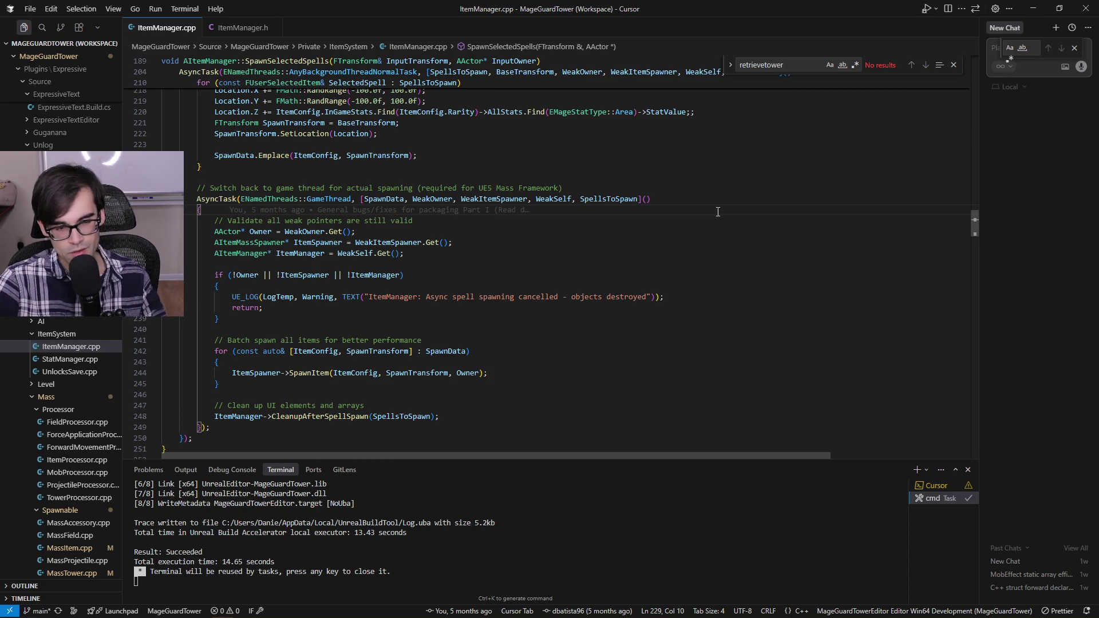
Step: Select the four weak-pointer validation lines, adjusting the selection end onto line 233
{"action": "key", "text": "Right"}
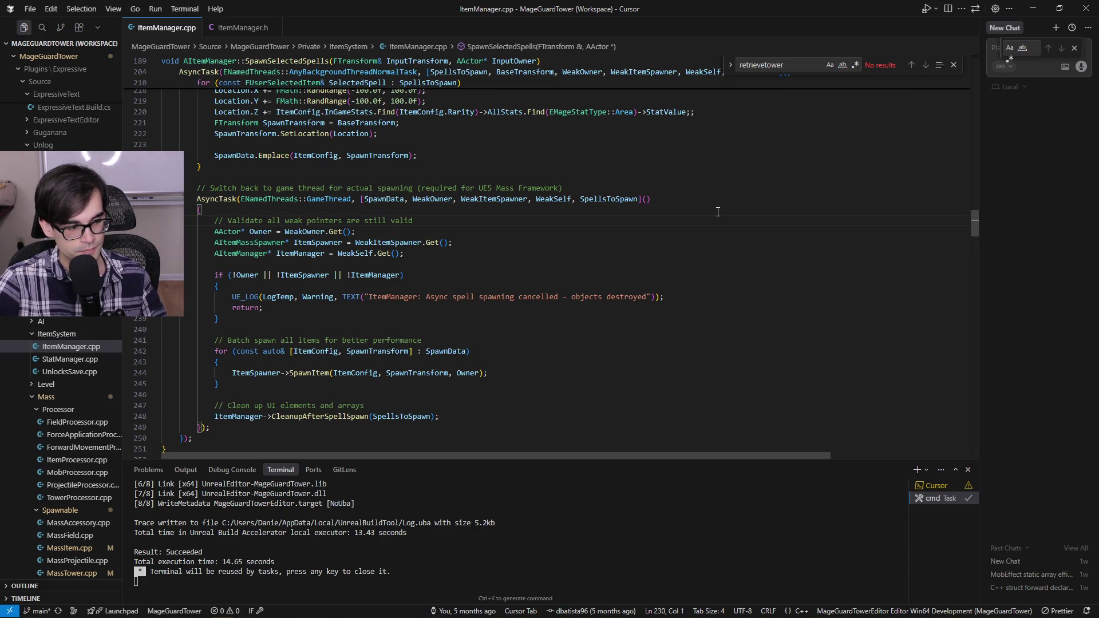
{"action": "key", "text": "Up"}
{"action": "key", "text": "Up"}
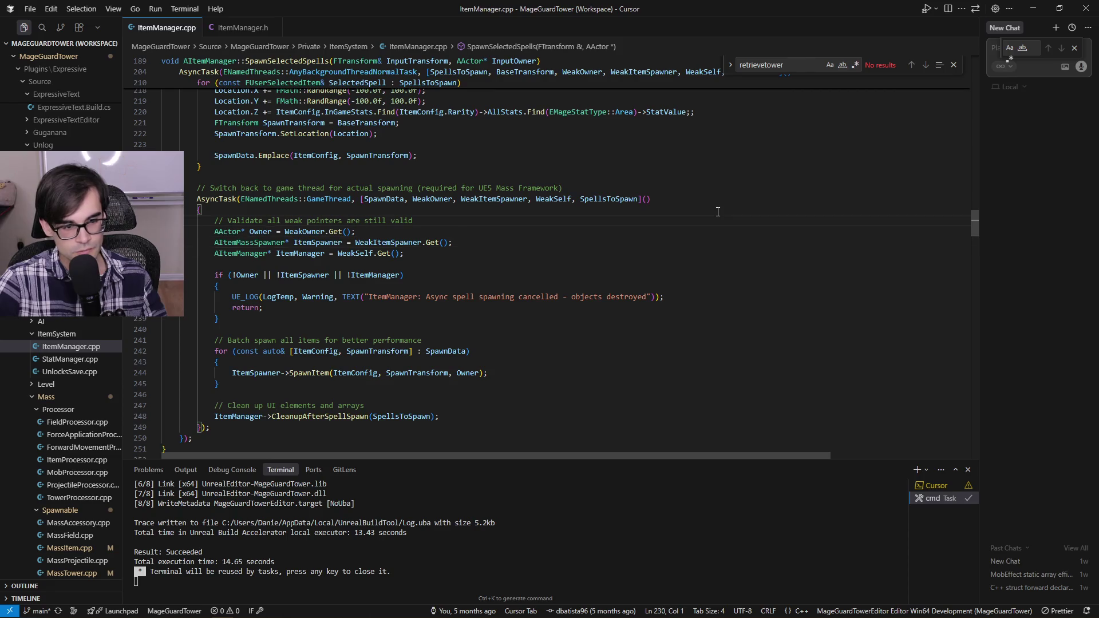
{"action": "key", "text": "Down"}
{"action": "key", "text": "shift+Down"}
{"action": "key", "text": "shift+Down"}
{"action": "key", "text": "shift+Down"}
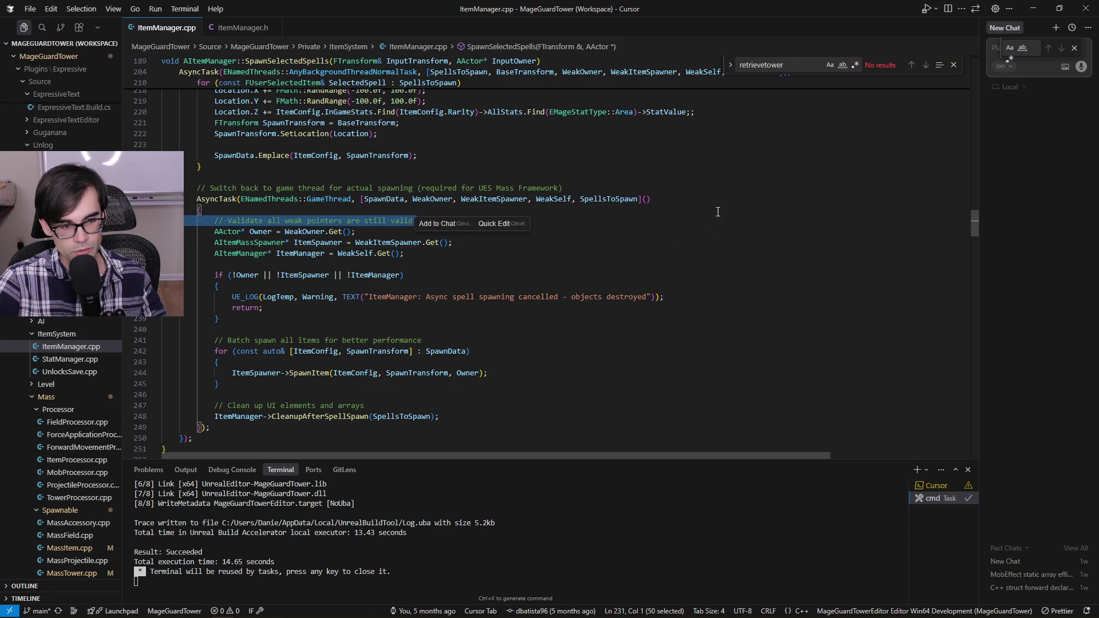
{"action": "key", "text": "shift+Up"}
{"action": "key", "text": "shift+Up"}
{"action": "key", "text": "shift+Up"}
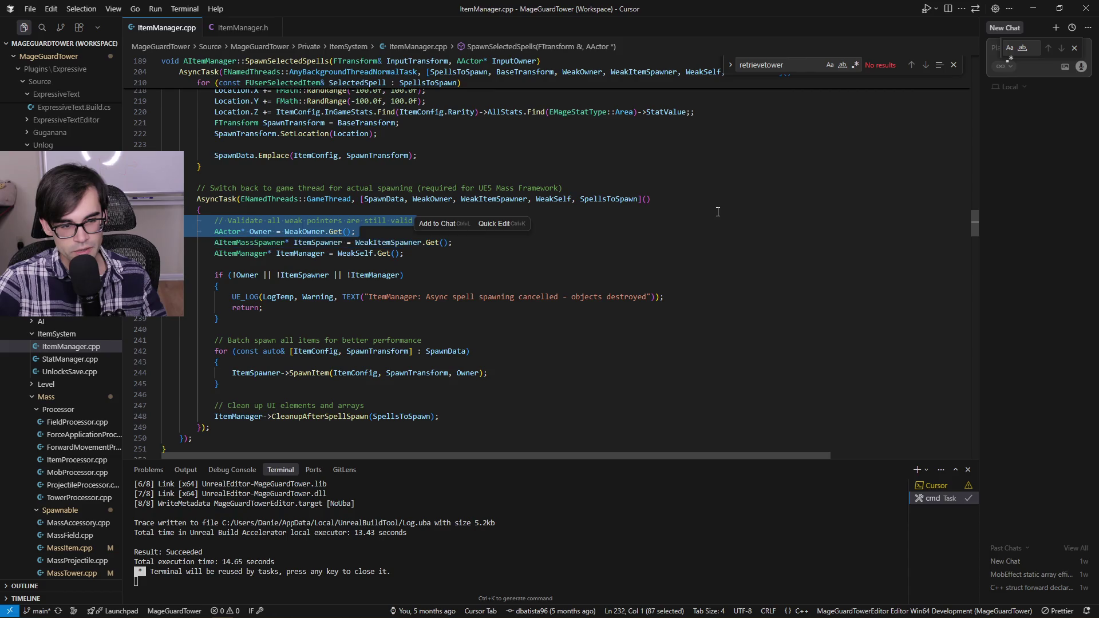
{"action": "key", "text": "ctrl+shift+Right"}
{"action": "key", "text": "shift+Down"}
{"action": "key", "text": "shift+Down"}
{"action": "key", "text": "shift+Down"}
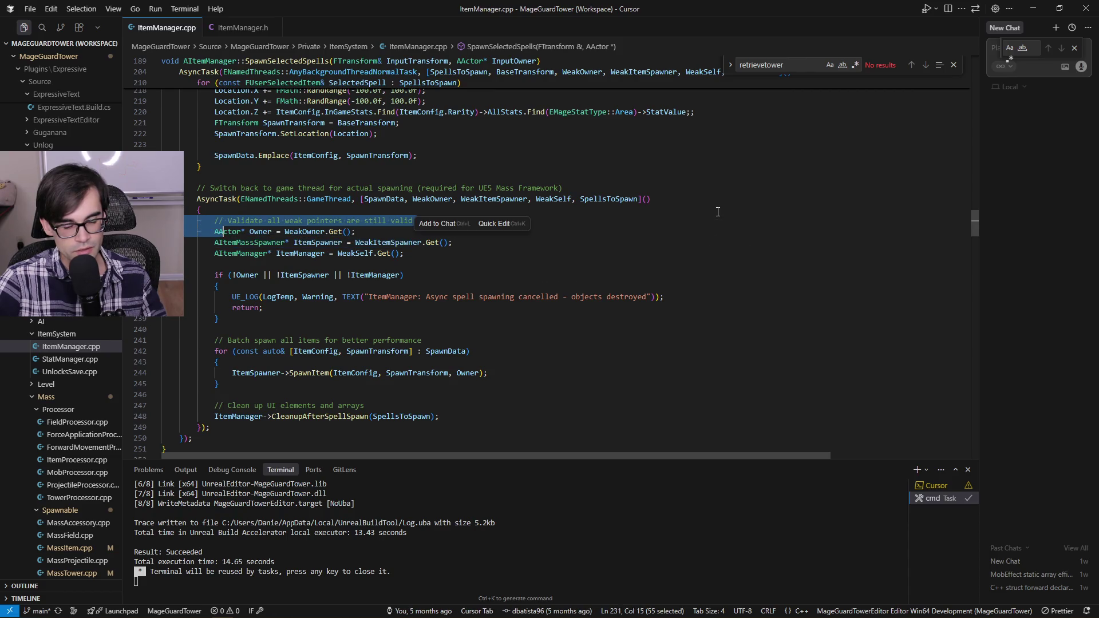
{"action": "key", "text": "shift+Left"}
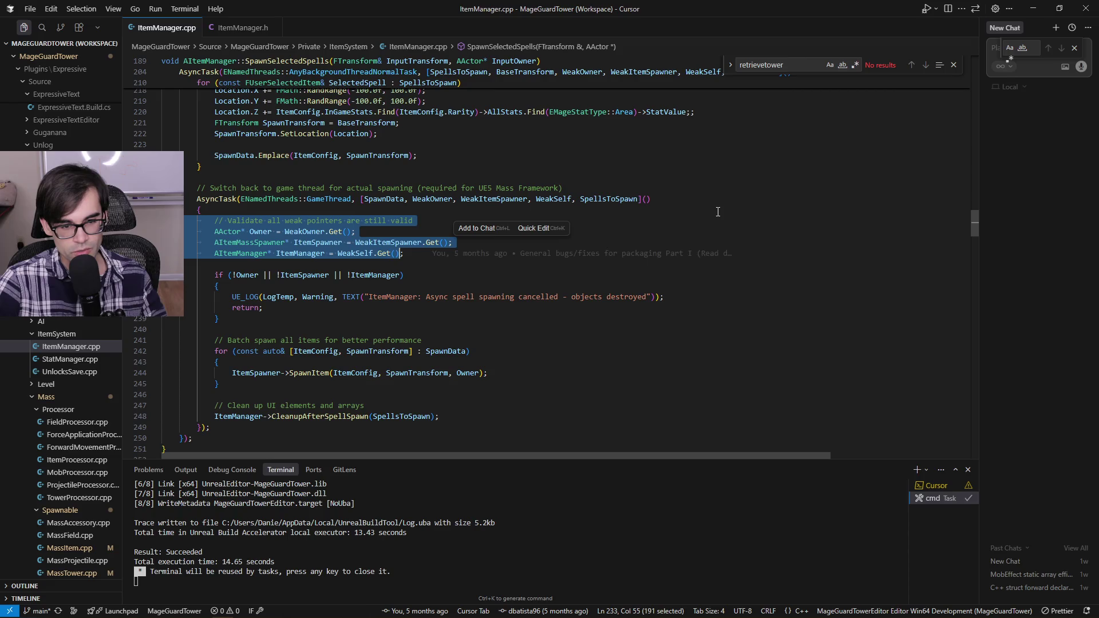
{"action": "key", "text": "ctrl+shift+Left"}
{"action": "key", "text": "ctrl+shift+Left"}
{"action": "key", "text": "ctrl+shift+Left"}
{"action": "key", "text": "ctrl+shift+Right"}
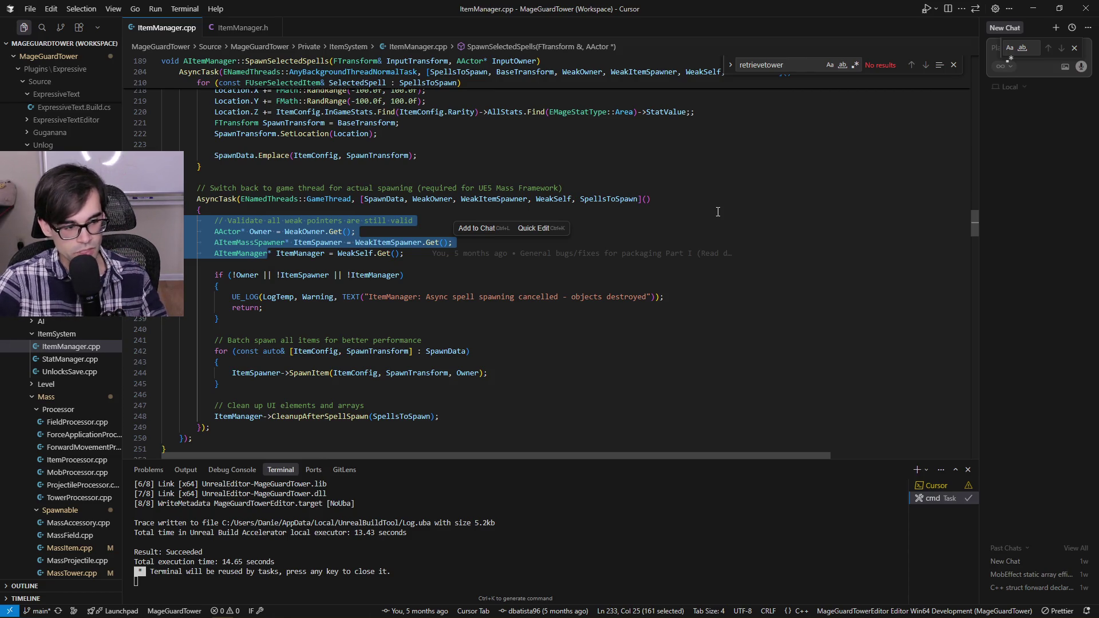
{"action": "key", "text": "Left"}
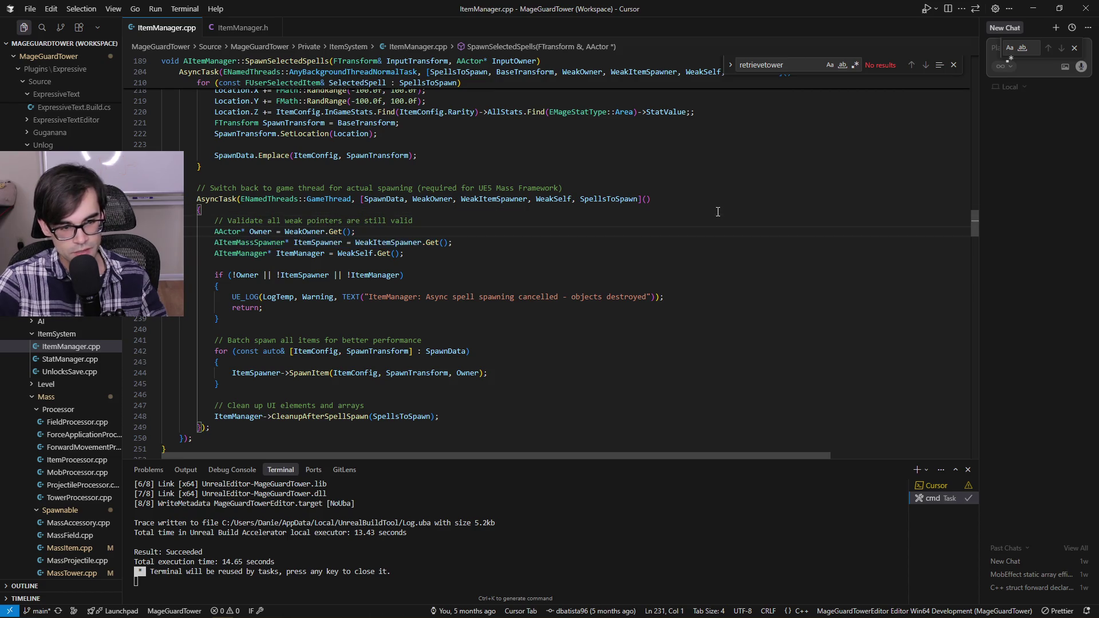
Step: Select the '// Validate all' comment words, then return to the comment line's start
{"action": "key", "text": "Up"}
{"action": "key", "text": "Home"}
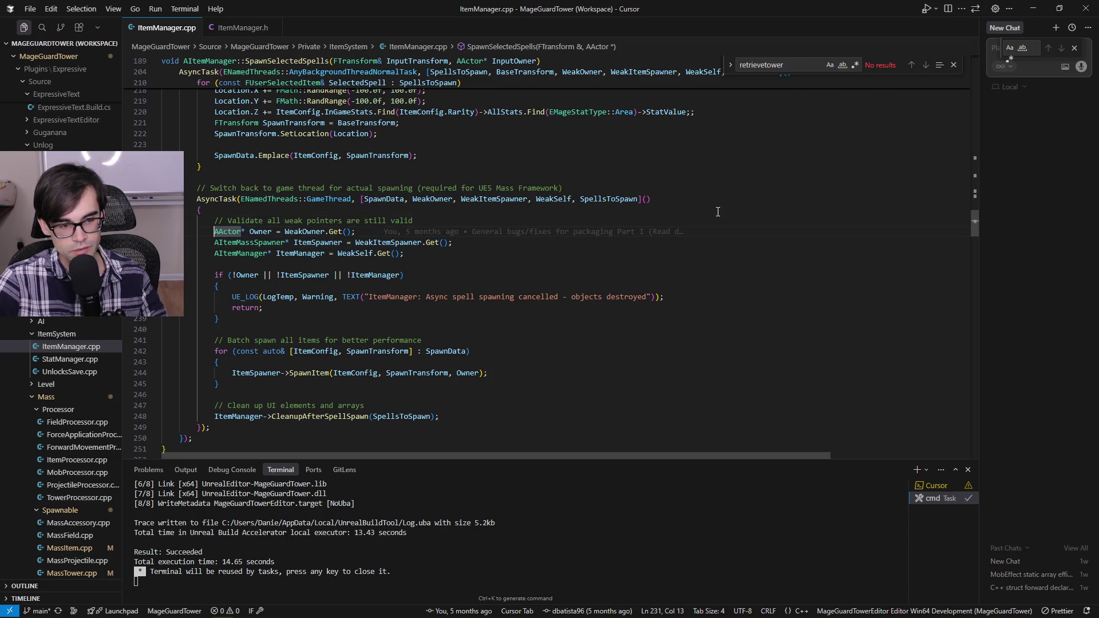
{"action": "key", "text": "ctrl+shift+Right"}
{"action": "key", "text": "ctrl+shift+Right"}
{"action": "key", "text": "ctrl+shift+Right"}
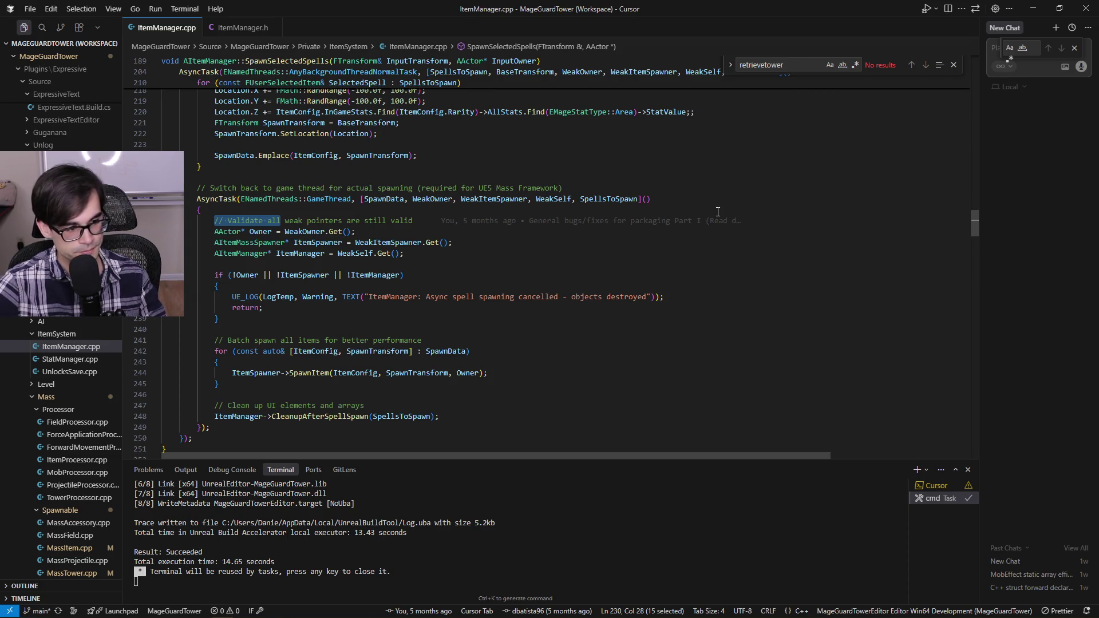
{"action": "key", "text": "Left"}
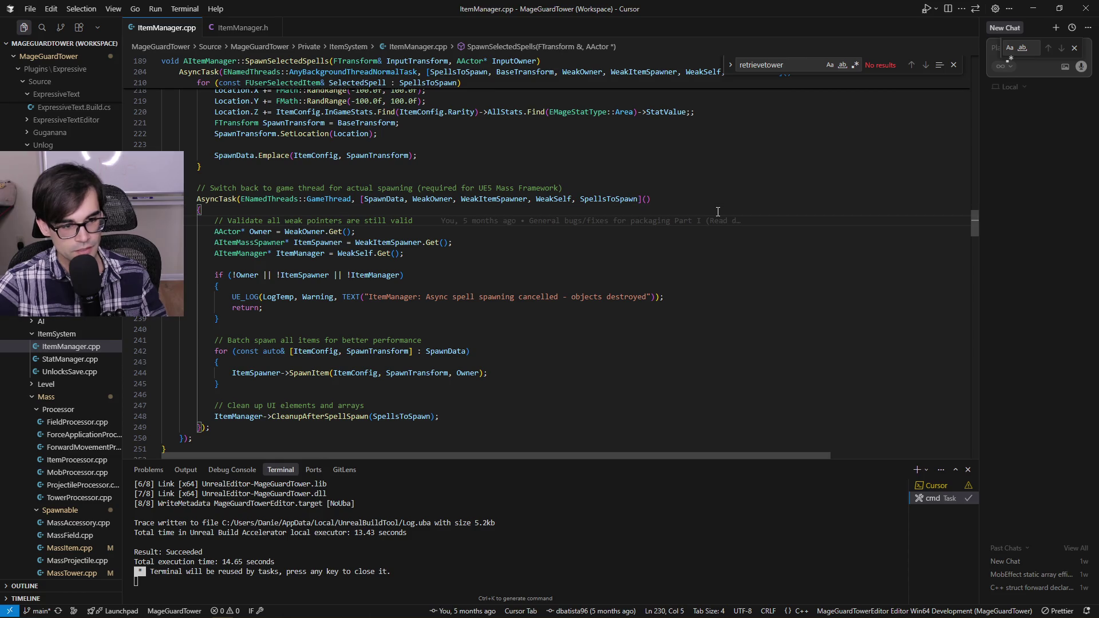
{"action": "key", "text": "Right"}
{"action": "key", "text": "Right"}
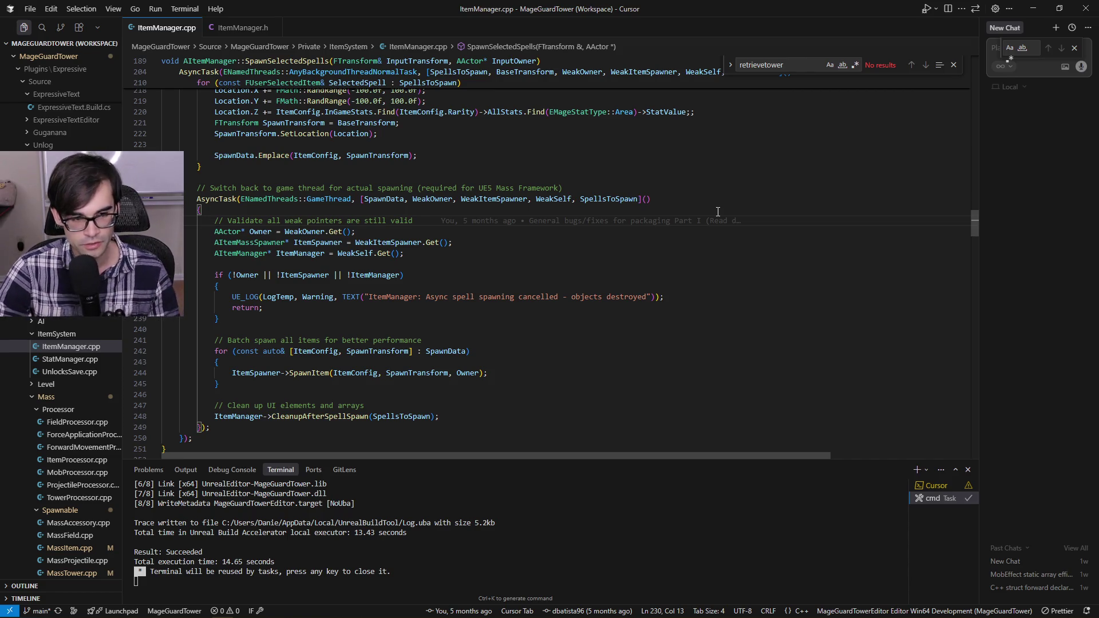
{"action": "key", "text": "Down"}
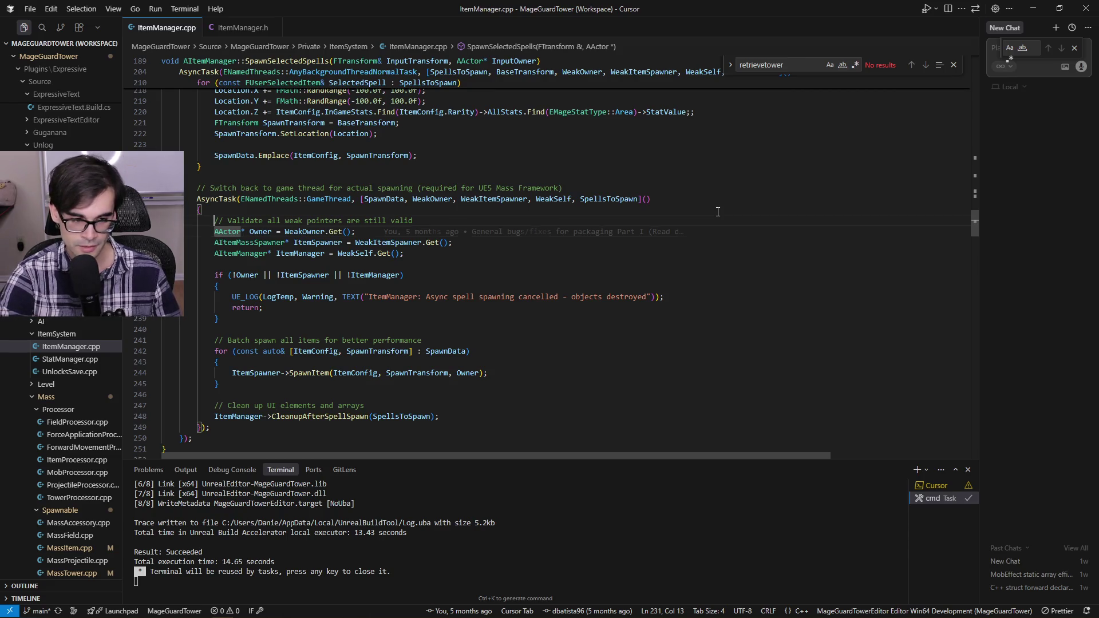
{"action": "key", "text": "Up"}
{"action": "key", "text": "End"}
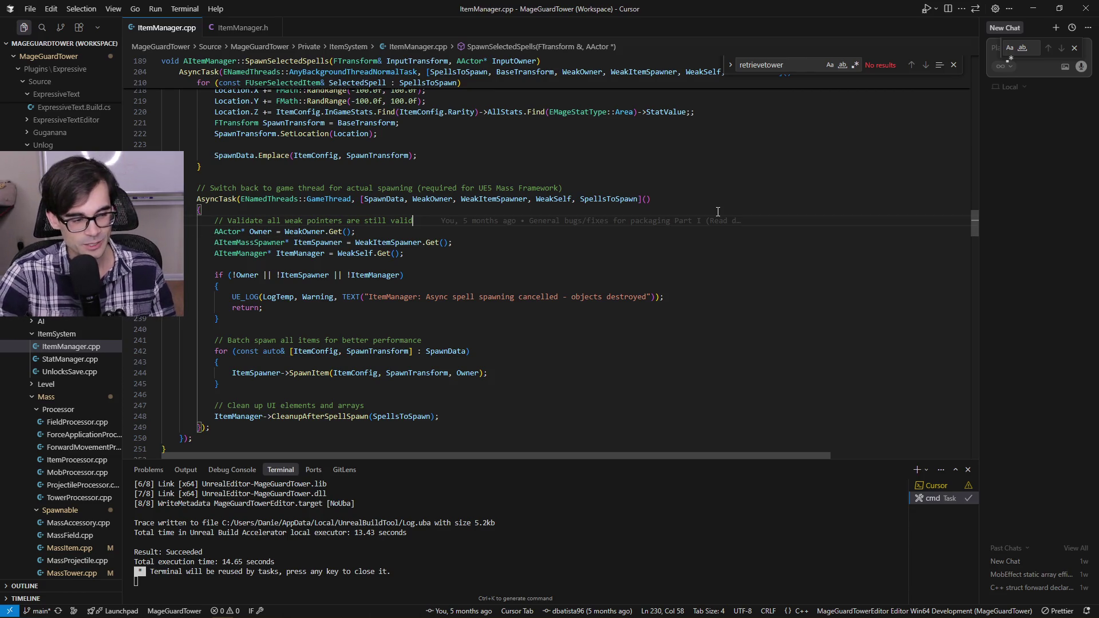
{"action": "key", "text": "Home"}
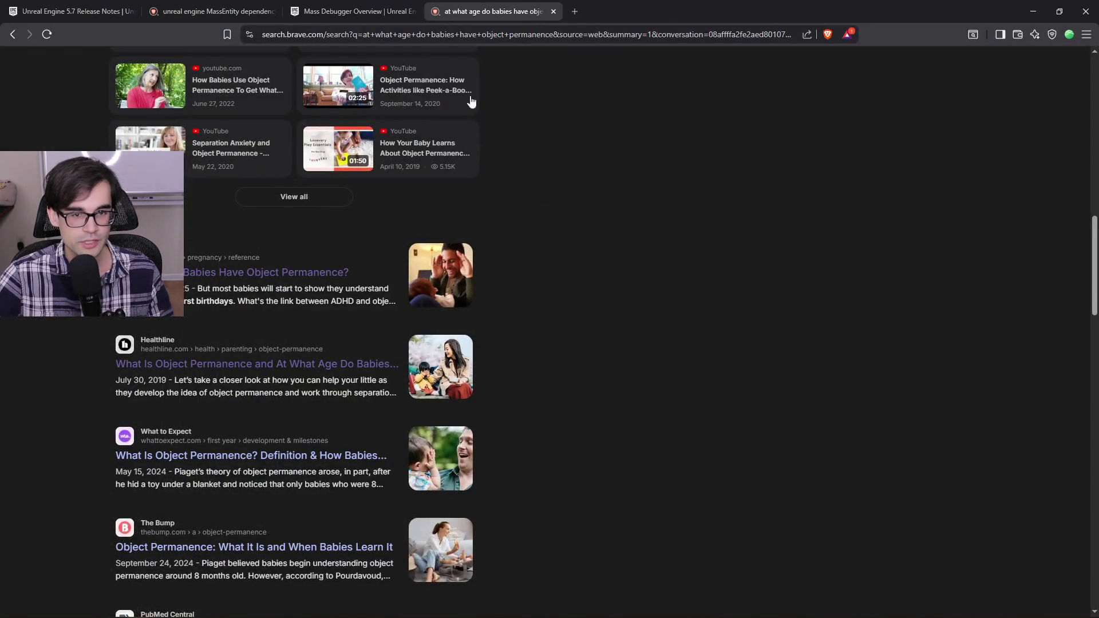
Step: Search Brave for 'are you goin to be my girl jet'
{"action": "scroll", "coordinate": [458, 103], "scroll_direction": "up", "scroll_amount": 15}
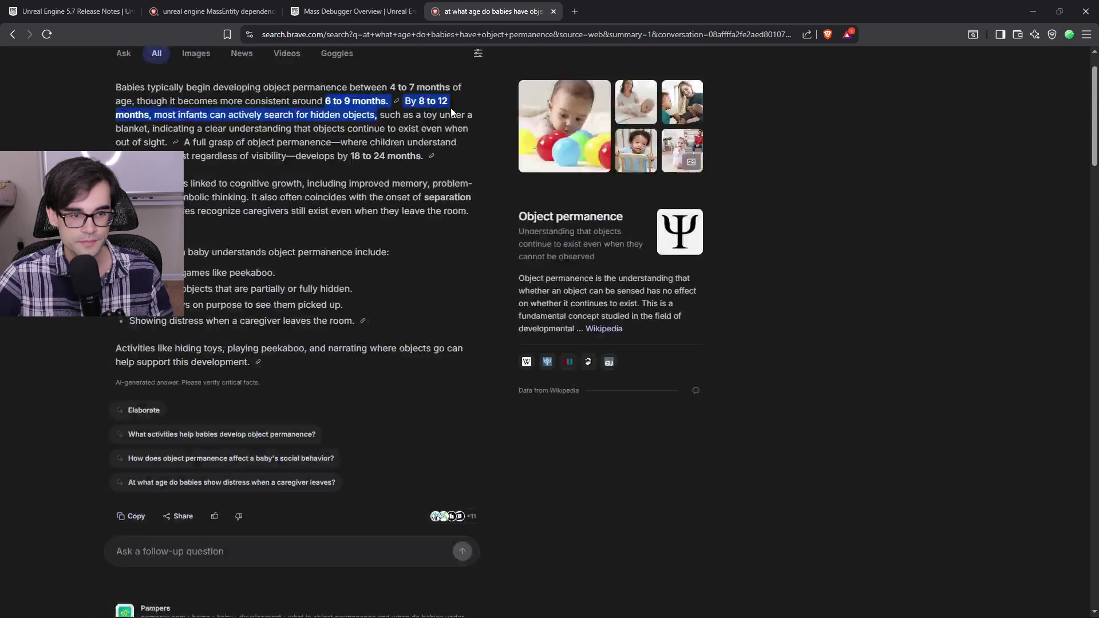
{"action": "left_click_drag", "start_coordinate": [322, 75], "coordinate": [119, 65]}
{"action": "type", "text": "ar"}
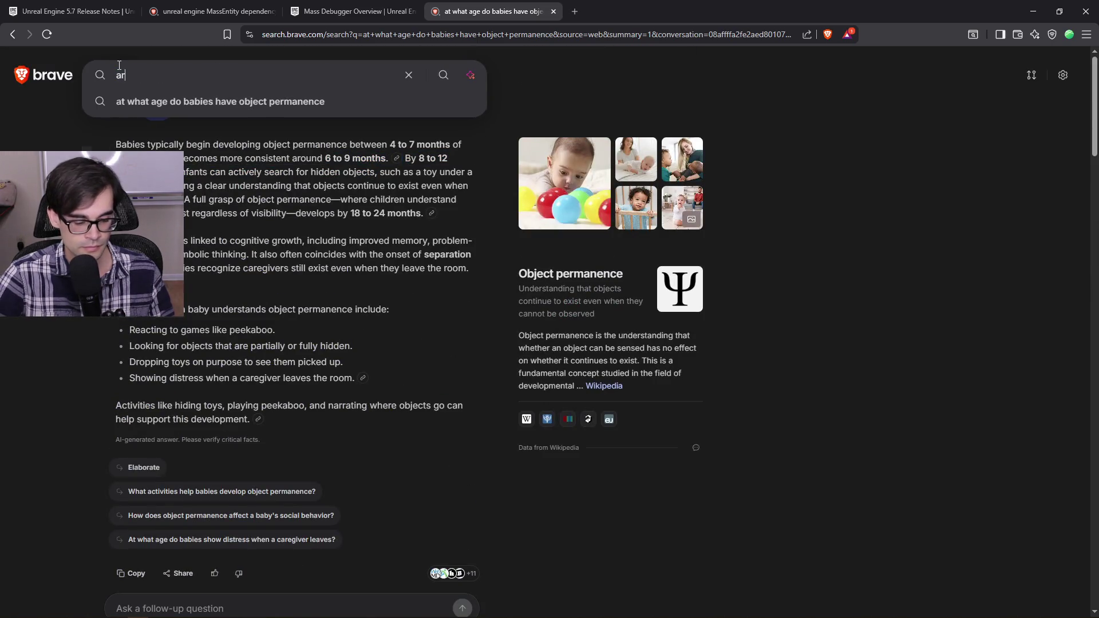
{"action": "type", "text": "e you goin to be"}
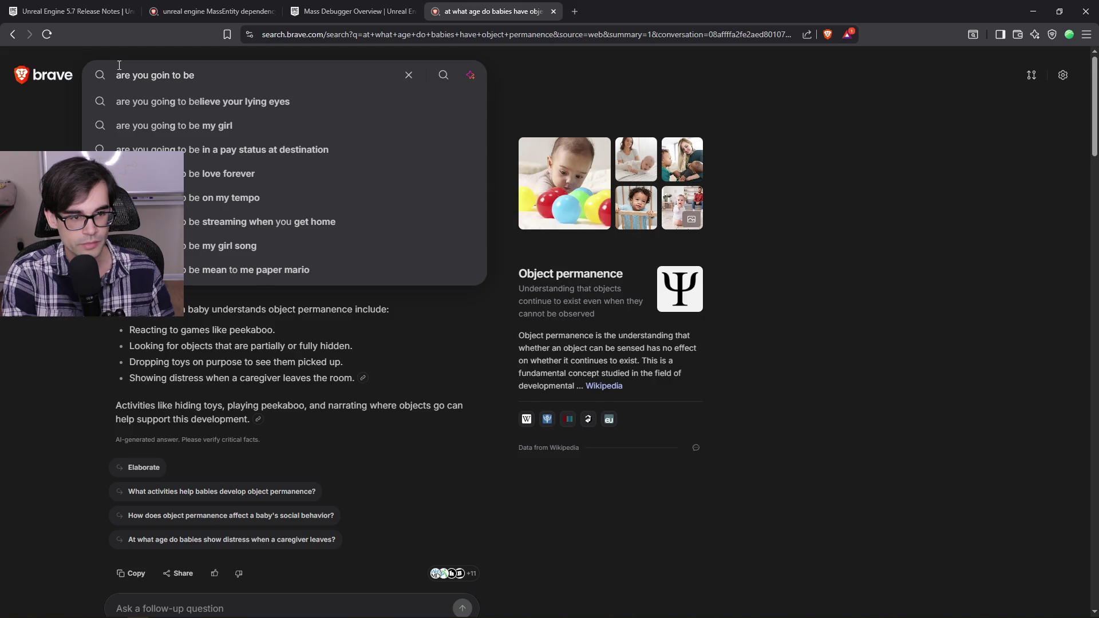
{"action": "type", "text": " my girl jet"}
{"action": "key", "text": "Return"}
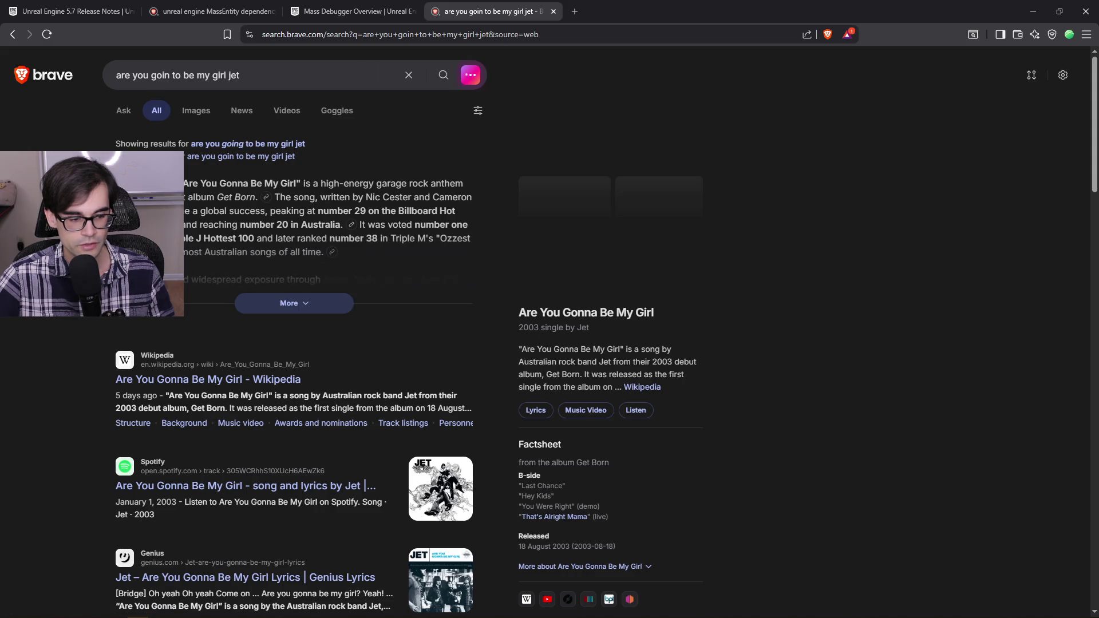
Step: Open the Spotify result in a new tab, try playing it, and dismiss the sign-up prompt
{"action": "scroll", "coordinate": [291, 438], "scroll_direction": "down", "scroll_amount": 8}
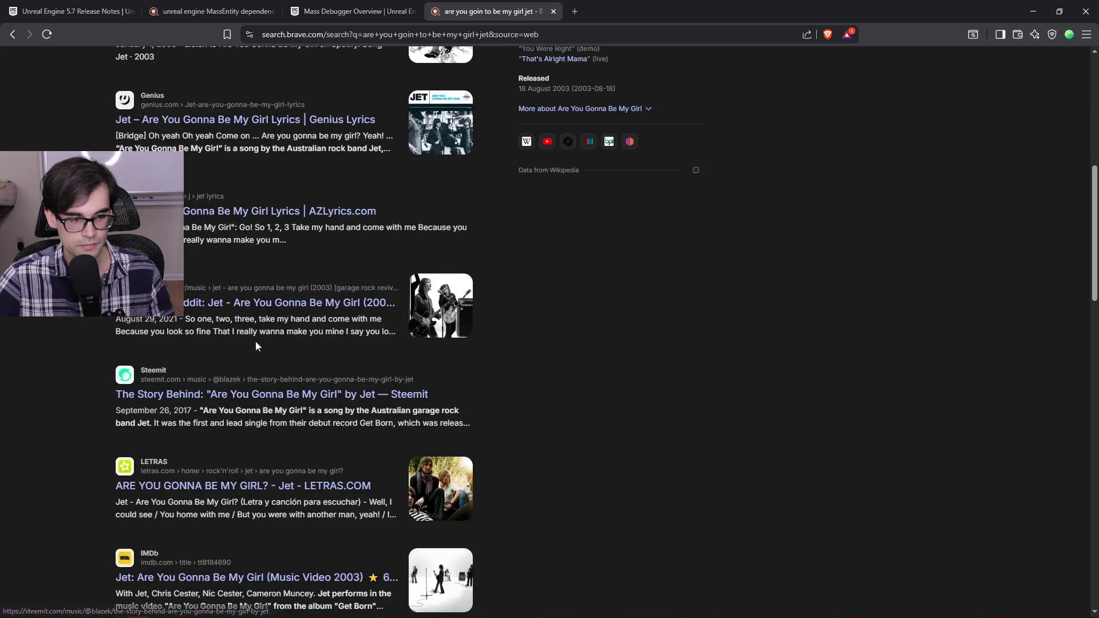
{"action": "scroll", "coordinate": [256, 311], "scroll_direction": "up", "scroll_amount": 4}
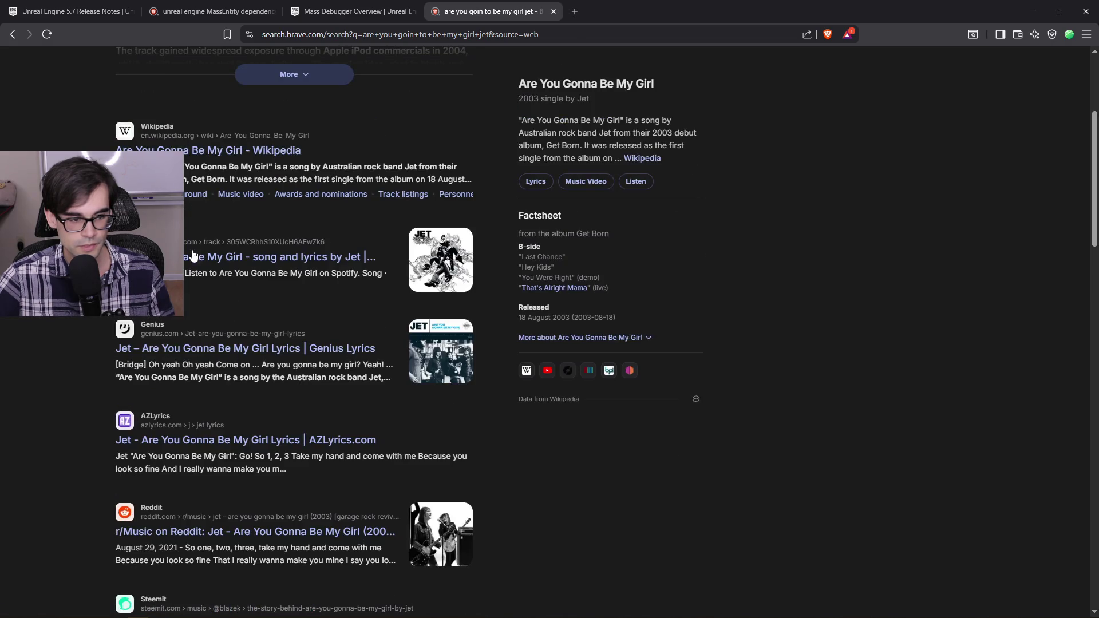
{"action": "middle_click", "coordinate": [198, 256]}
{"action": "left_click", "coordinate": [628, 11]}
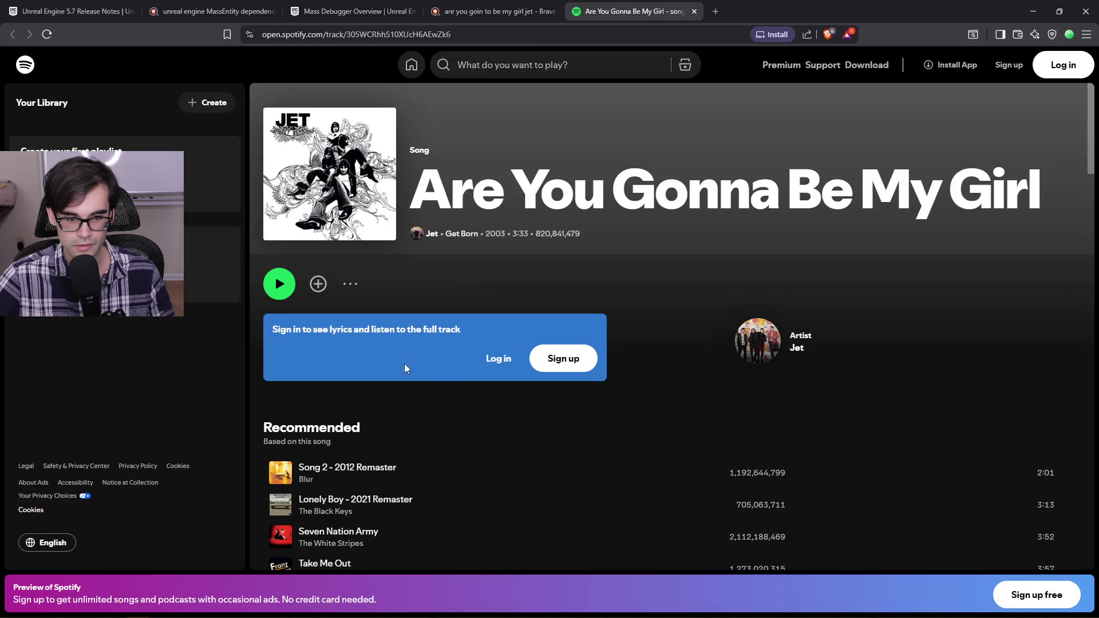
{"action": "left_click", "coordinate": [272, 284]}
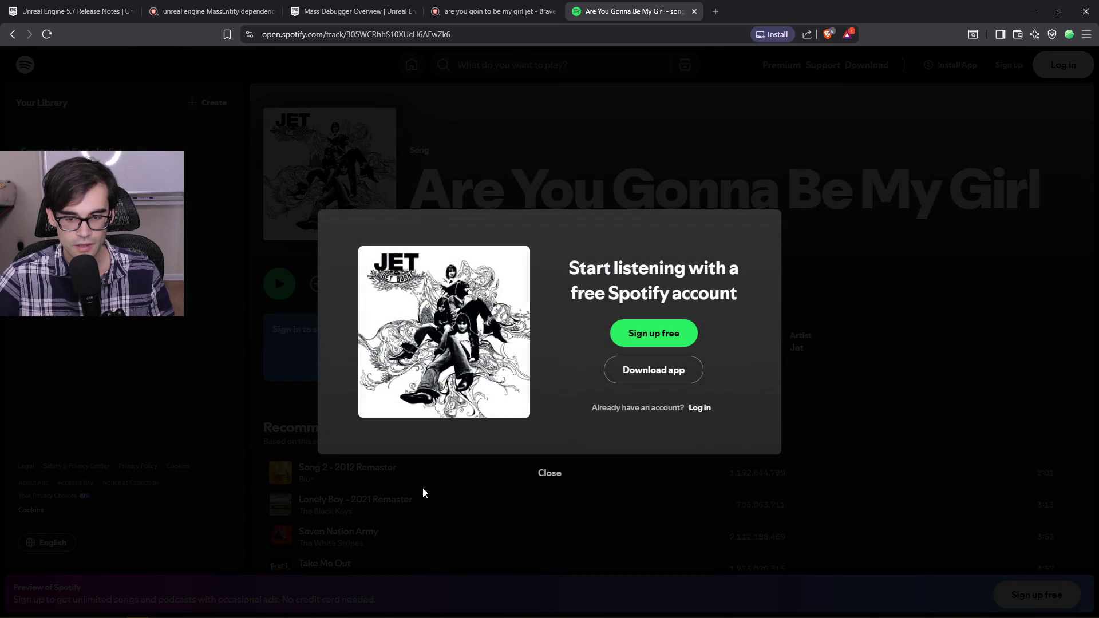
{"action": "left_click", "coordinate": [422, 491]}
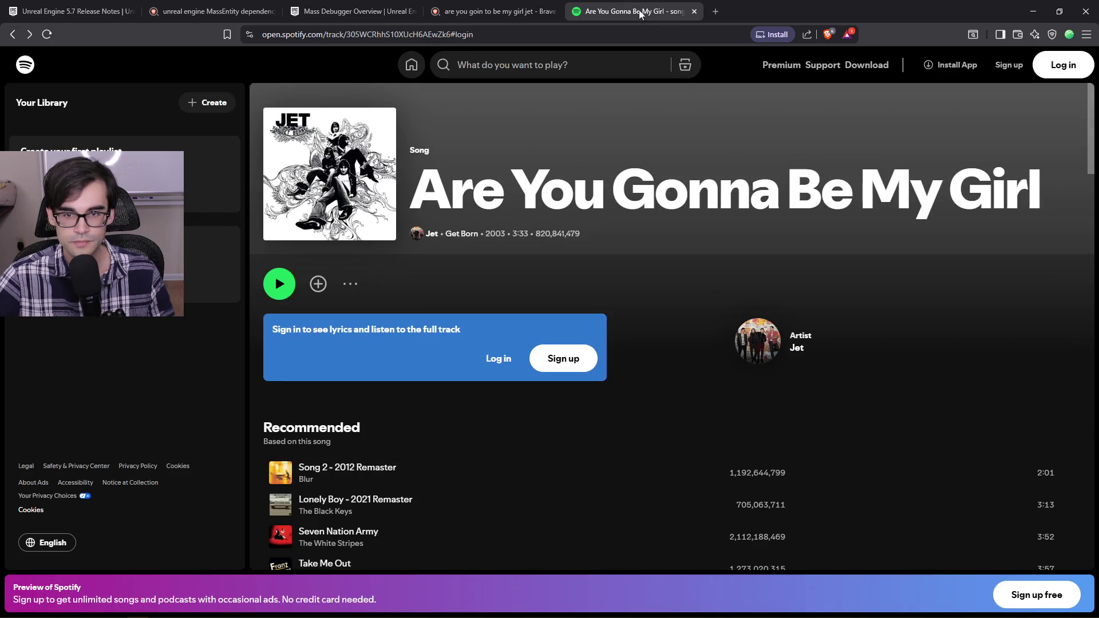
Step: Change the query to end with 'gonna be my girl youtube' and open a YouTube video result
{"action": "left_click", "coordinate": [492, 12]}
{"action": "scroll", "coordinate": [271, 61], "scroll_direction": "up", "scroll_amount": 4}
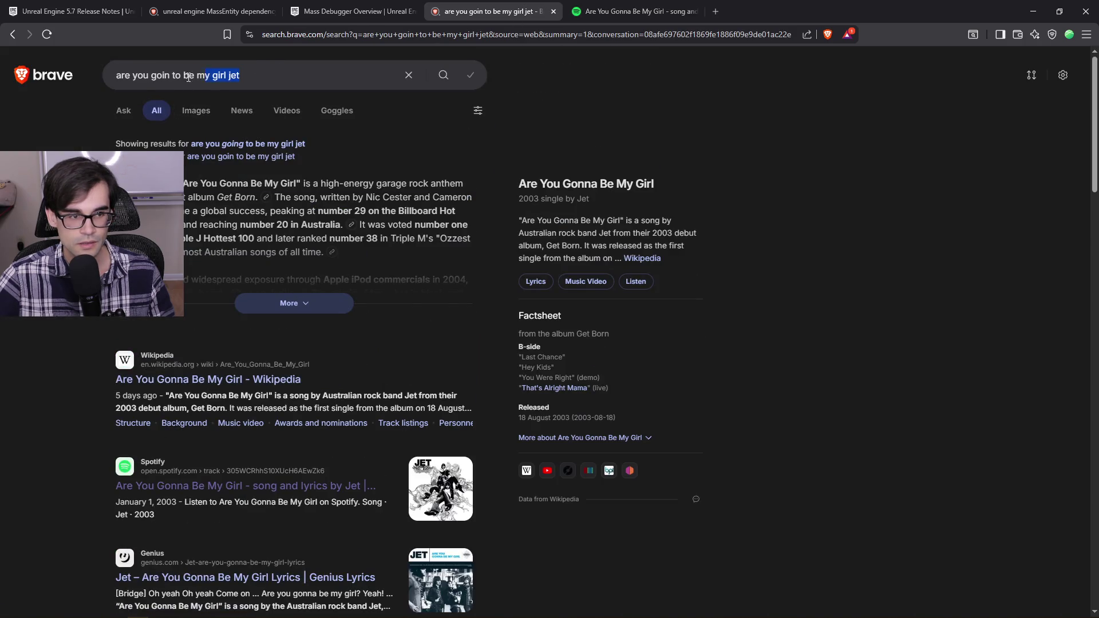
{"action": "left_click_drag", "start_coordinate": [239, 75], "coordinate": [152, 75]}
{"action": "type", "text": "gonna be"}
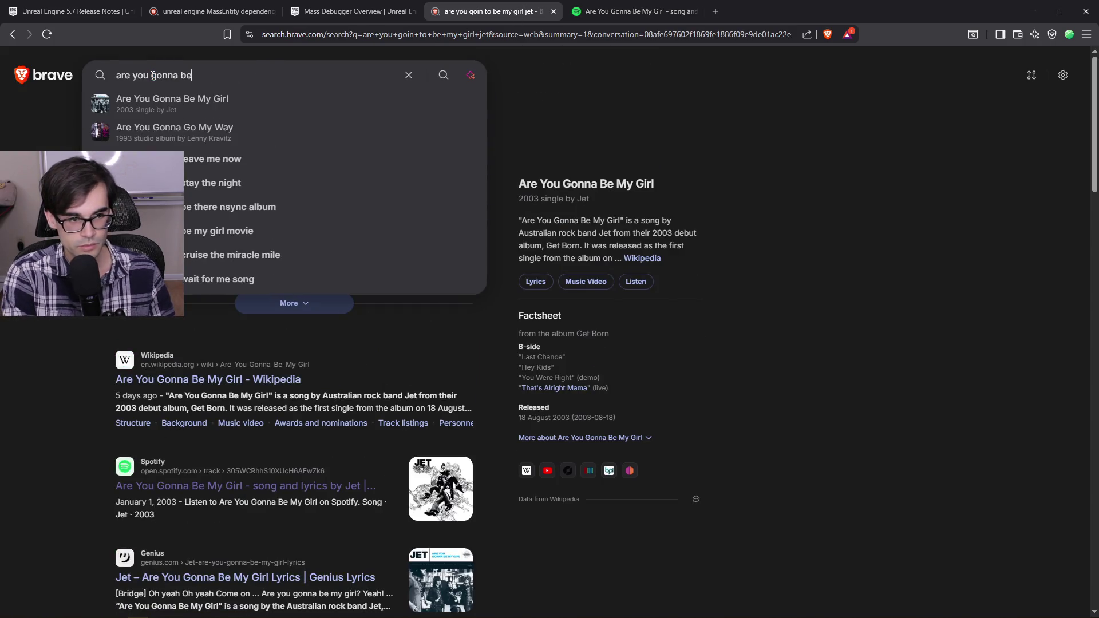
{"action": "type", "text": " my girl youtube"}
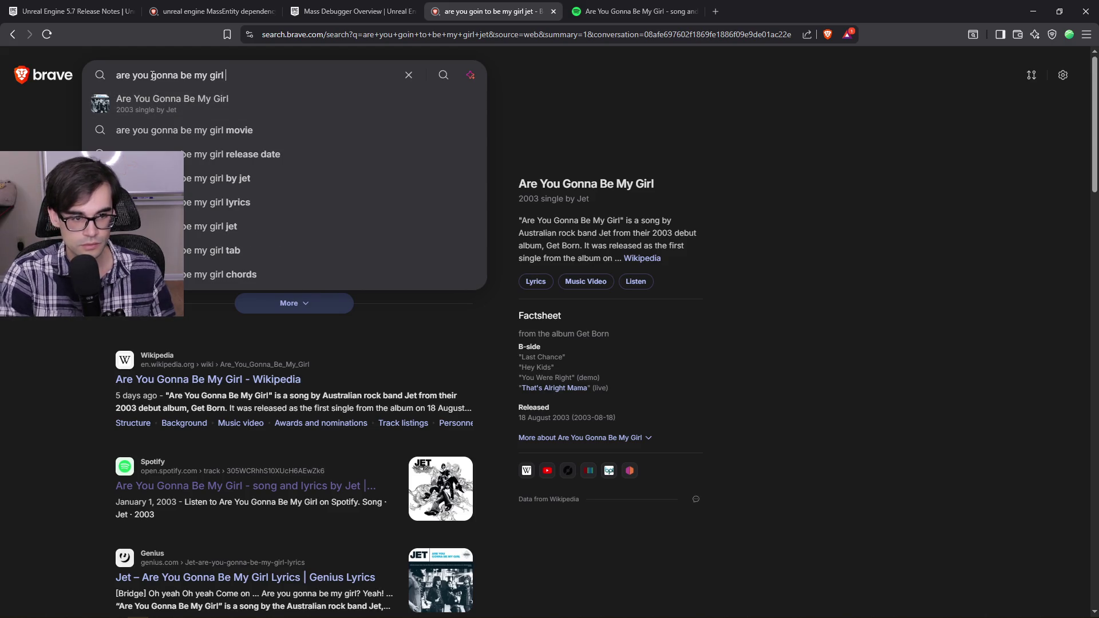
{"action": "key", "text": "Return"}
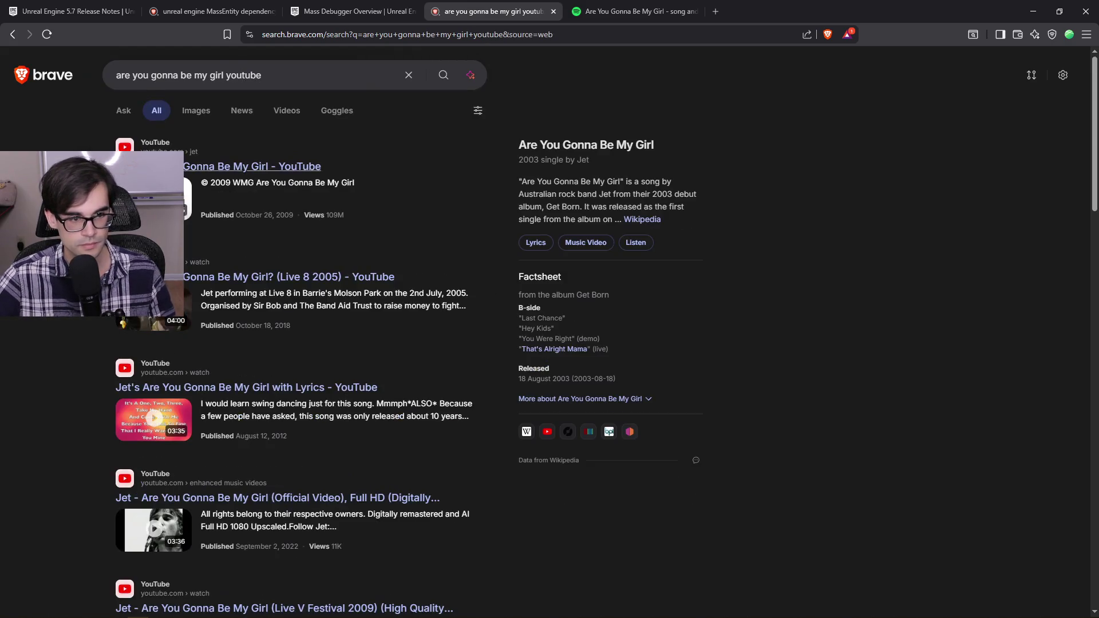
{"action": "middle_click", "coordinate": [229, 166]}
{"action": "left_click", "coordinate": [772, 11]}
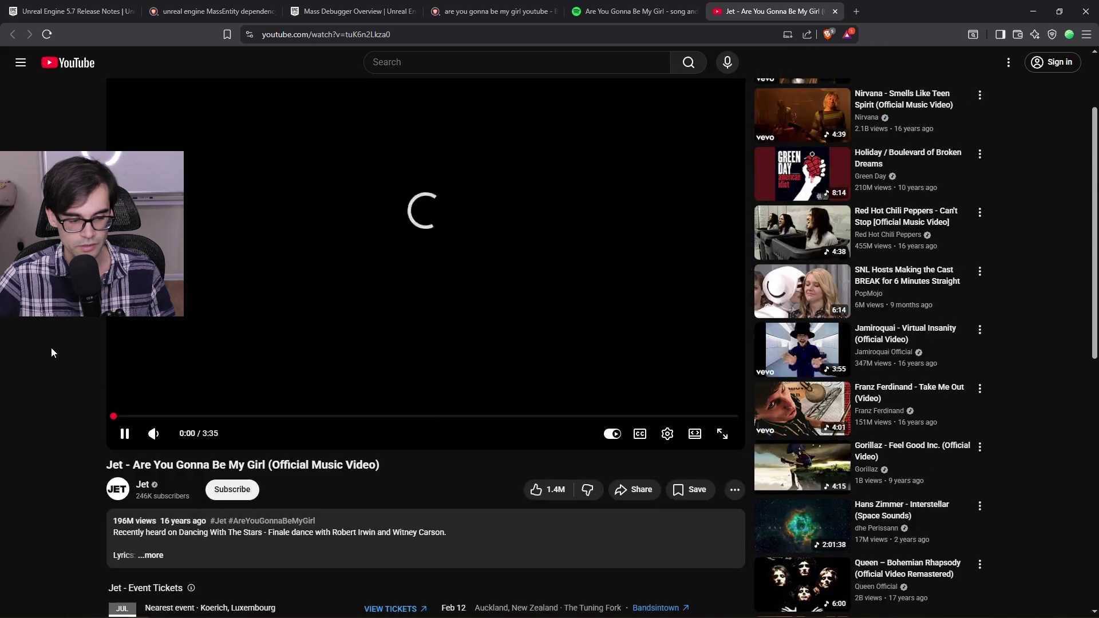
Step: Skip the music video ahead to about 0:50, pause it, and close the YouTube and Spotify tabs
{"action": "scroll", "coordinate": [51, 348], "scroll_direction": "down", "scroll_amount": 6}
{"action": "scroll", "coordinate": [235, 338], "scroll_direction": "up", "scroll_amount": 5}
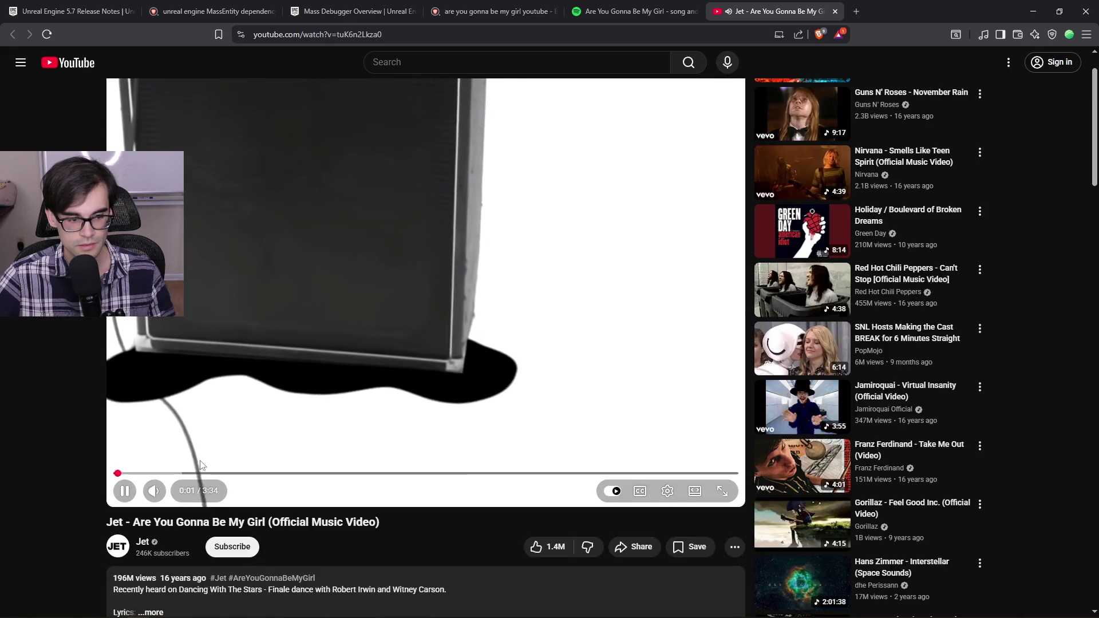
{"action": "left_click", "coordinate": [208, 473]}
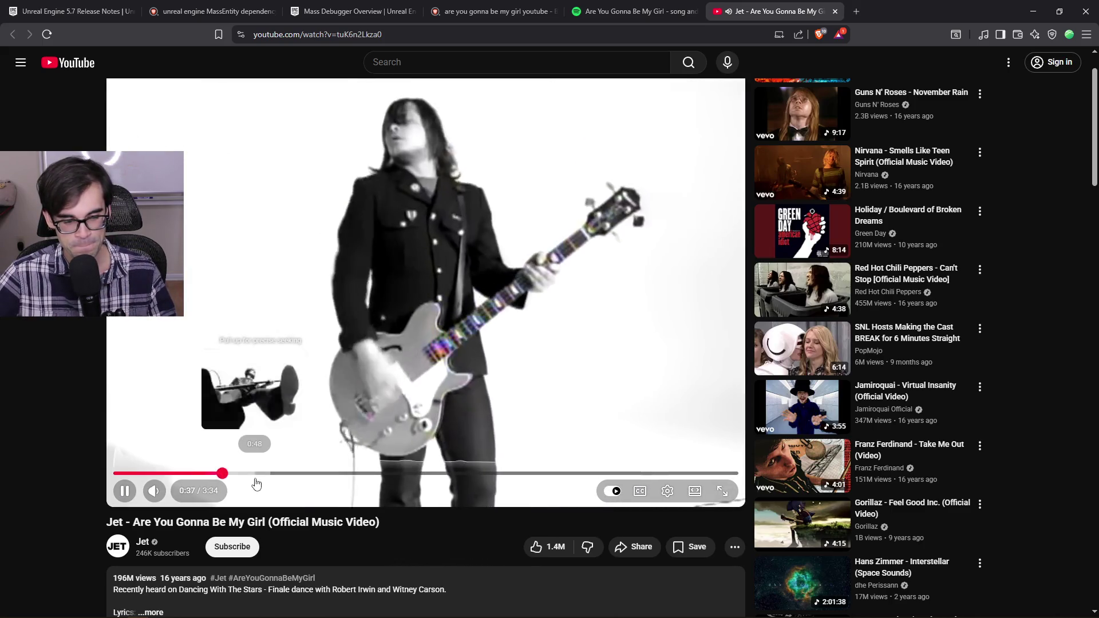
{"action": "left_click", "coordinate": [259, 474]}
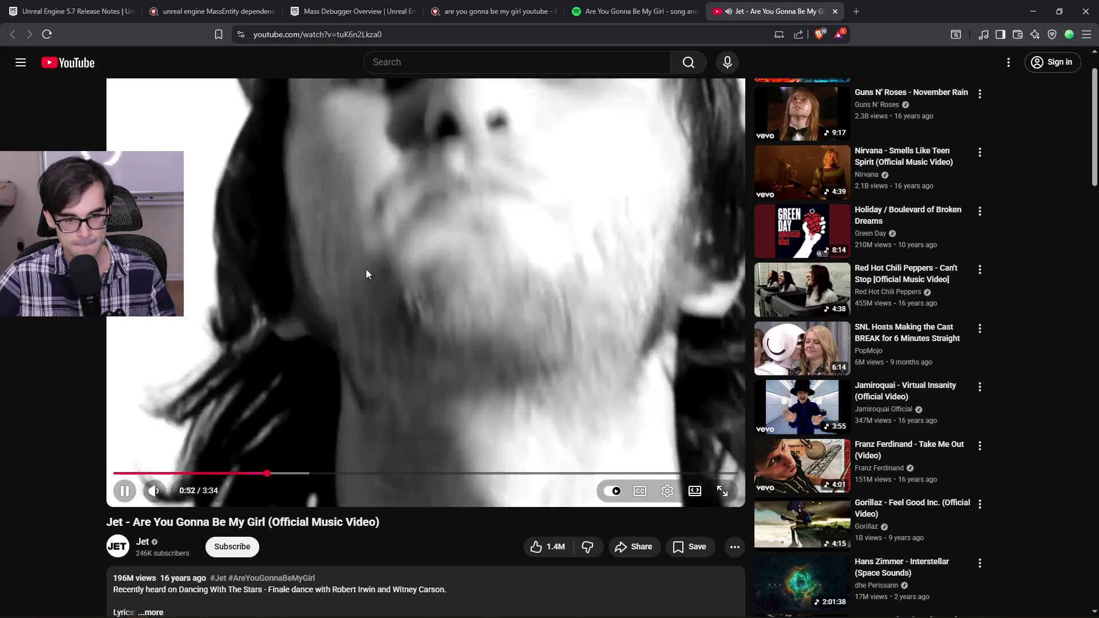
{"action": "left_click", "coordinate": [366, 269]}
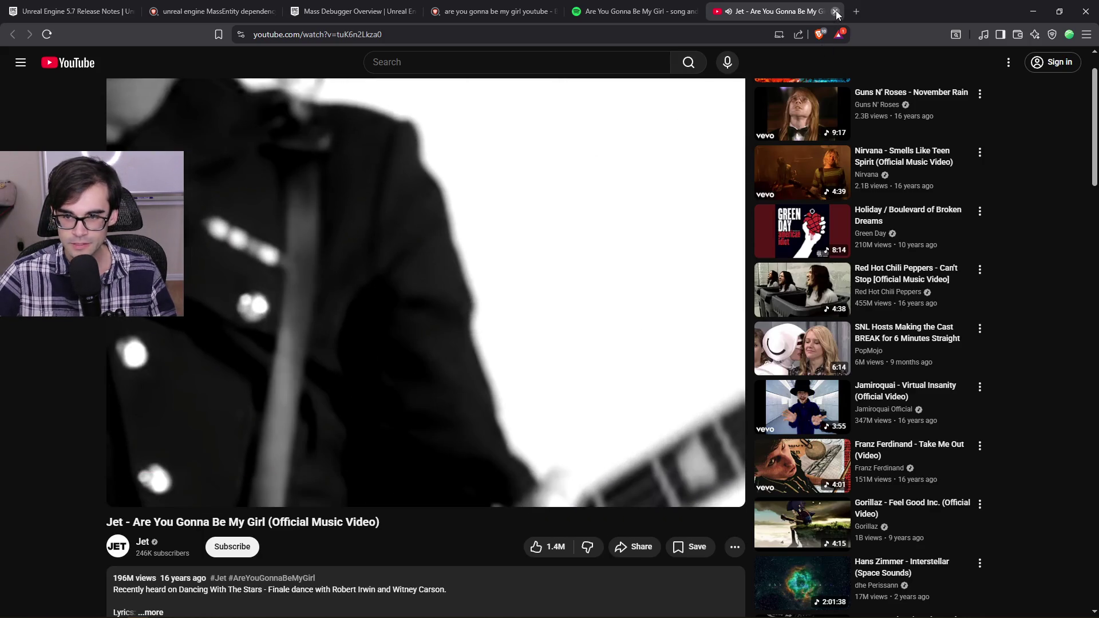
{"action": "left_click", "coordinate": [835, 12]}
{"action": "left_click", "coordinate": [695, 11]}
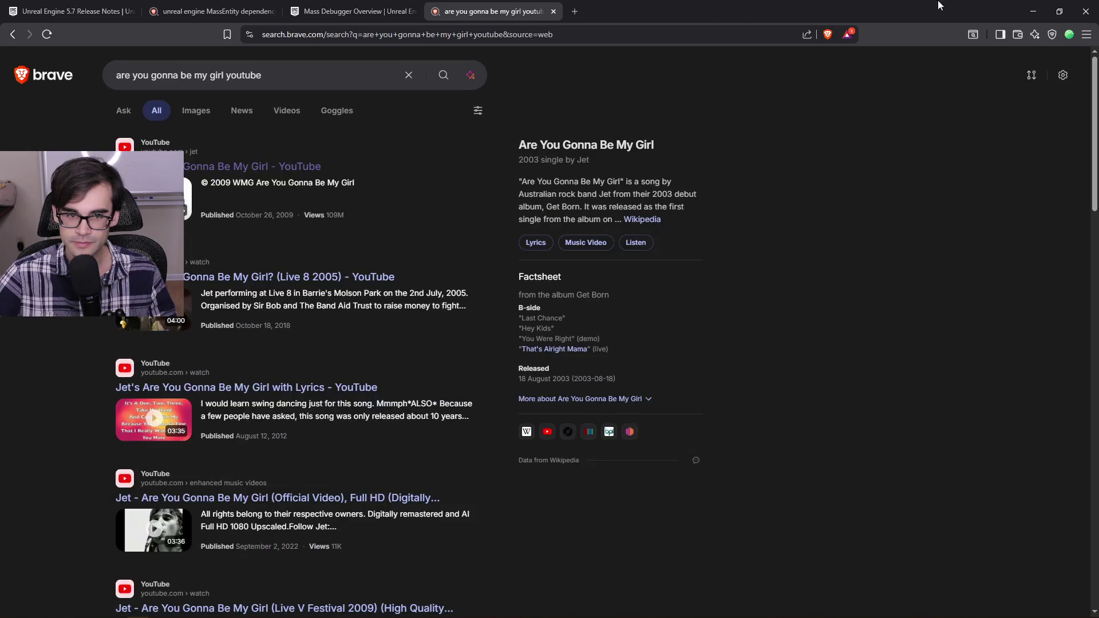
Step: Minimize Brave and place the caret inside the game-thread task body in ItemManager.cpp
{"action": "left_click", "coordinate": [1034, 12]}
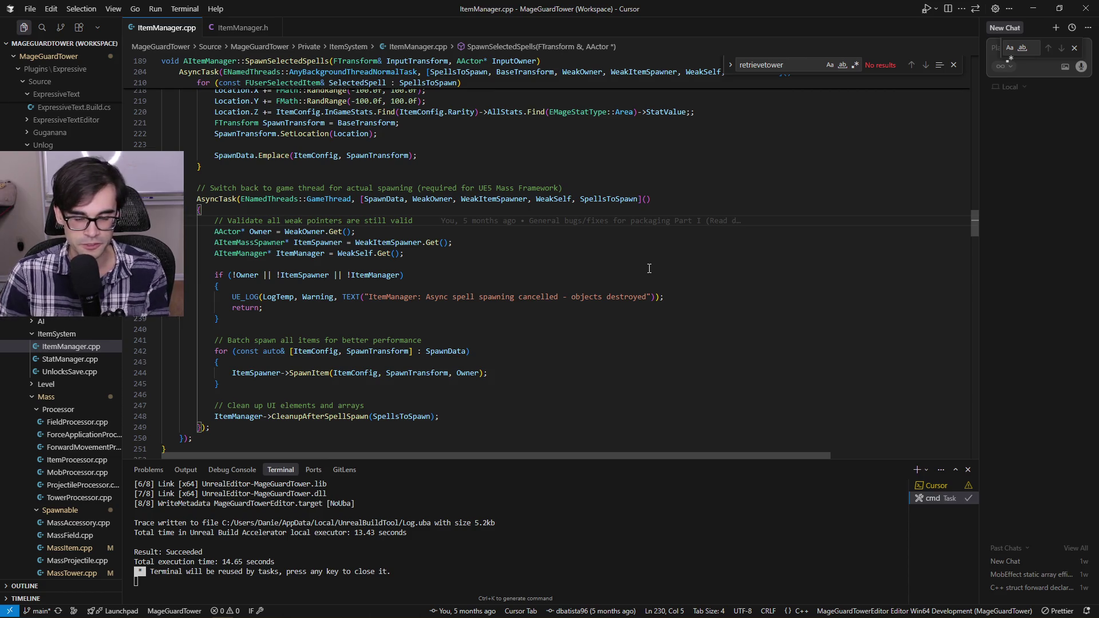
{"action": "left_click", "coordinate": [848, 209]}
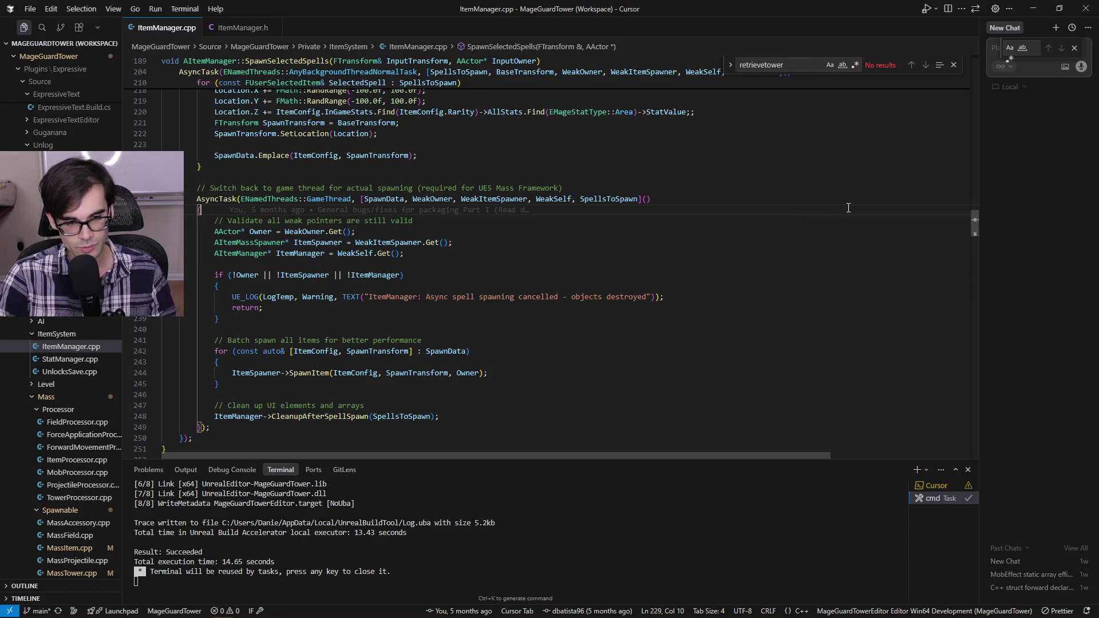
Step: Insert the comment '// Ok so possible do like a timer here?' above the batch spawn loop
{"action": "scroll", "coordinate": [743, 255], "scroll_direction": "down", "scroll_amount": 2}
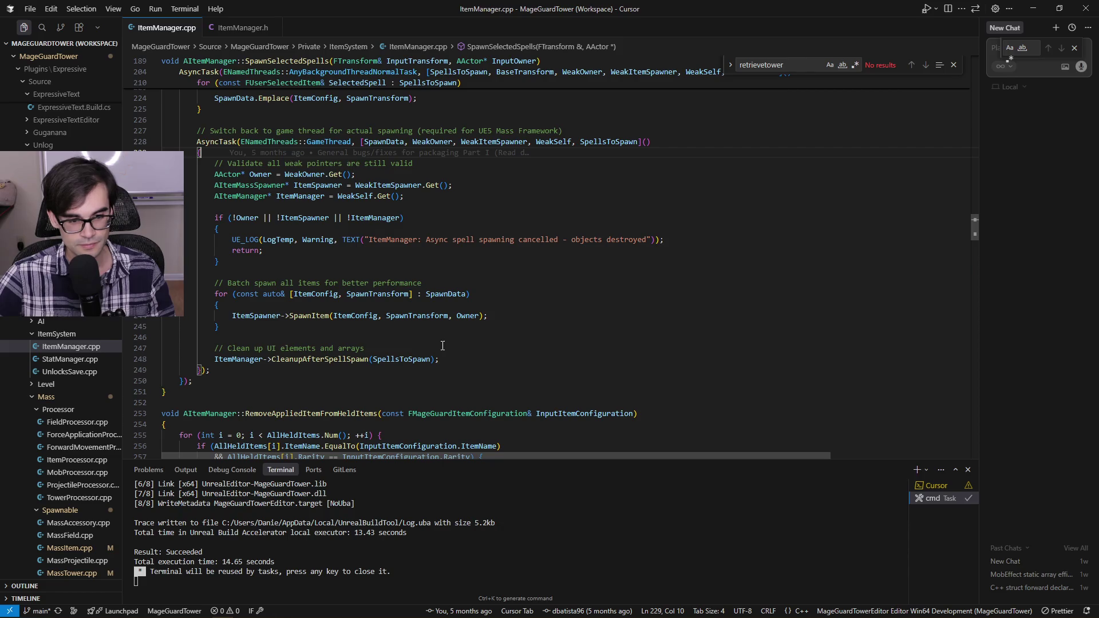
{"action": "left_click", "coordinate": [458, 275]}
{"action": "key", "text": "Return"}
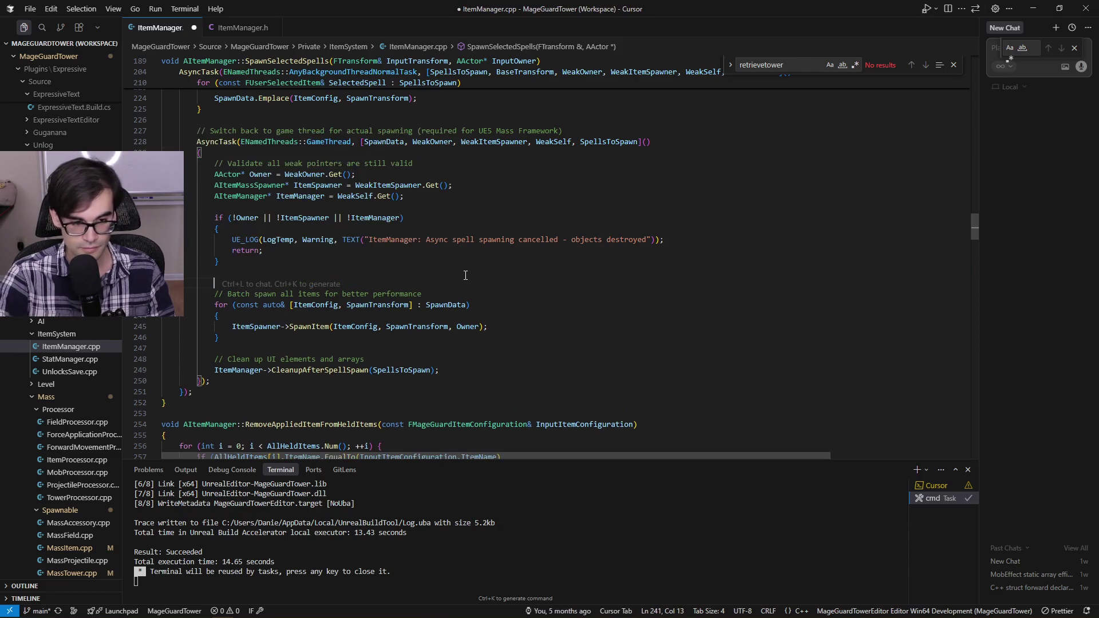
{"action": "type", "text": "// Ok"}
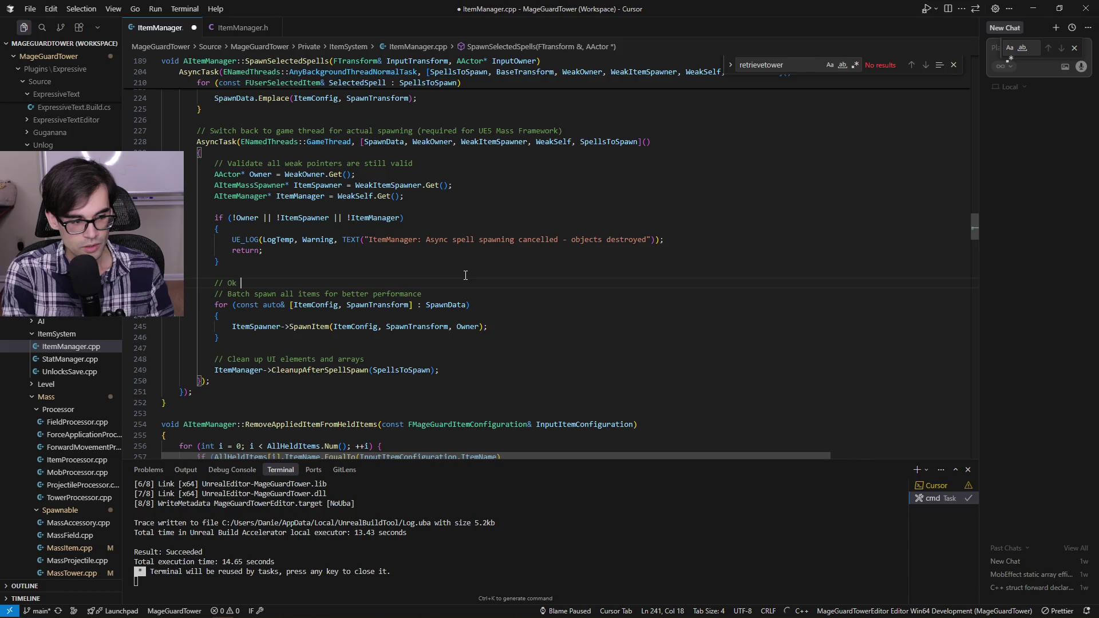
{"action": "type", "text": " so pro"}
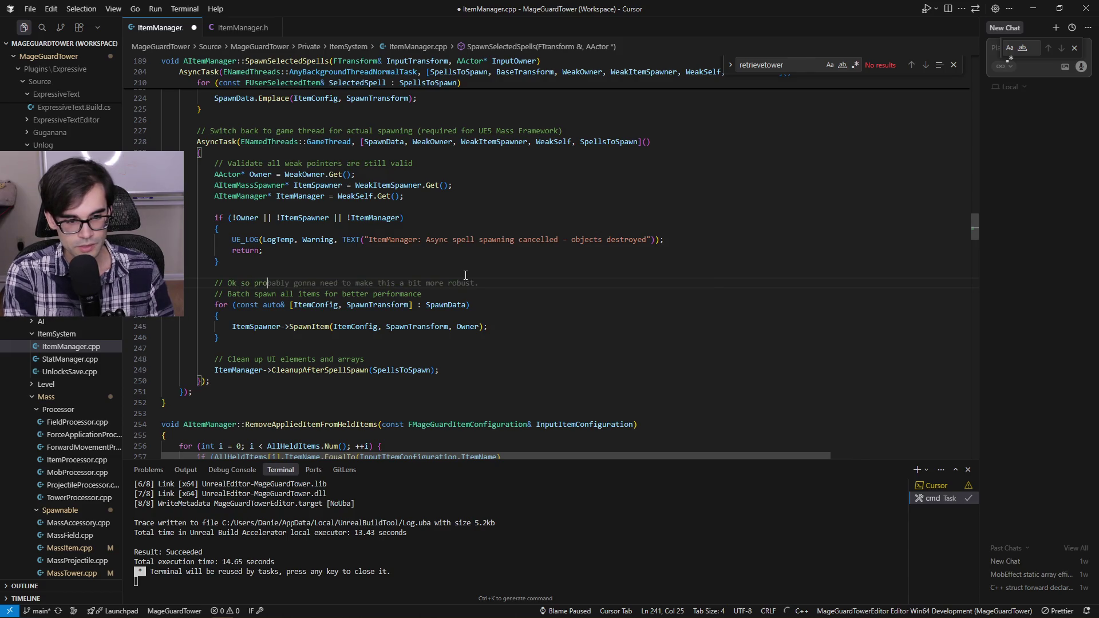
{"action": "type", "text": "ssible do li"}
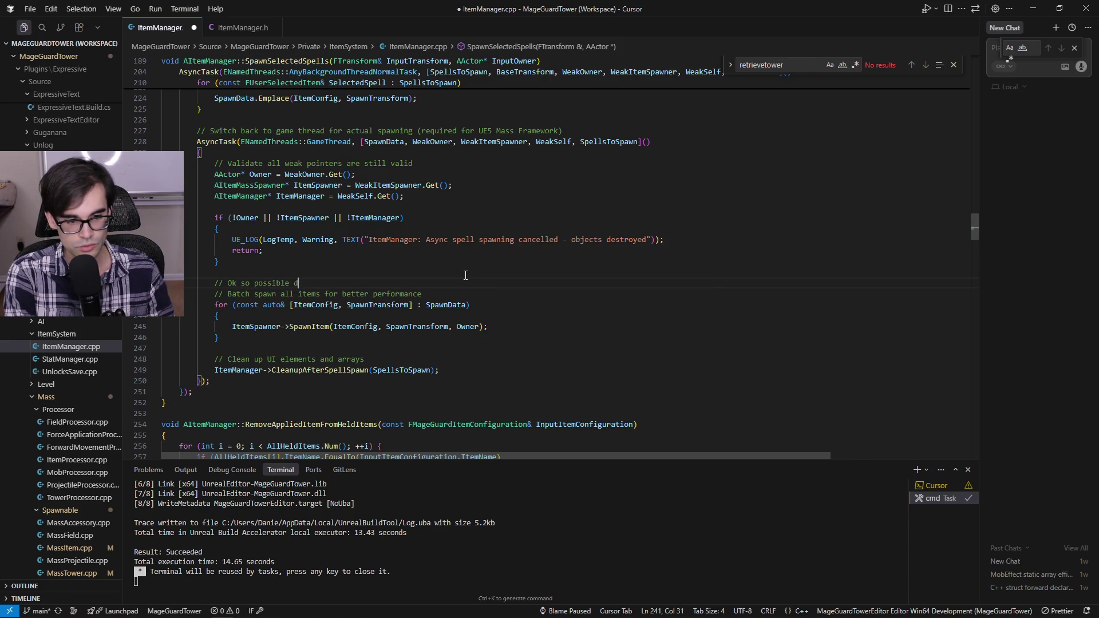
{"action": "type", "text": "ke a "}
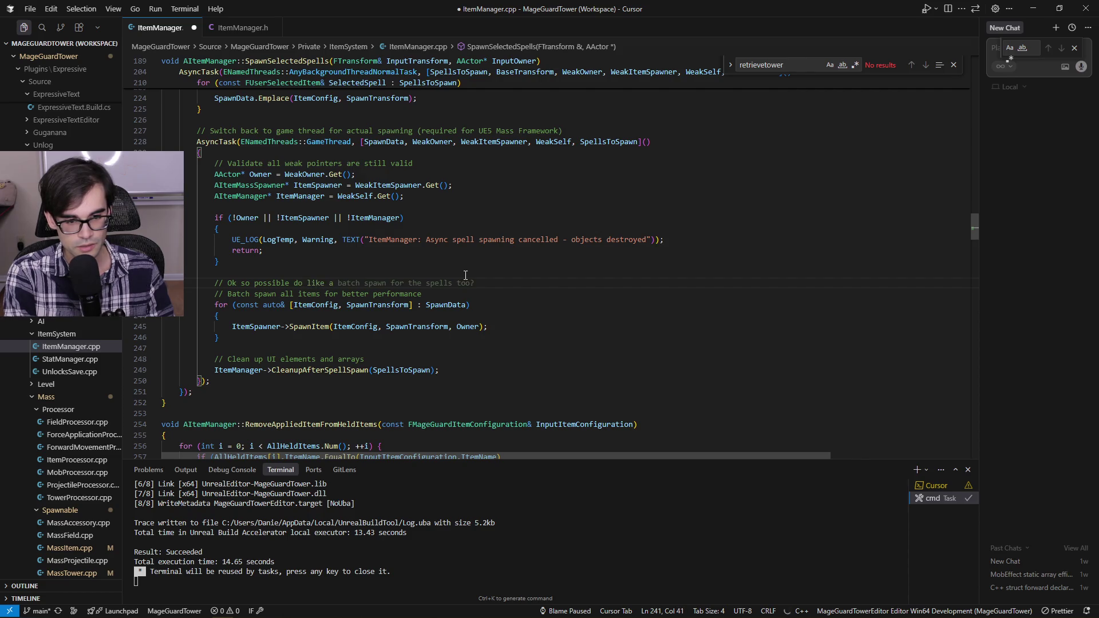
{"action": "type", "text": "timer for"}
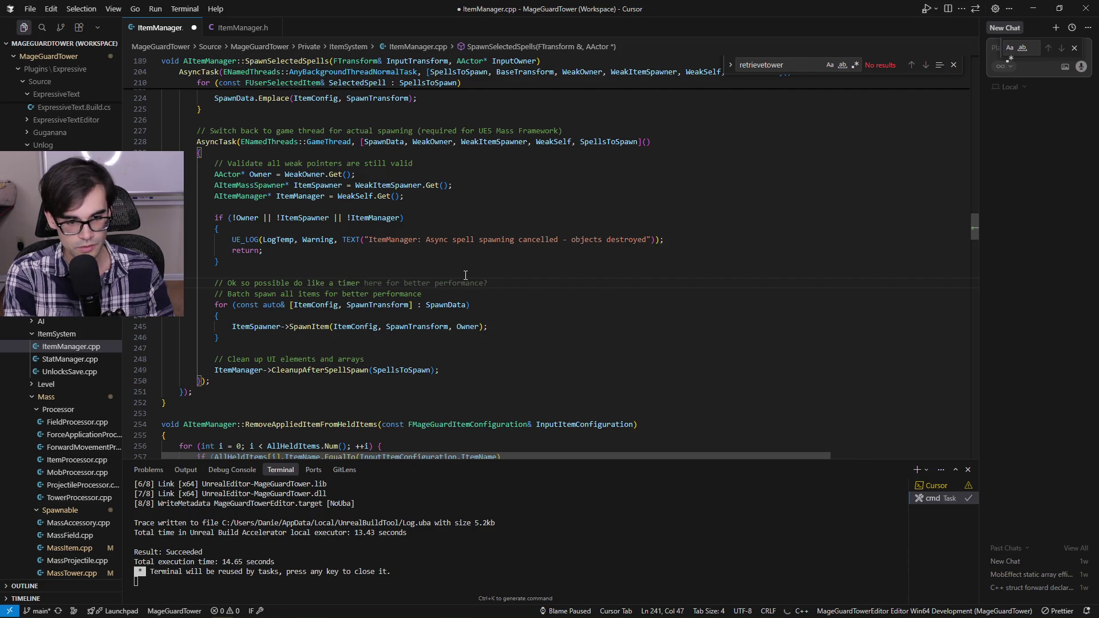
{"action": "key", "text": "BackSpace"}
{"action": "key", "text": "BackSpace"}
{"action": "key", "text": "BackSpace"}
{"action": "type", "text": "here?"}
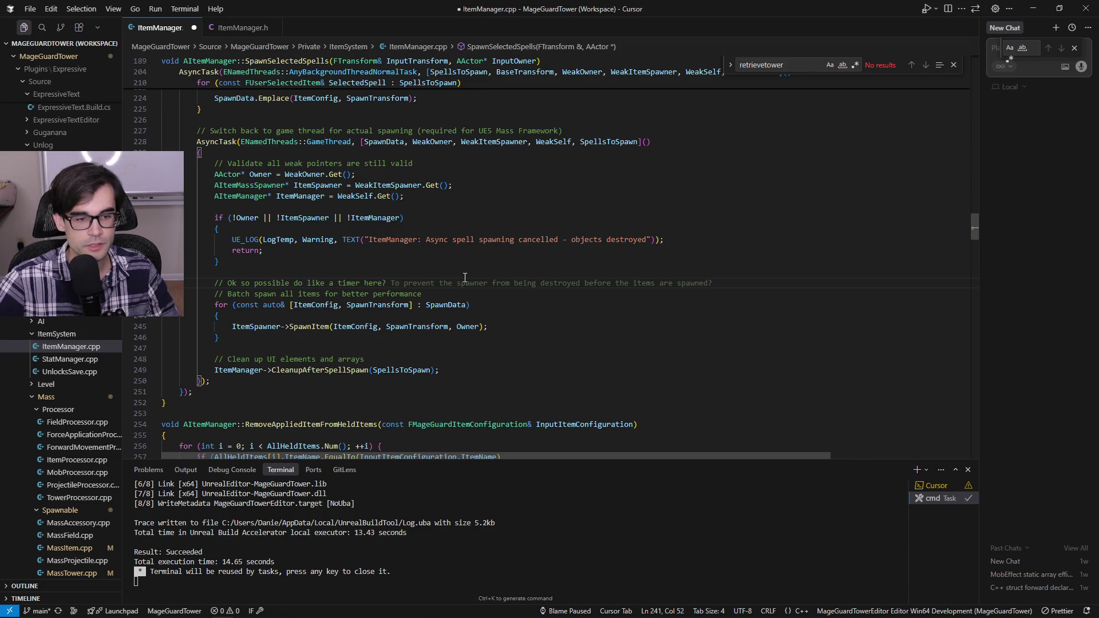
{"action": "left_click", "coordinate": [444, 305]}
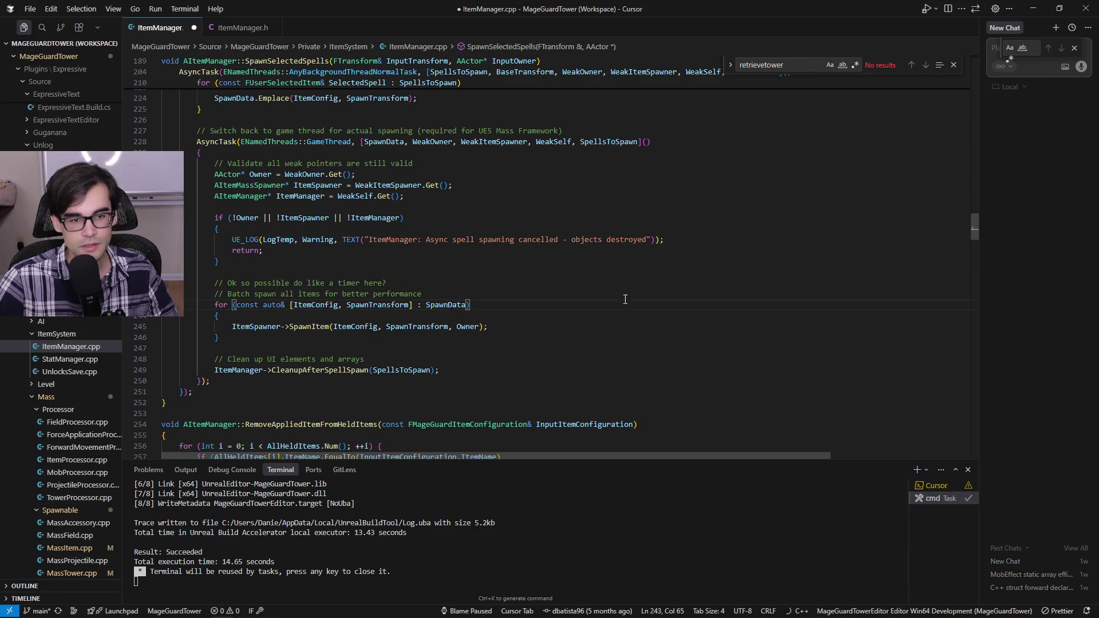
Step: Select all SpawnData occurrences and inspect its FMageGuardItemConfiguration declaration
{"action": "key", "text": "ctrl+d"}
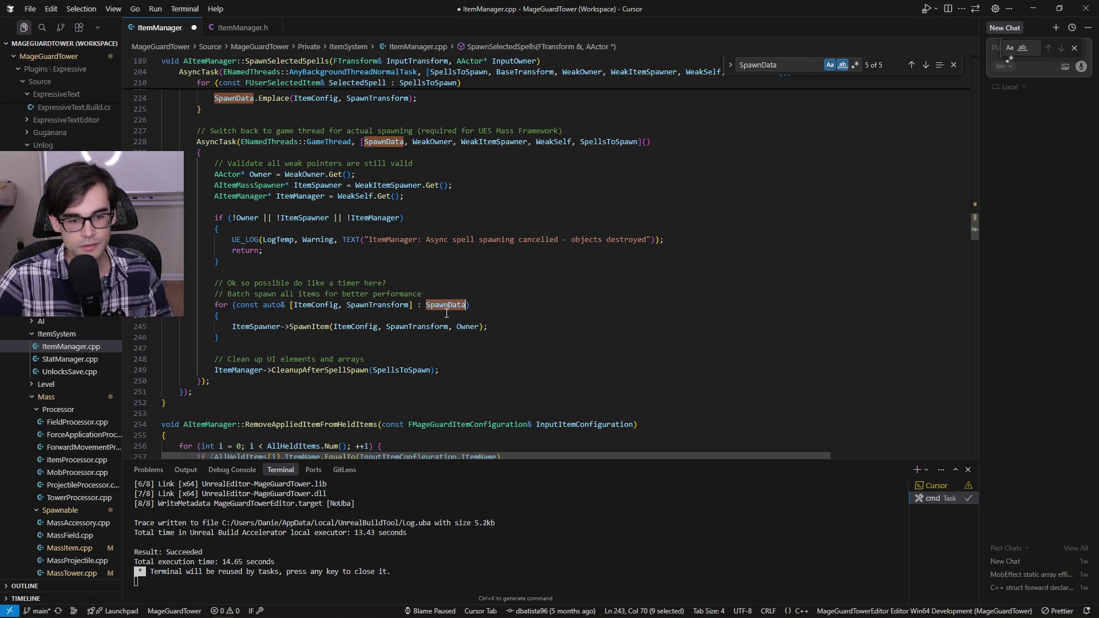
{"action": "mouse_move", "coordinate": [455, 304]}
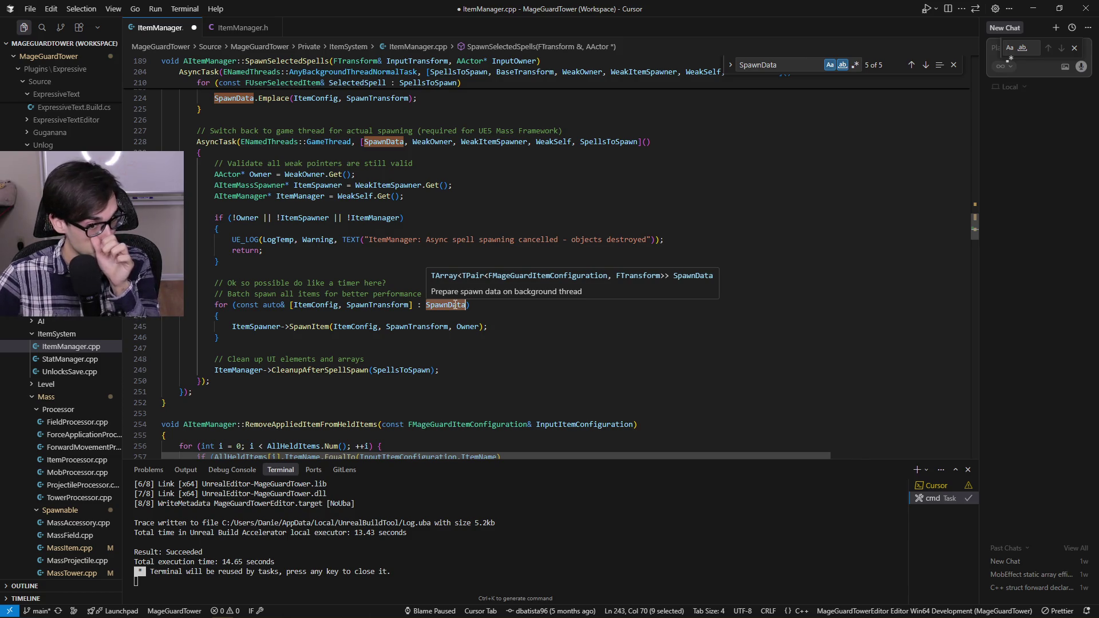
{"action": "scroll", "coordinate": [470, 231], "scroll_direction": "up", "scroll_amount": 5}
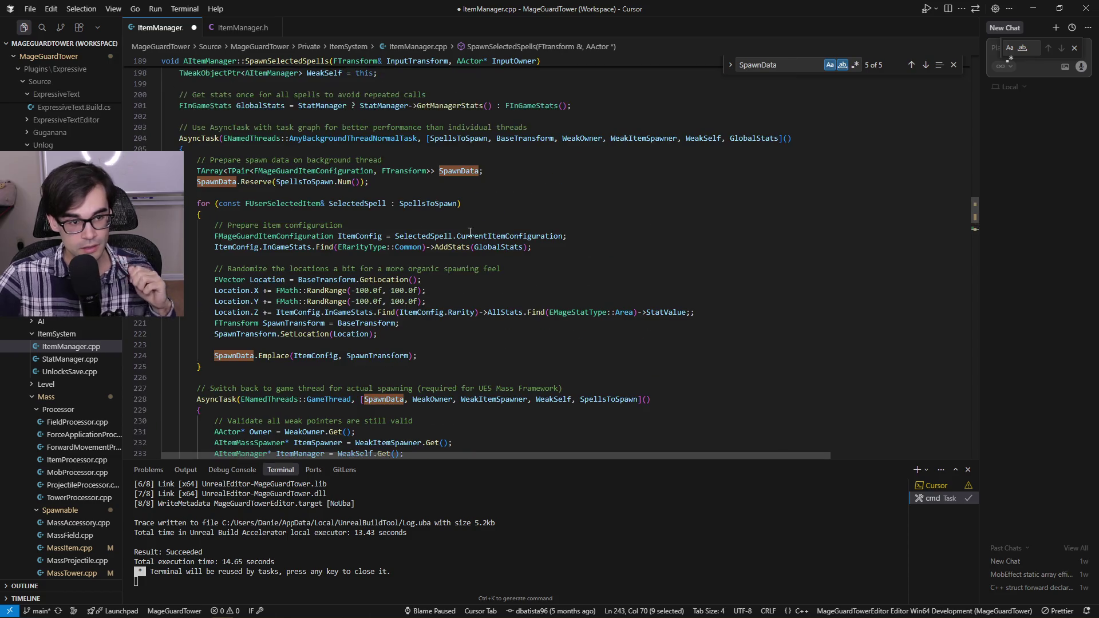
{"action": "scroll", "coordinate": [470, 232], "scroll_direction": "up", "scroll_amount": 1}
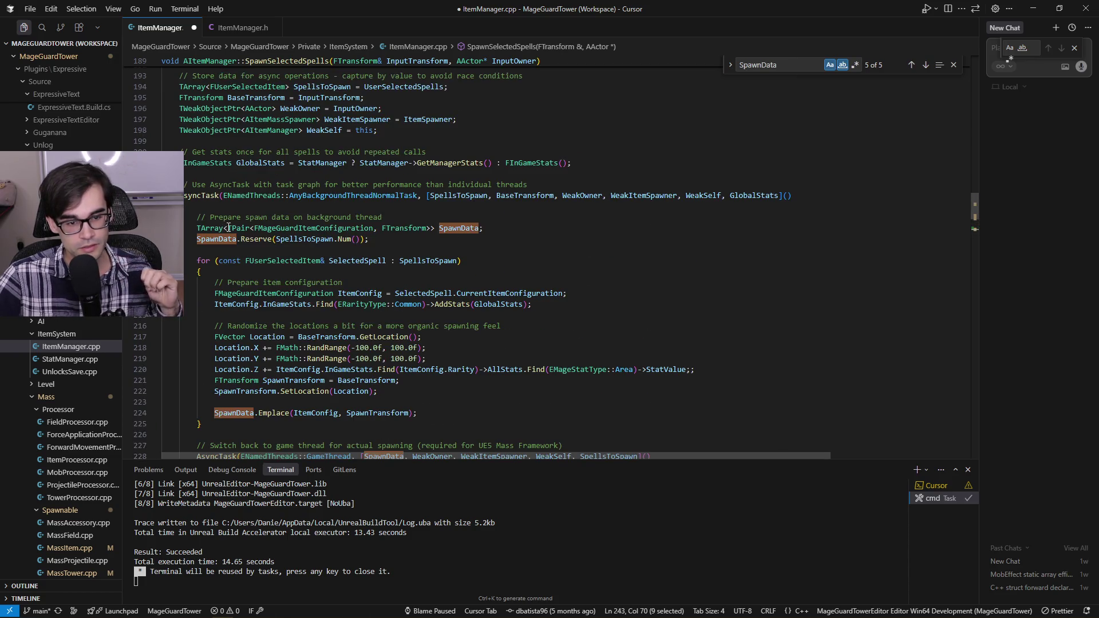
{"action": "mouse_move", "coordinate": [227, 227]}
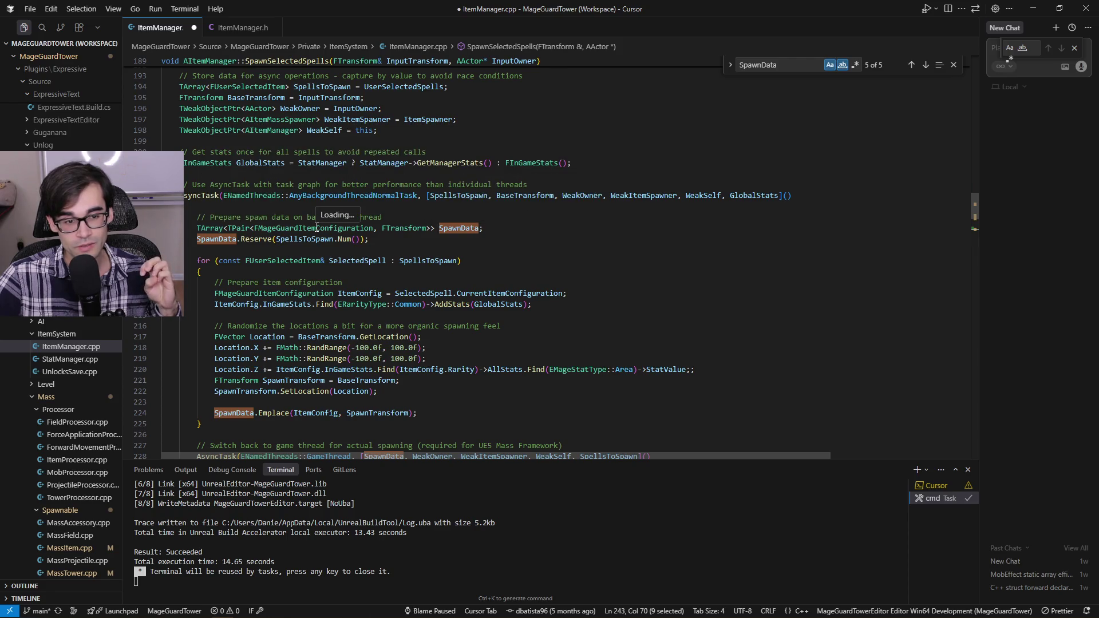
{"action": "left_click", "coordinate": [316, 227]}
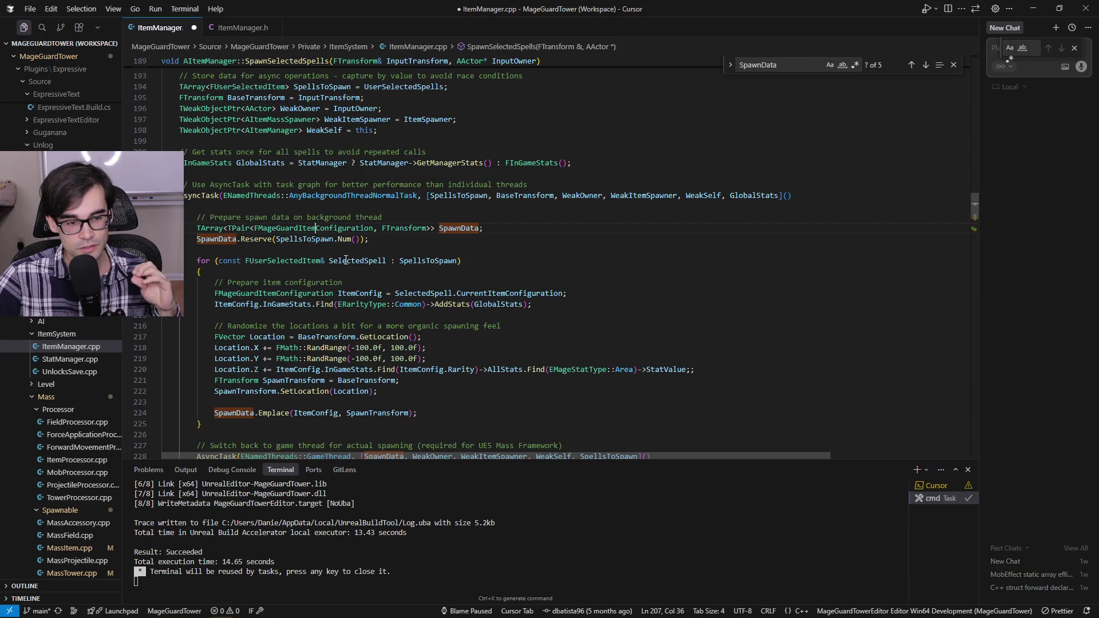
{"action": "scroll", "coordinate": [346, 260], "scroll_direction": "up", "scroll_amount": 1}
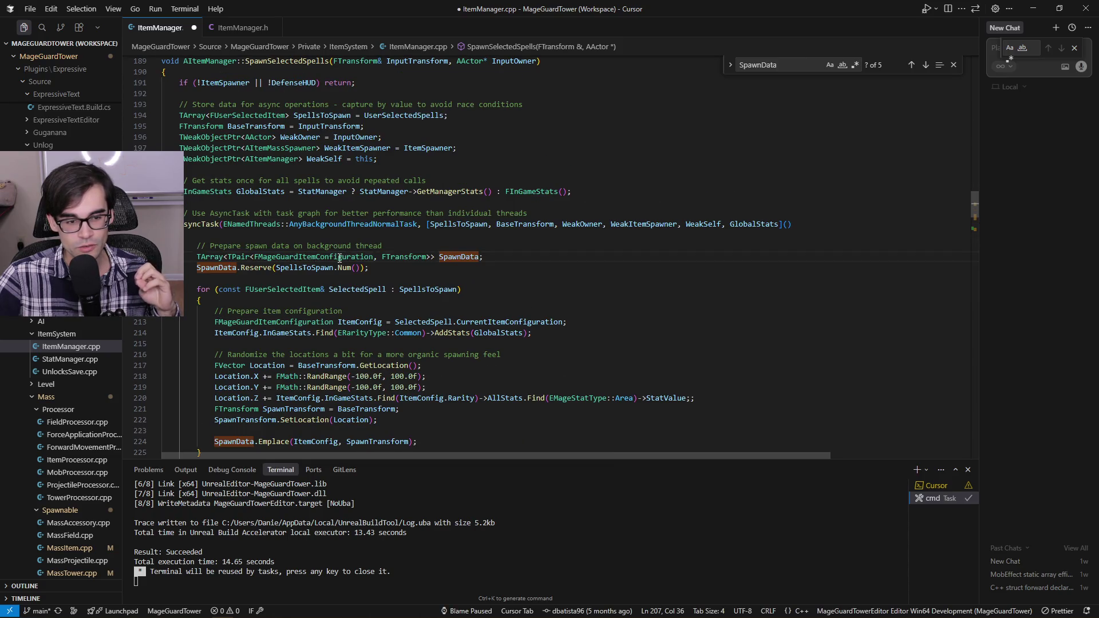
{"action": "right_click", "coordinate": [339, 258]}
{"action": "key", "text": "Escape"}
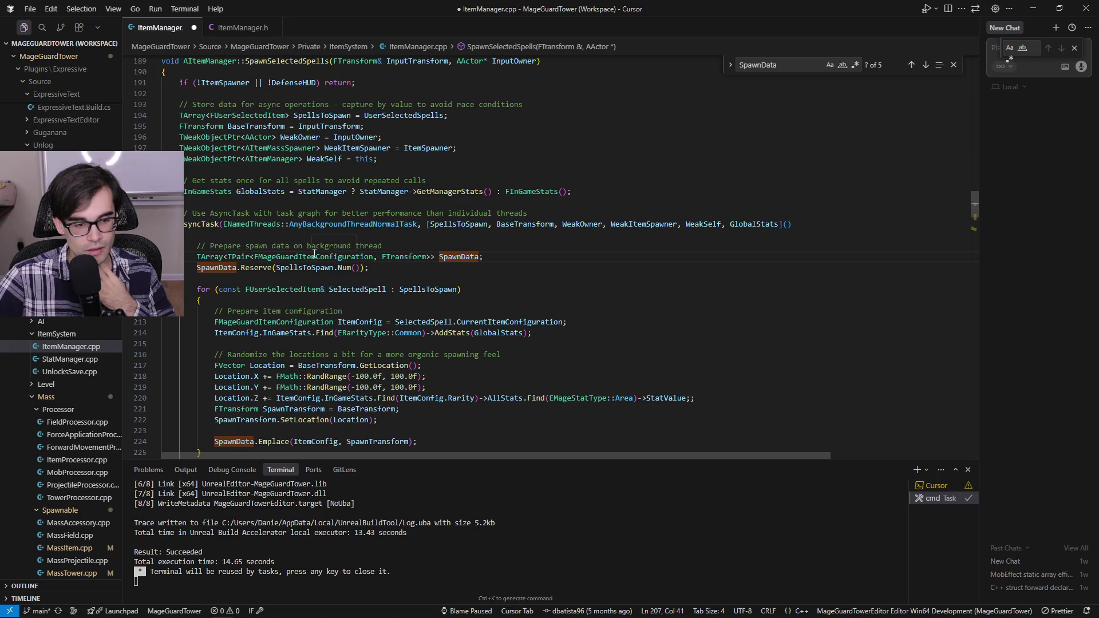
Step: Jump from the batch loop to the SpawnItem definition in ItemMassSpawner.cpp
{"action": "scroll", "coordinate": [314, 254], "scroll_direction": "down", "scroll_amount": 3}
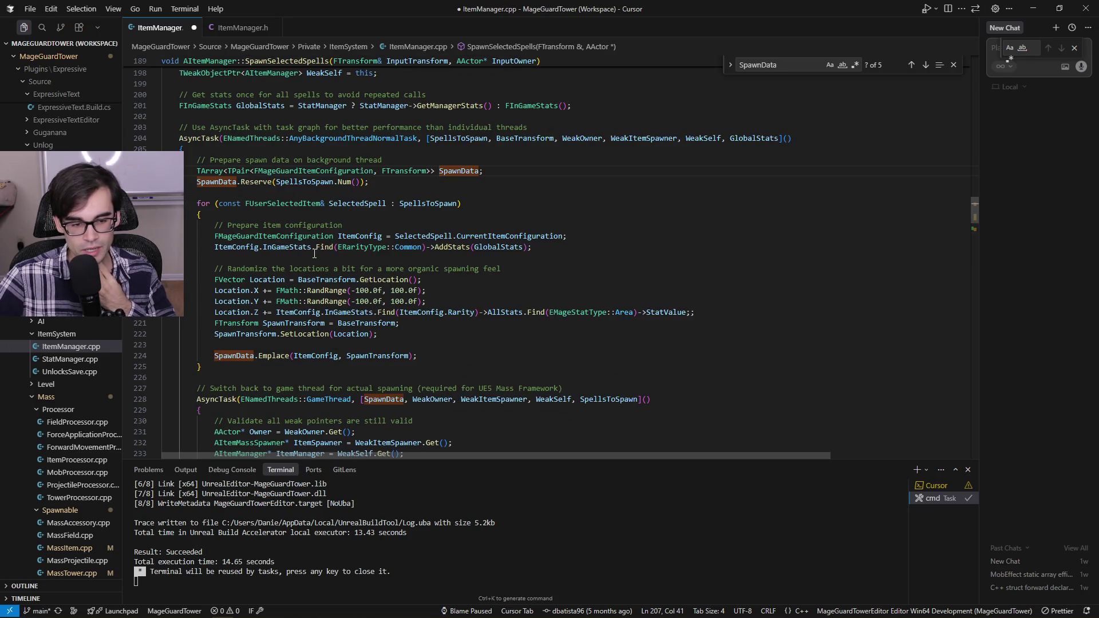
{"action": "scroll", "coordinate": [427, 389], "scroll_direction": "down", "scroll_amount": 8}
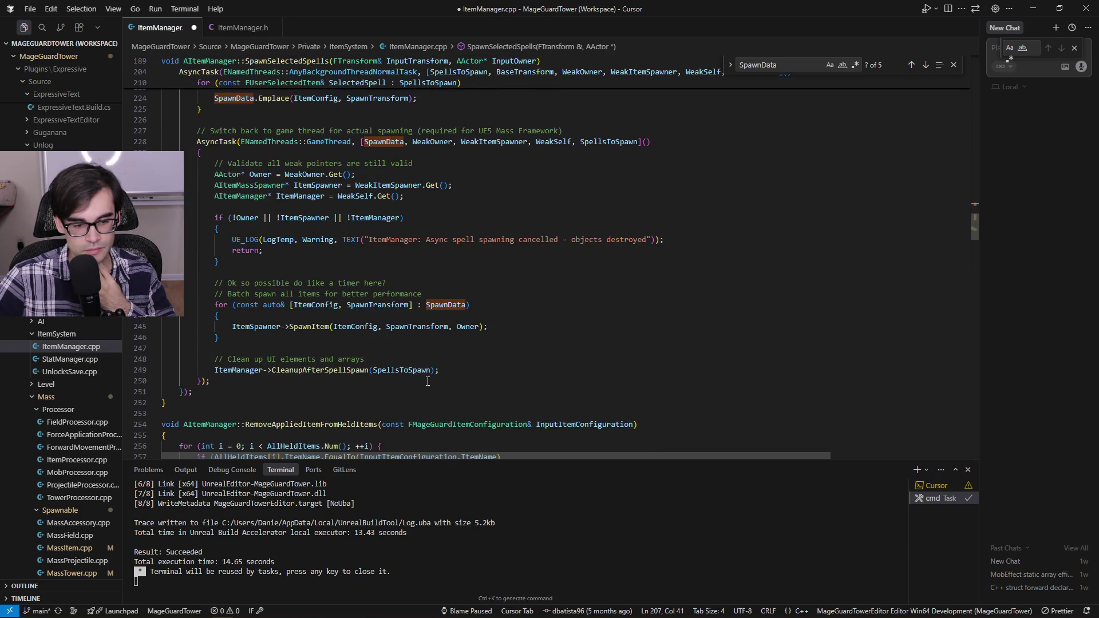
{"action": "mouse_move", "coordinate": [317, 327]}
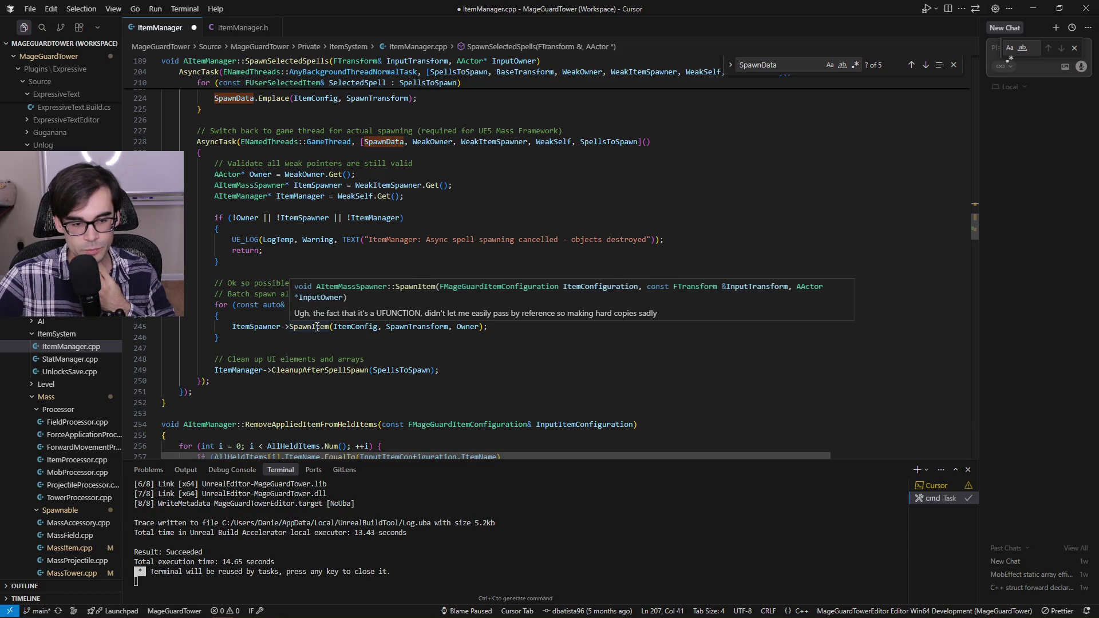
{"action": "left_click", "coordinate": [317, 327], "text": "ctrl"}
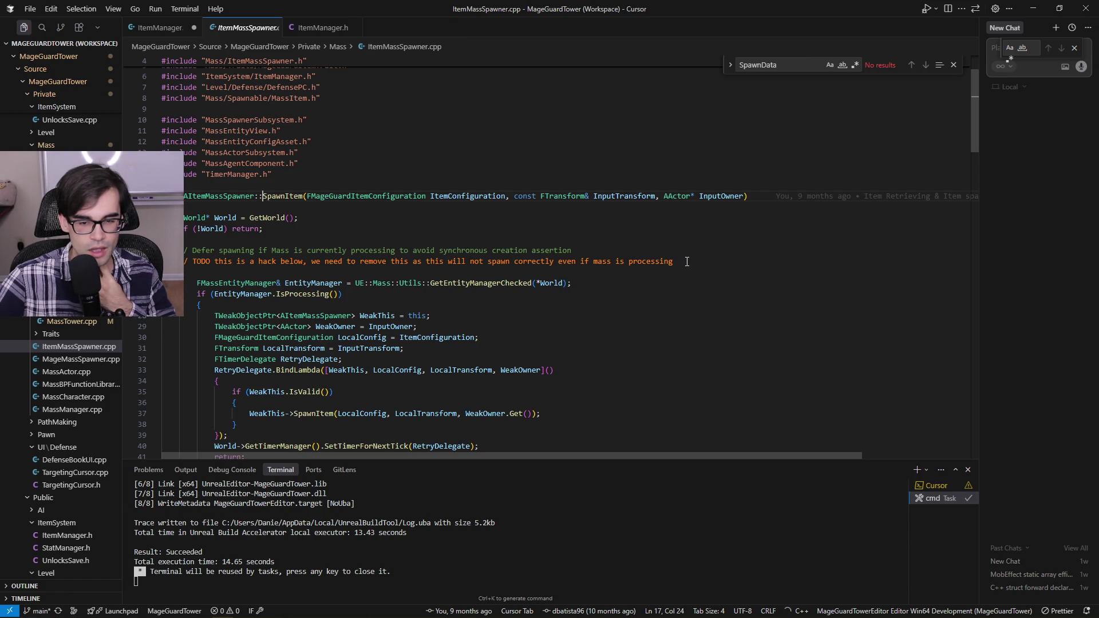
{"action": "mouse_move", "coordinate": [687, 261]}
{"action": "left_mouse_down"}
{"action": "mouse_move", "coordinate": [189, 263]}
{"action": "mouse_move", "coordinate": [182, 251]}
{"action": "left_mouse_up"}
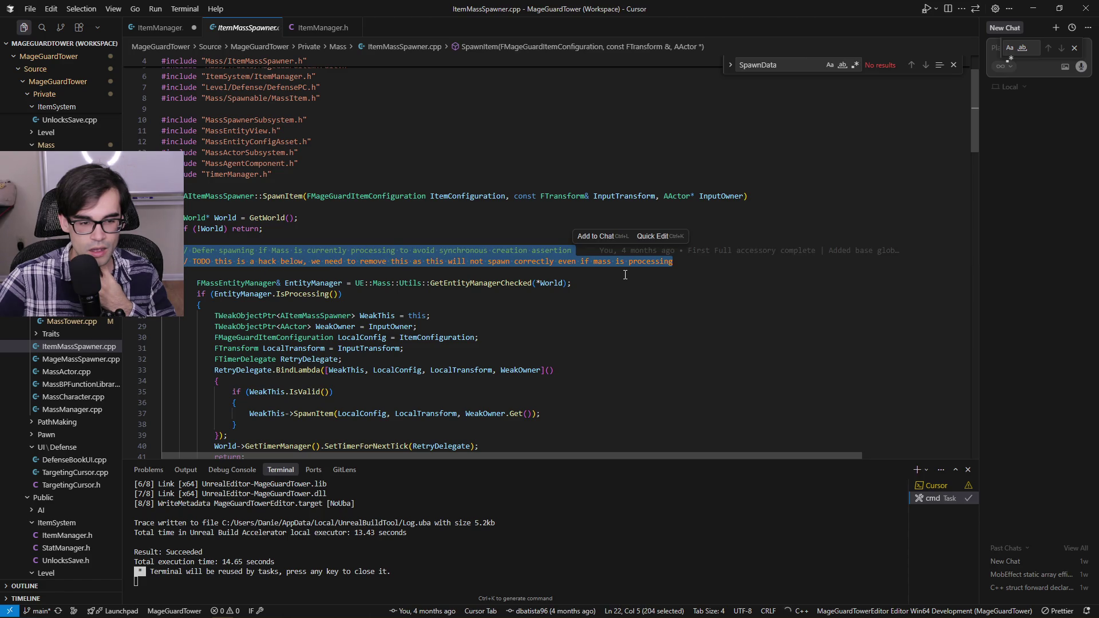
{"action": "scroll", "coordinate": [625, 275], "scroll_direction": "down", "scroll_amount": 2}
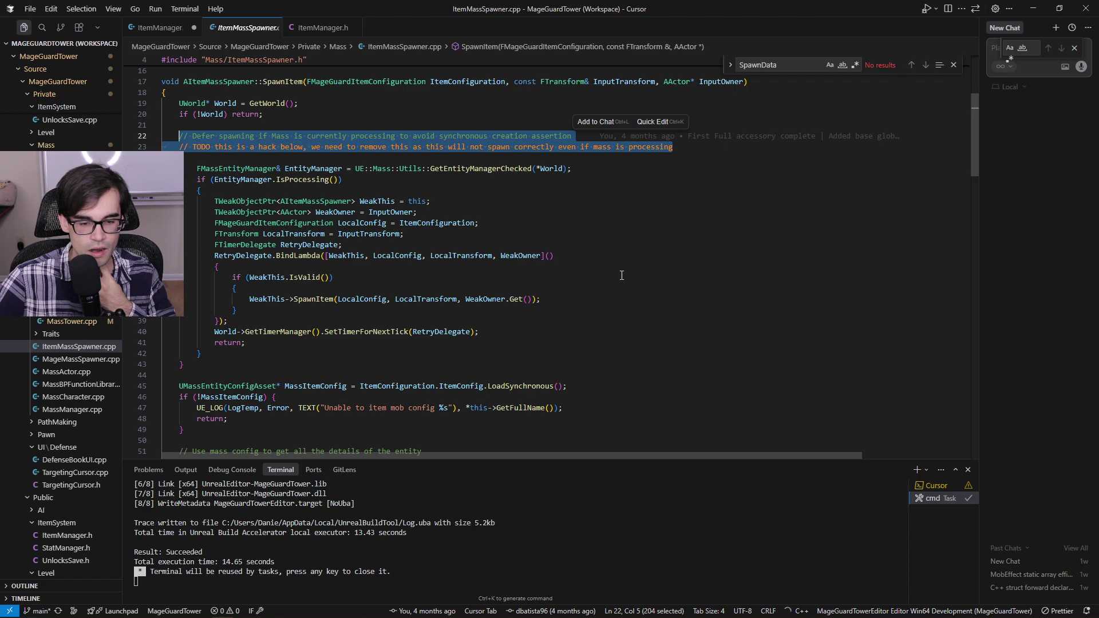
{"action": "scroll", "coordinate": [437, 314], "scroll_direction": "down", "scroll_amount": 1}
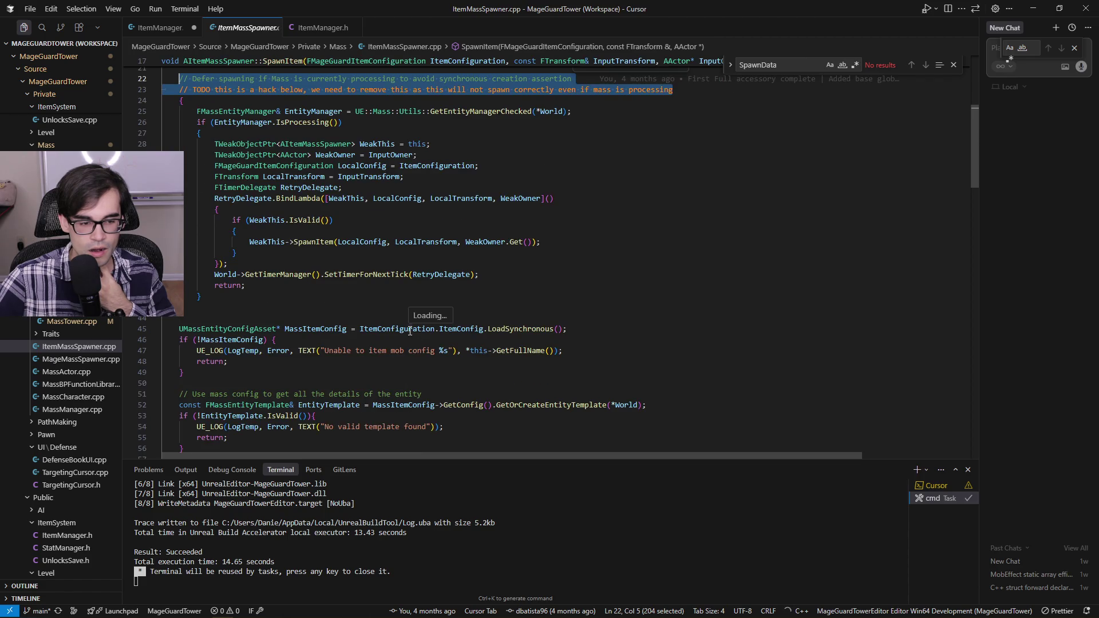
{"action": "left_click", "coordinate": [409, 330]}
{"action": "scroll", "coordinate": [604, 320], "scroll_direction": "up", "scroll_amount": 2}
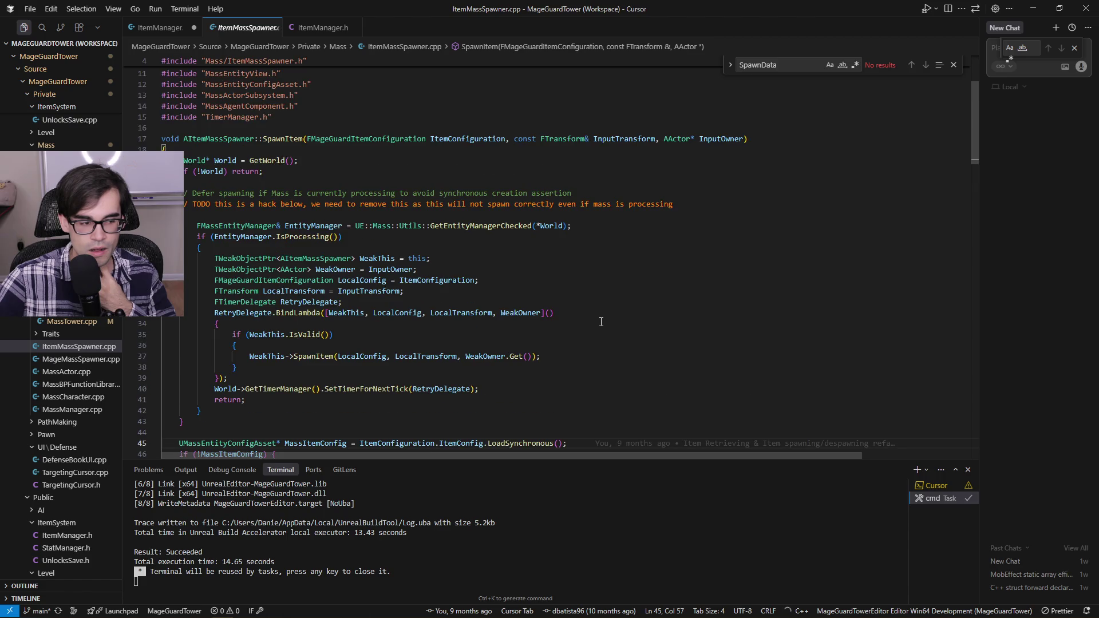
{"action": "scroll", "coordinate": [601, 322], "scroll_direction": "up", "scroll_amount": 1}
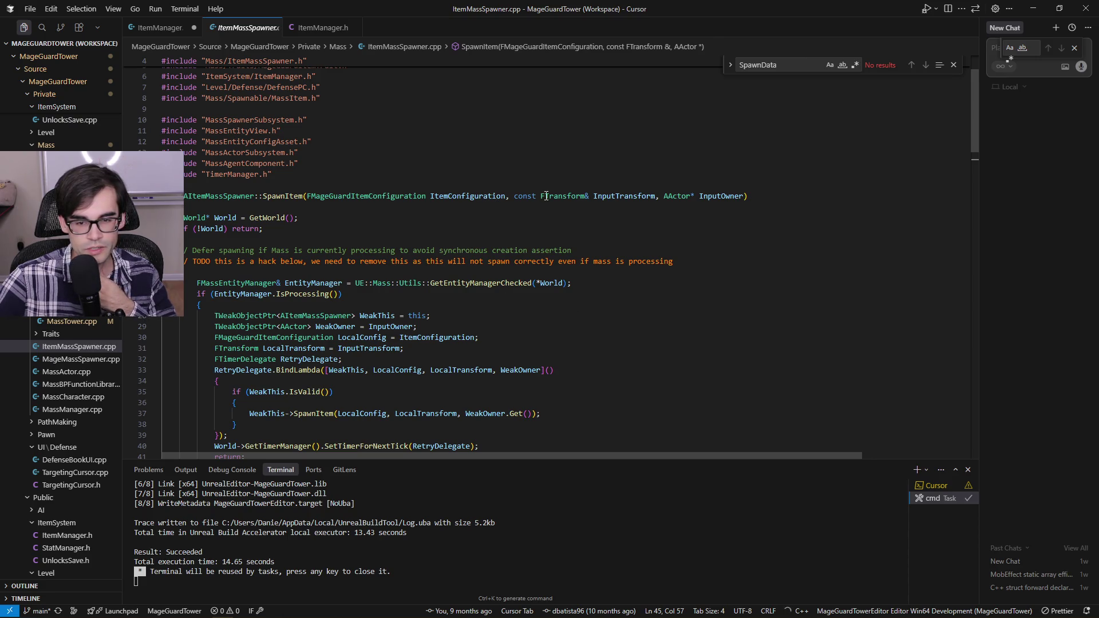
{"action": "left_click_drag", "start_coordinate": [515, 195], "coordinate": [616, 196]}
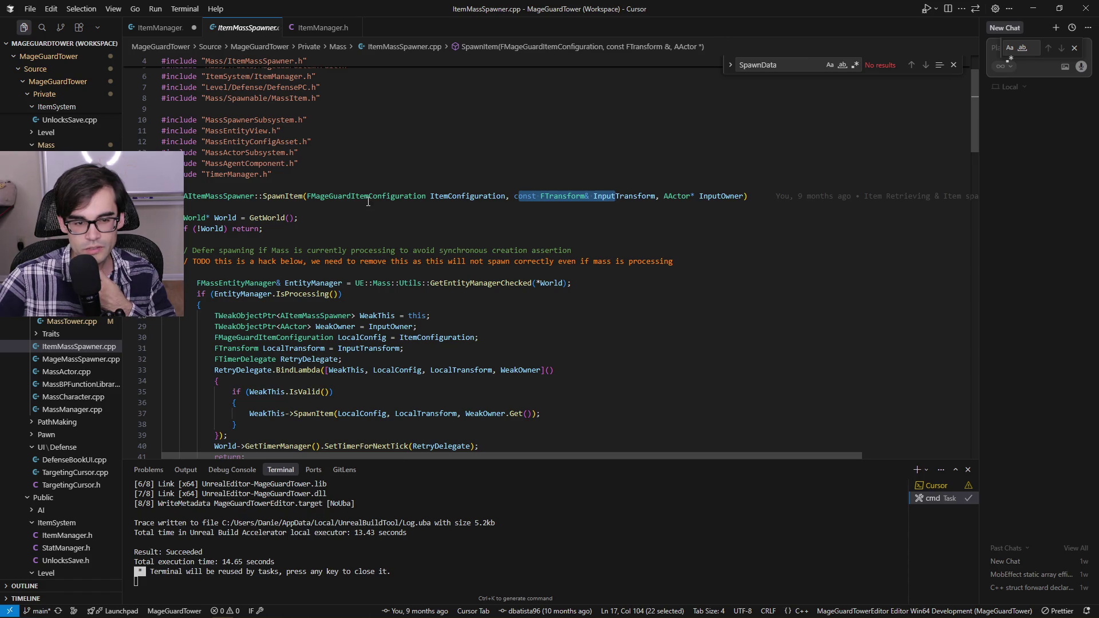
{"action": "left_click", "coordinate": [368, 196]}
{"action": "left_click", "coordinate": [463, 196]}
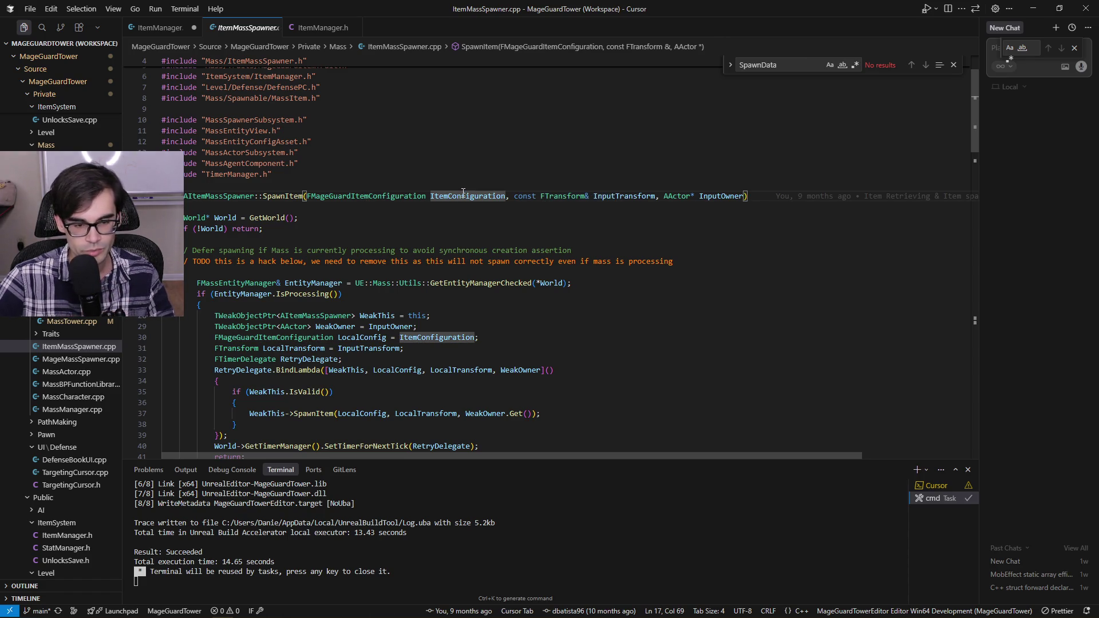
Step: Find ItemConfiguration matches, highlight LocalConfig, and scroll SpawnItem to the commented-out ItemStats lines
{"action": "key", "text": "ctrl+d"}
{"action": "left_click", "coordinate": [373, 337]}
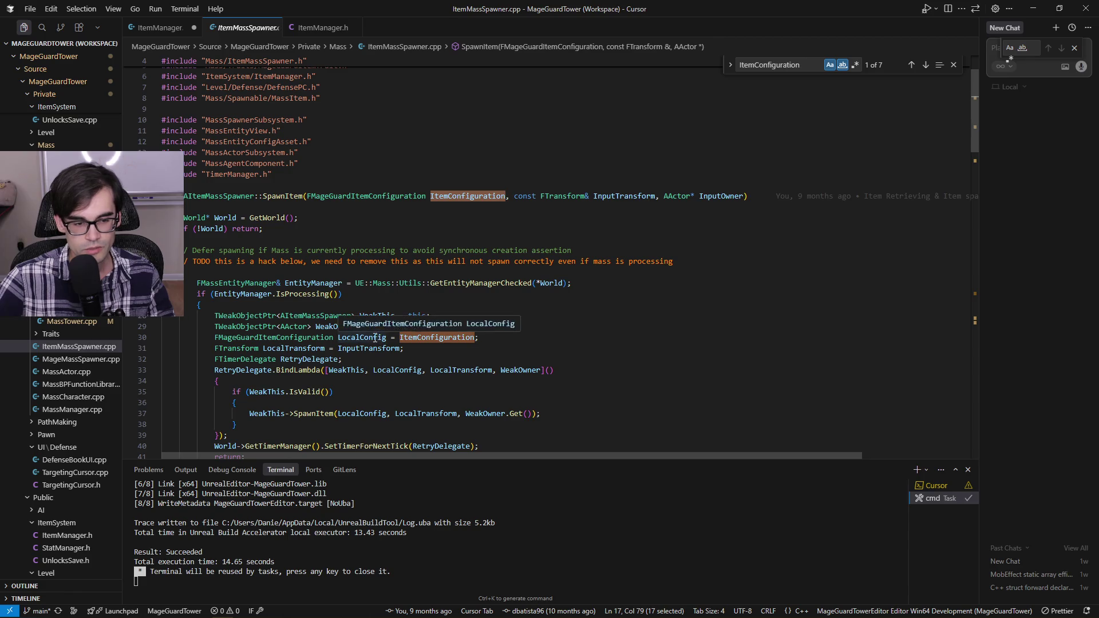
{"action": "scroll", "coordinate": [573, 341], "scroll_direction": "down", "scroll_amount": 5}
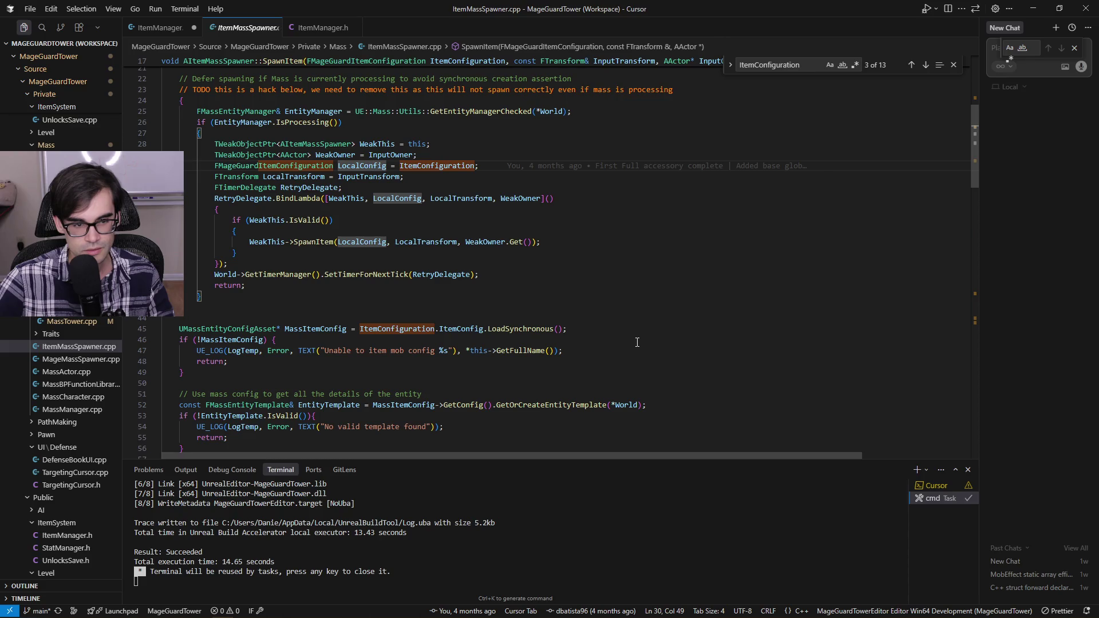
{"action": "scroll", "coordinate": [637, 342], "scroll_direction": "up", "scroll_amount": 1}
{"action": "scroll", "coordinate": [637, 342], "scroll_direction": "down", "scroll_amount": 7}
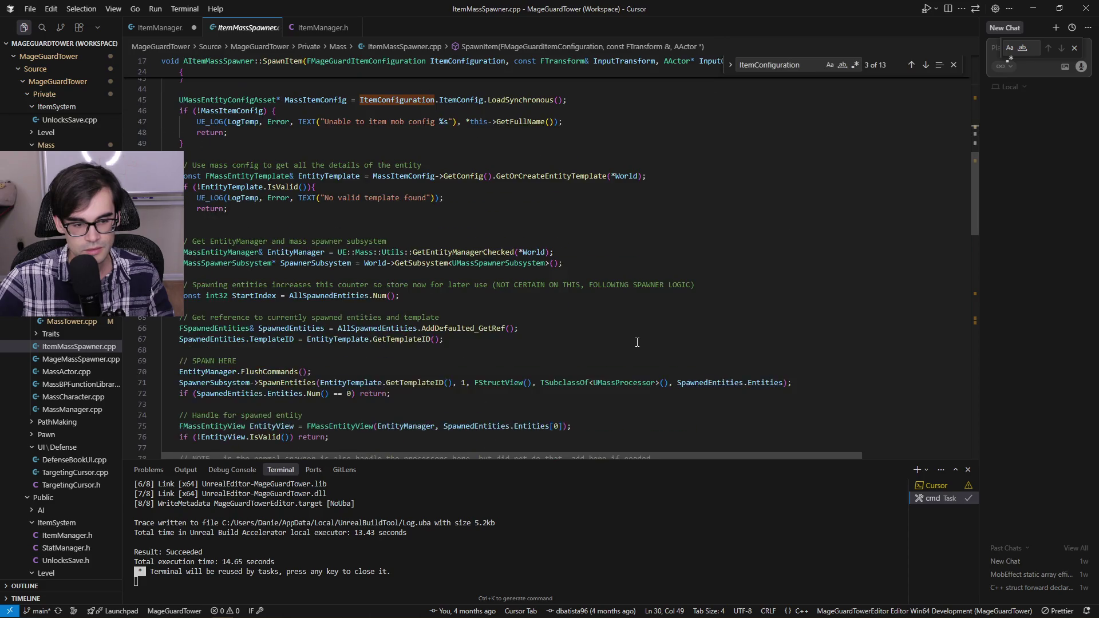
{"action": "scroll", "coordinate": [637, 341], "scroll_direction": "down", "scroll_amount": 12}
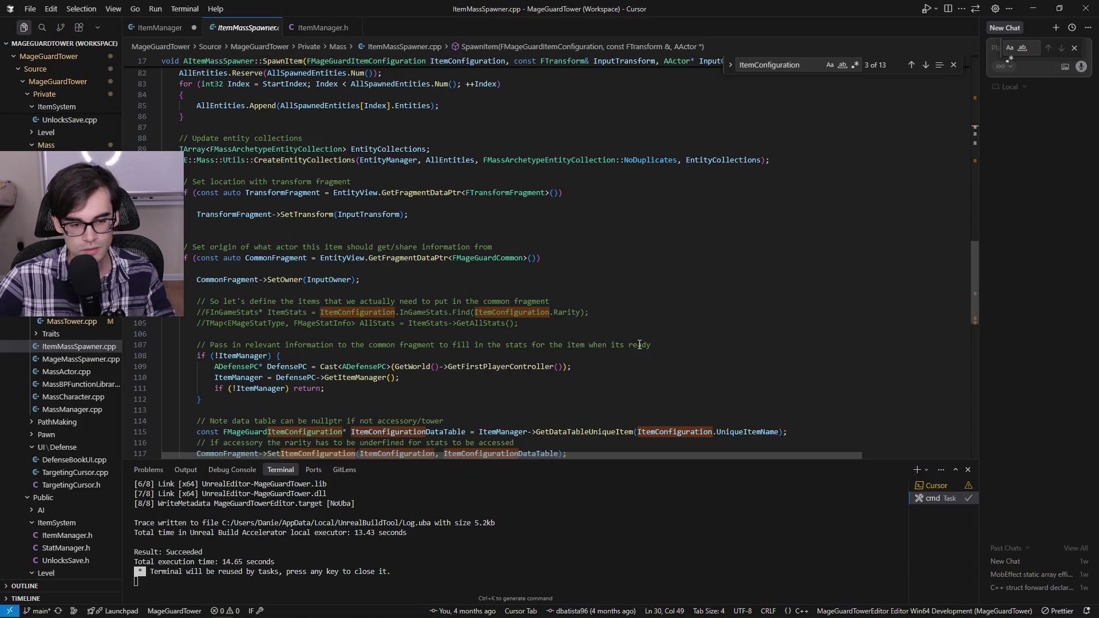
{"action": "scroll", "coordinate": [639, 344], "scroll_direction": "down", "scroll_amount": 3}
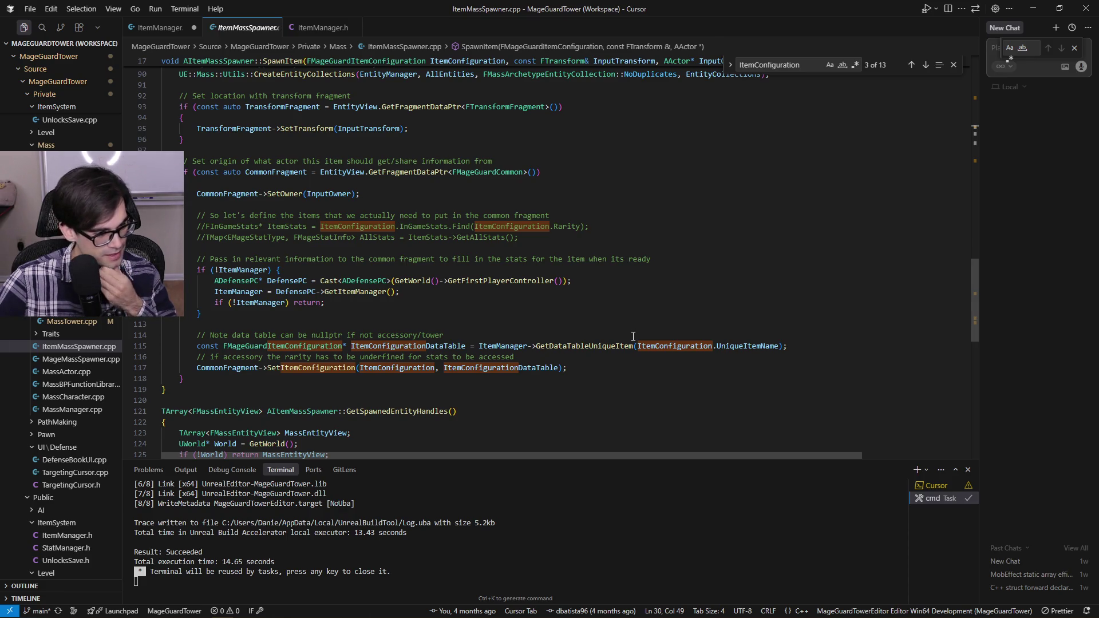
{"action": "scroll", "coordinate": [633, 336], "scroll_direction": "up", "scroll_amount": 3}
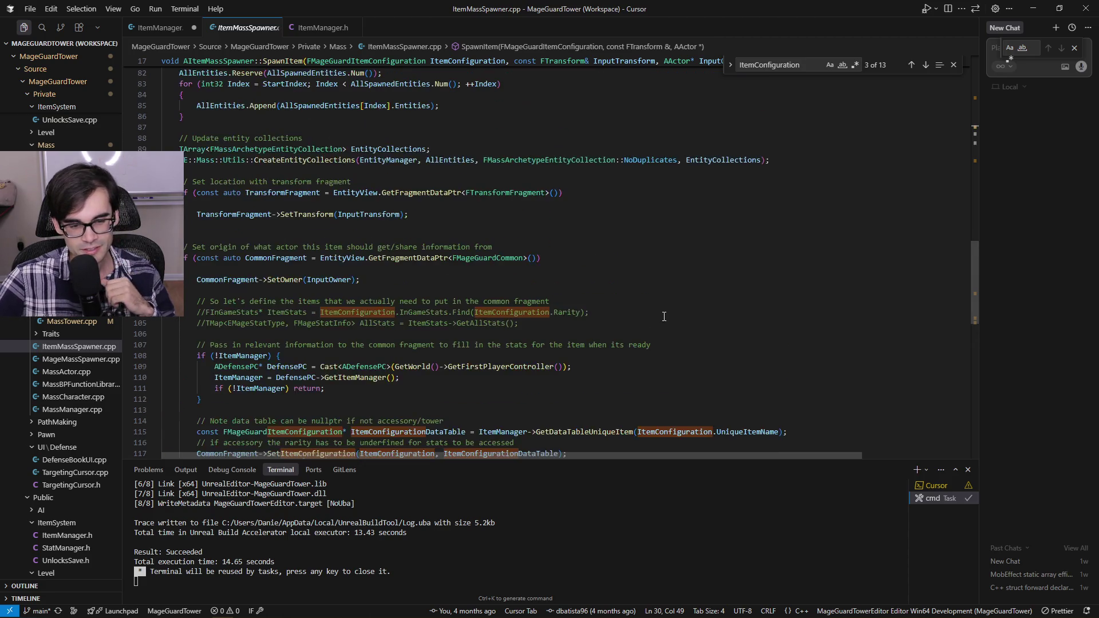
{"action": "left_click_drag", "start_coordinate": [195, 301], "coordinate": [590, 312]}
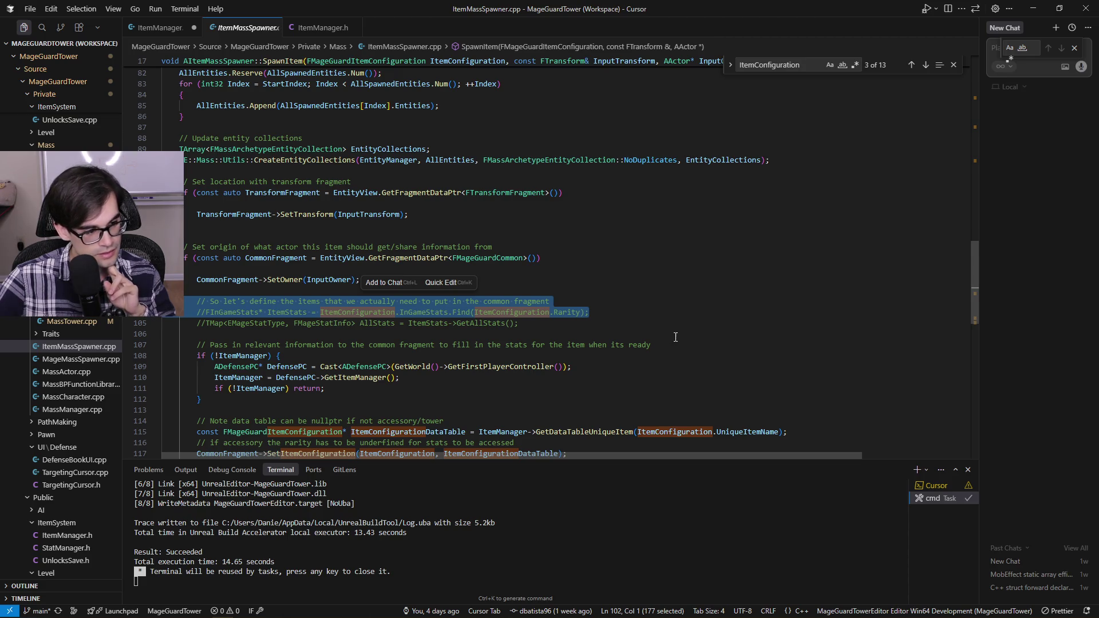
Step: Select around the SetOwner lines, then the common fragment block down to line 119
{"action": "key", "text": "shift+Down"}
{"action": "key", "text": "shift+End"}
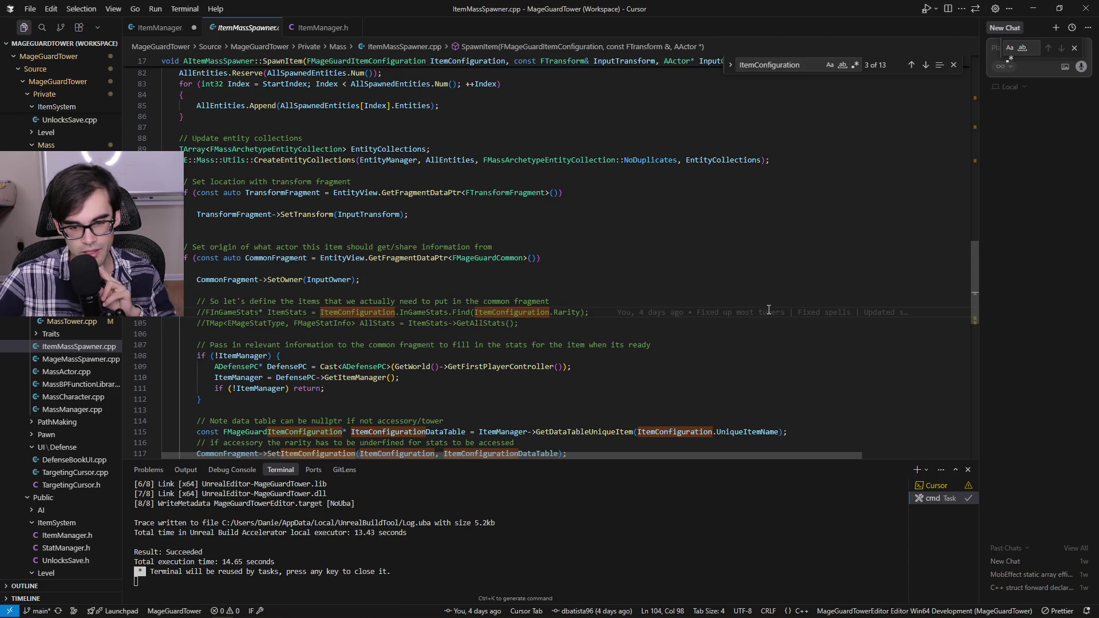
{"action": "key", "text": "shift+Up"}
{"action": "key", "text": "shift+Up"}
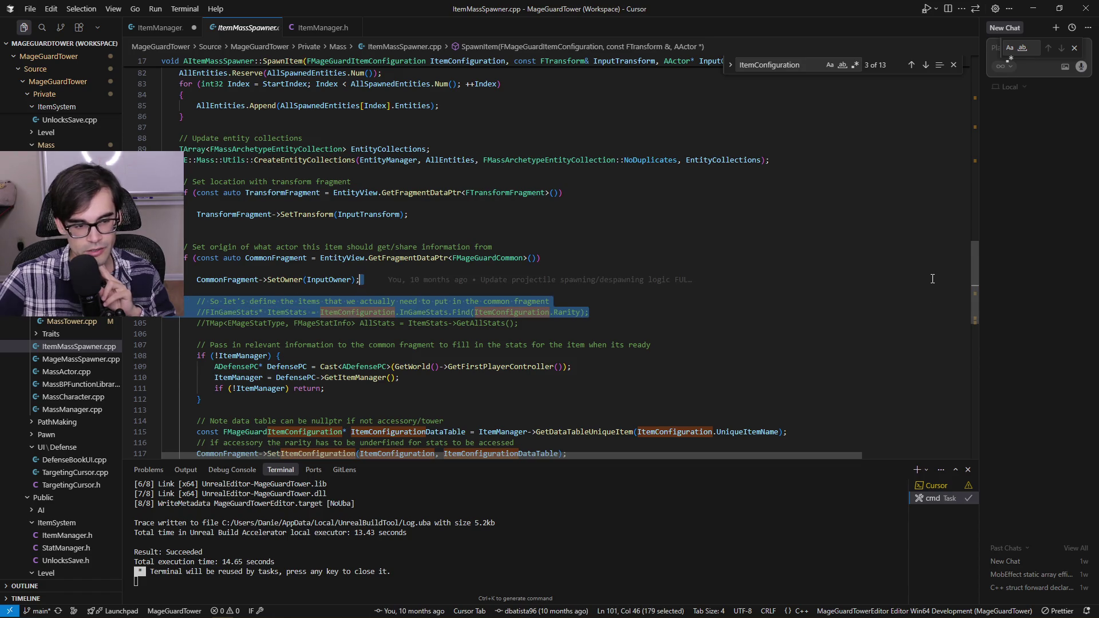
{"action": "left_click", "coordinate": [869, 279]}
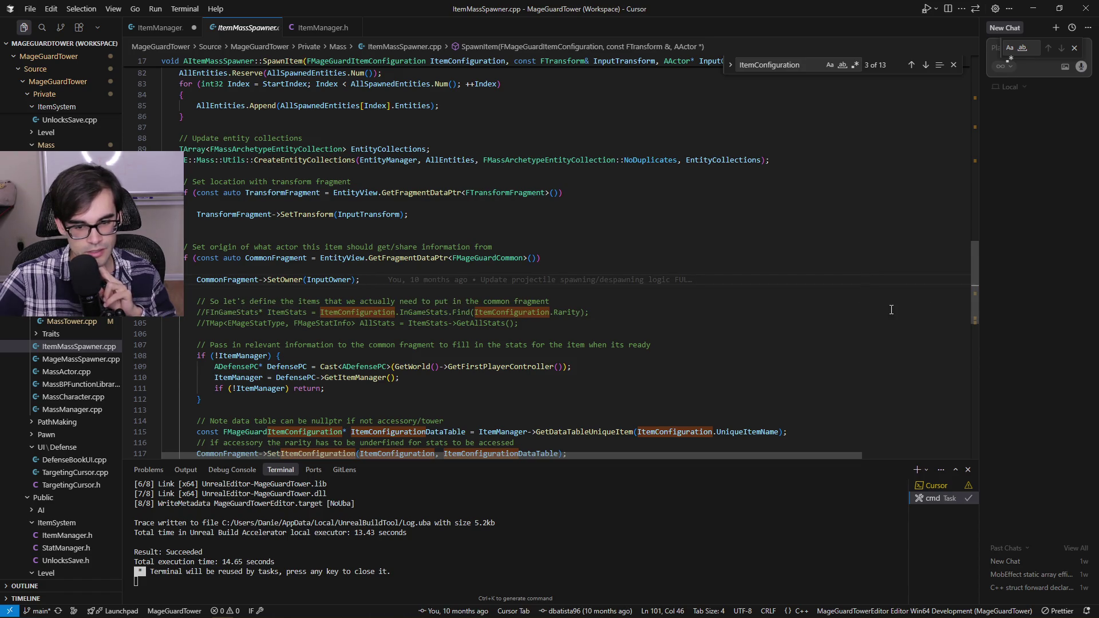
{"action": "left_click", "coordinate": [891, 309]}
{"action": "left_click", "coordinate": [944, 282], "text": "shift"}
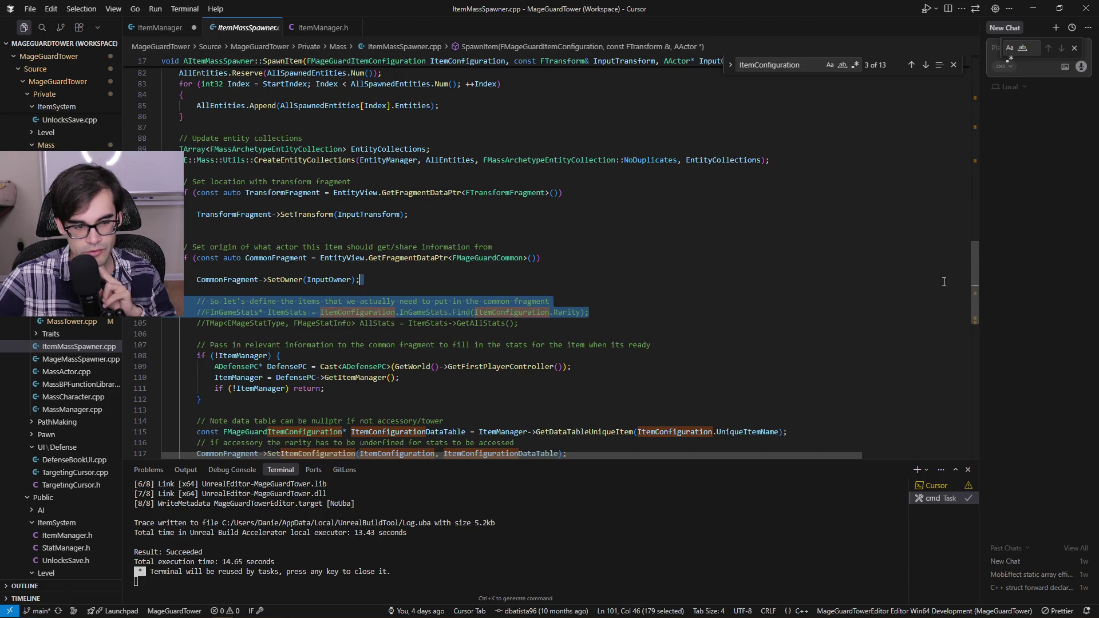
{"action": "left_click", "coordinate": [927, 270]}
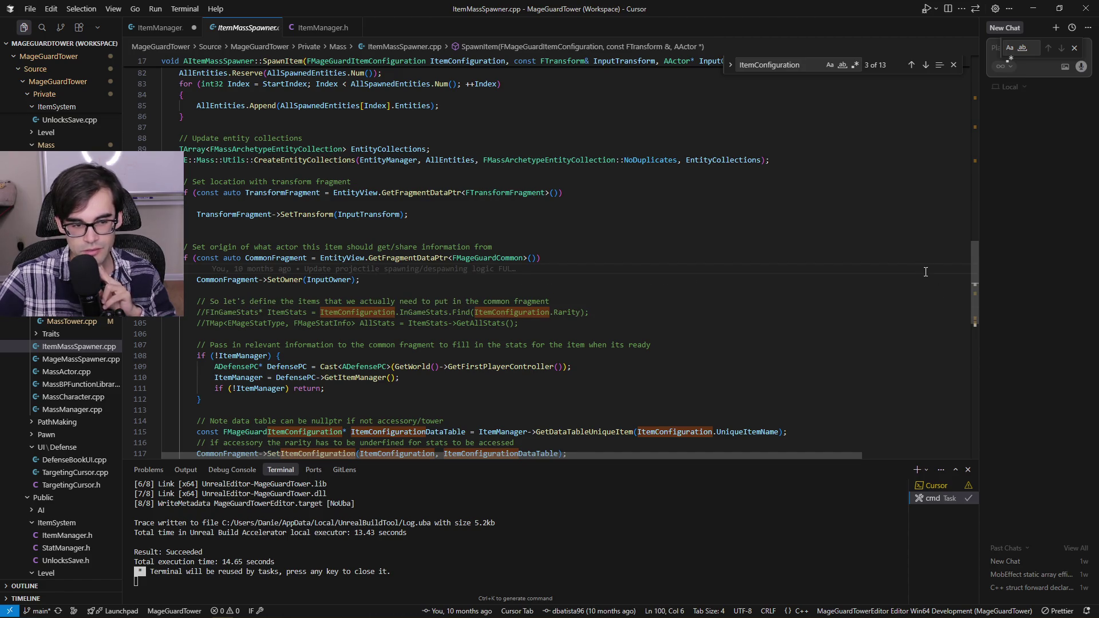
{"action": "mouse_move", "coordinate": [925, 271]}
{"action": "left_mouse_down"}
{"action": "mouse_move", "coordinate": [921, 389]}
{"action": "mouse_move", "coordinate": [909, 340]}
{"action": "left_mouse_up"}
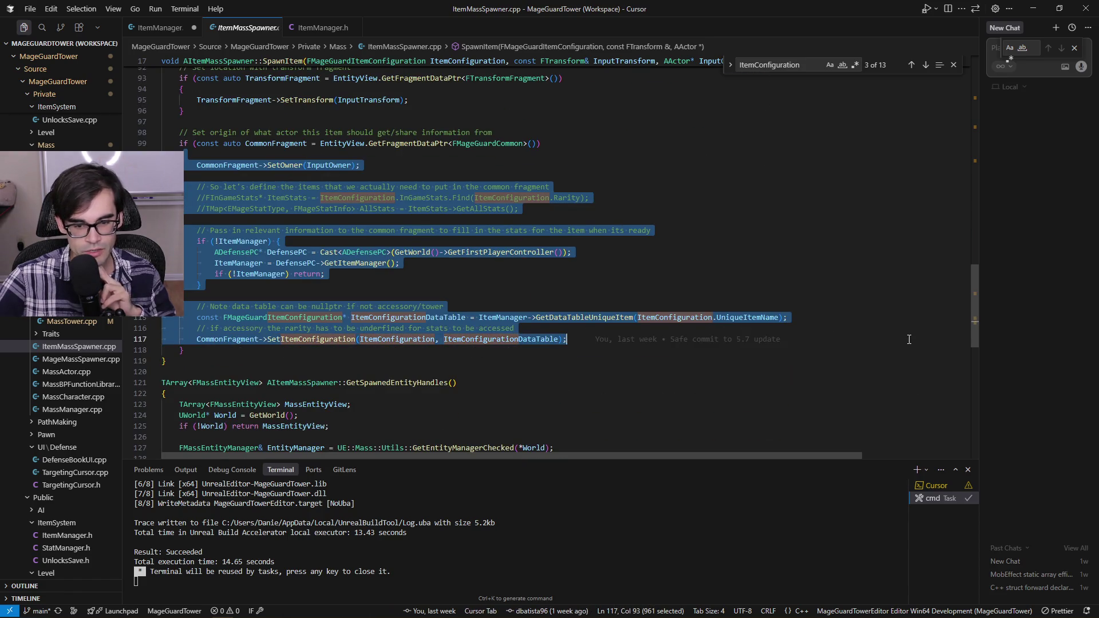
{"action": "left_click", "coordinate": [908, 340]}
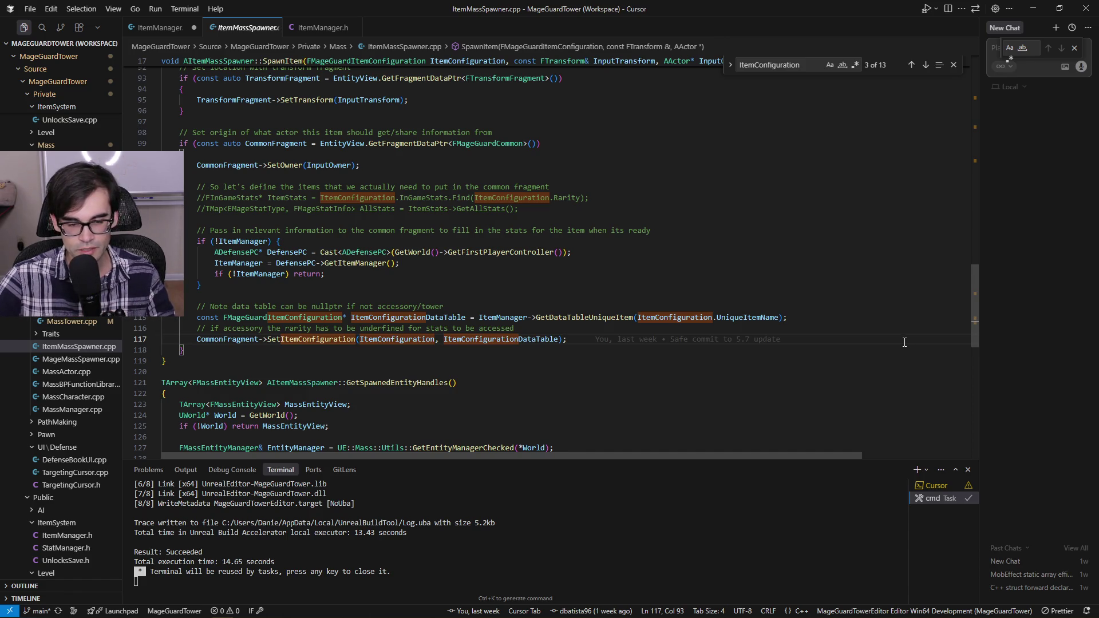
Step: Extend a selection from line 117 up through the data table lookup and ItemManager check to line 96
{"action": "key", "text": "shift+Up"}
{"action": "key", "text": "shift+Up"}
{"action": "key", "text": "shift+Up"}
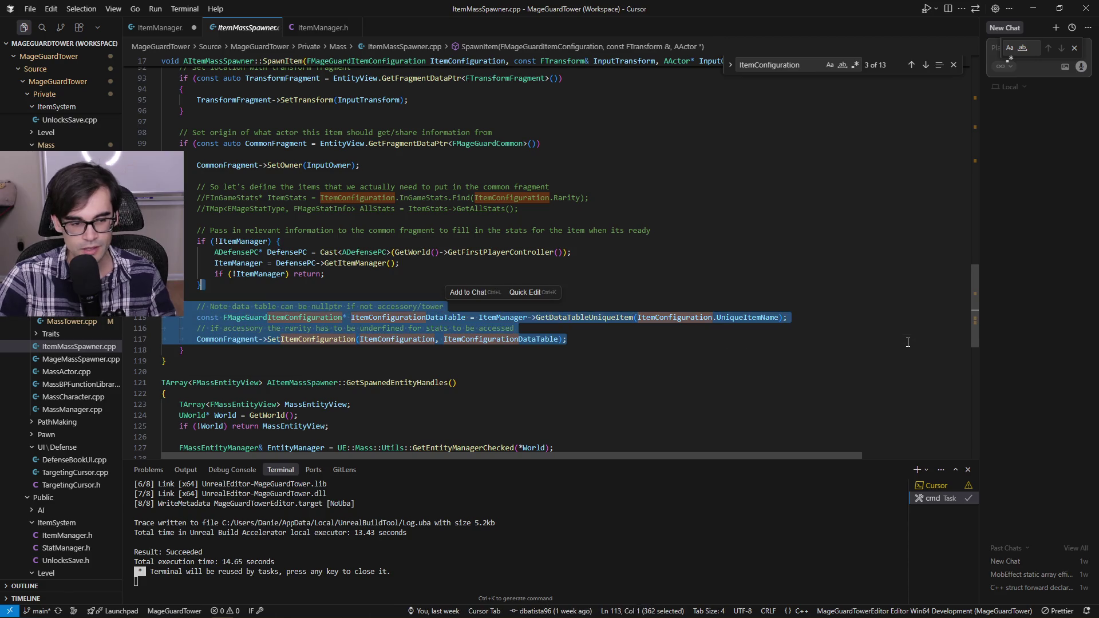
{"action": "key", "text": "shift+Left"}
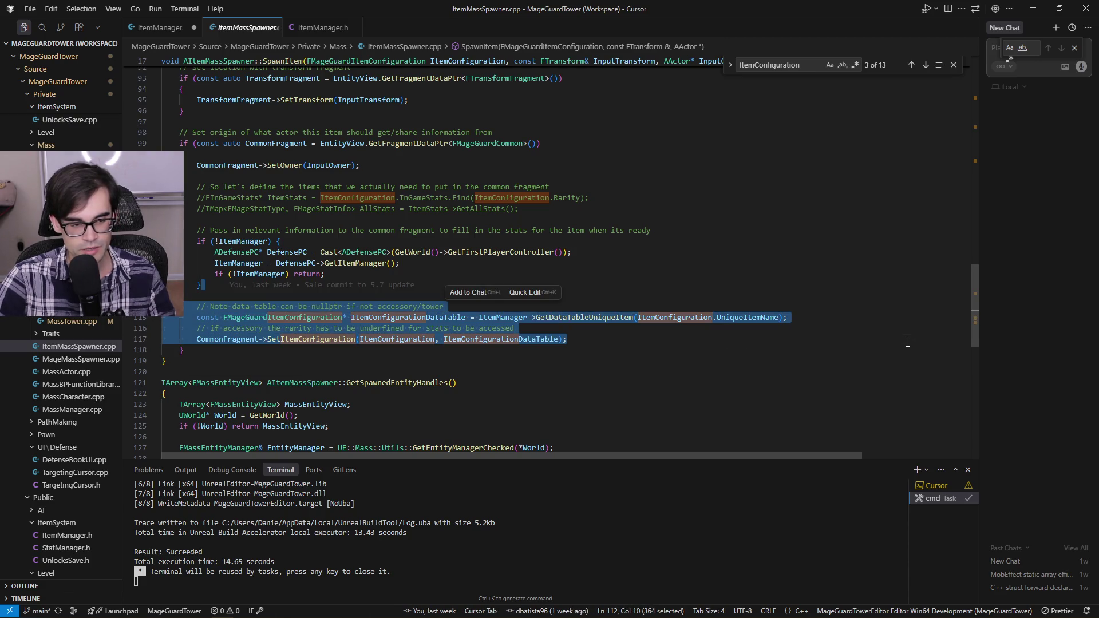
{"action": "key", "text": "shift+Left"}
{"action": "key", "text": "shift+Left"}
{"action": "key", "text": "shift+Left"}
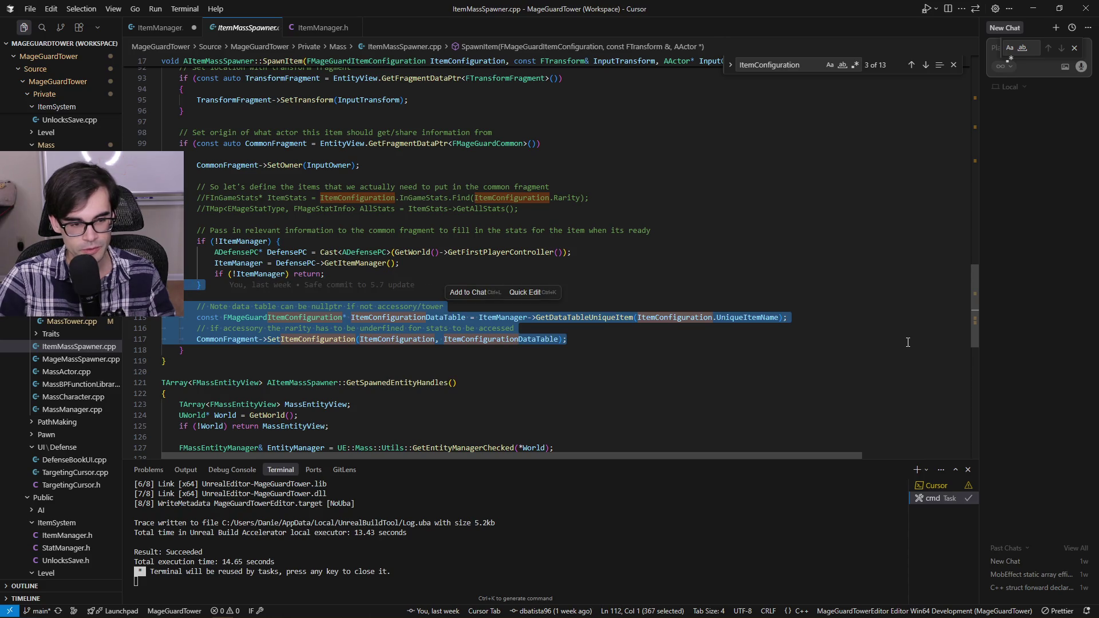
{"action": "key", "text": "shift+Left"}
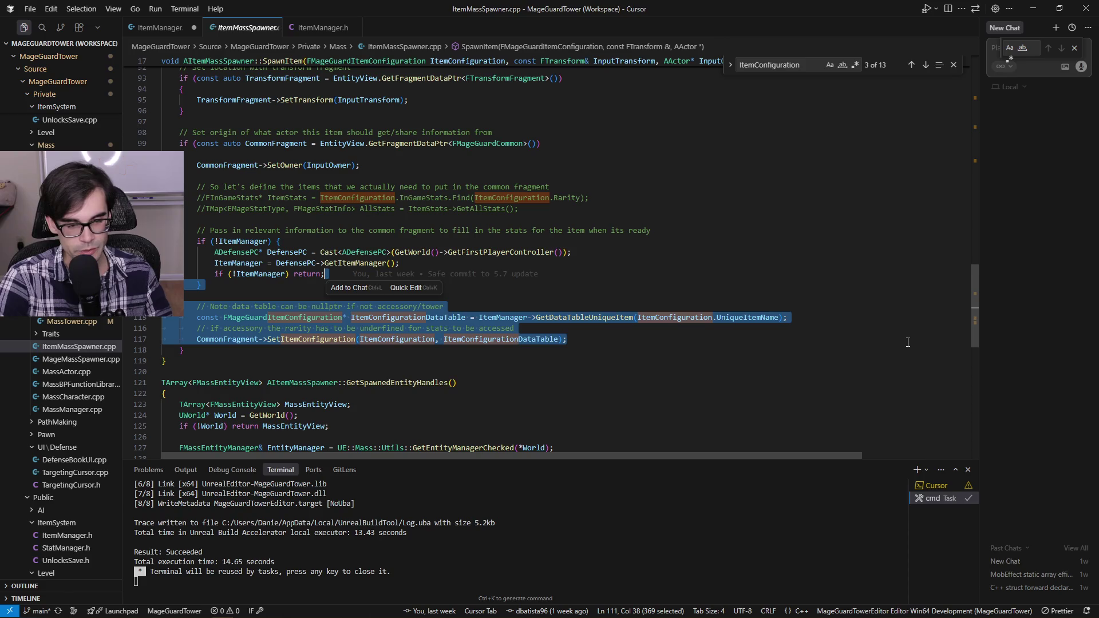
{"action": "key", "text": "ctrl+shift+Left"}
{"action": "key", "text": "ctrl+shift+Left"}
{"action": "key", "text": "ctrl+shift+Left"}
{"action": "key", "text": "ctrl+shift+Left"}
{"action": "key", "text": "ctrl+shift+Left"}
{"action": "key", "text": "ctrl+shift+Left"}
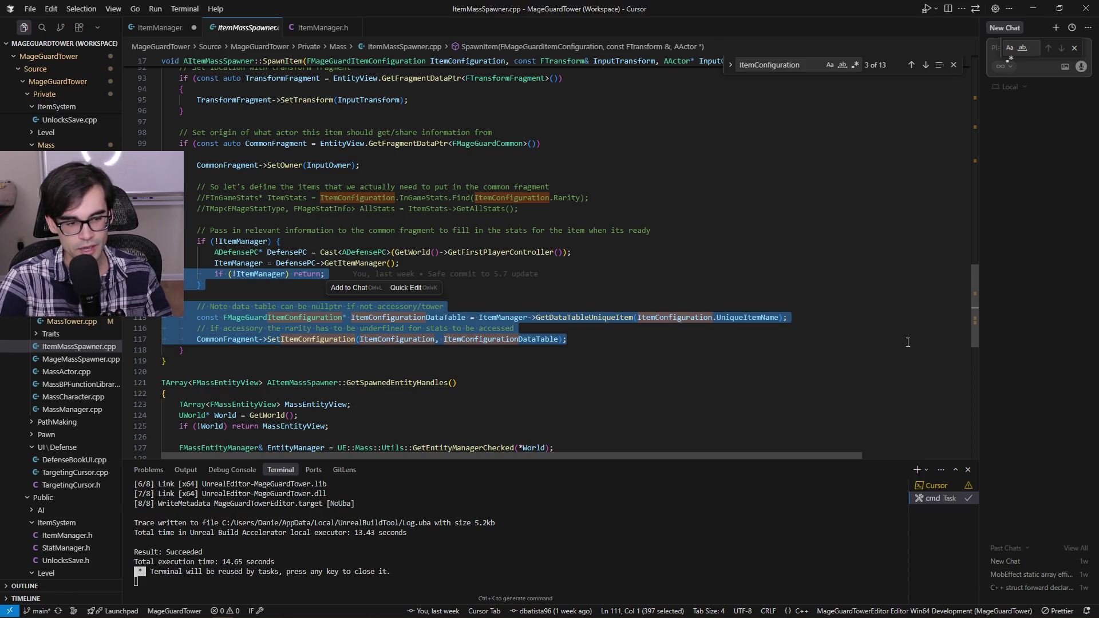
{"action": "key", "text": "shift+Up"}
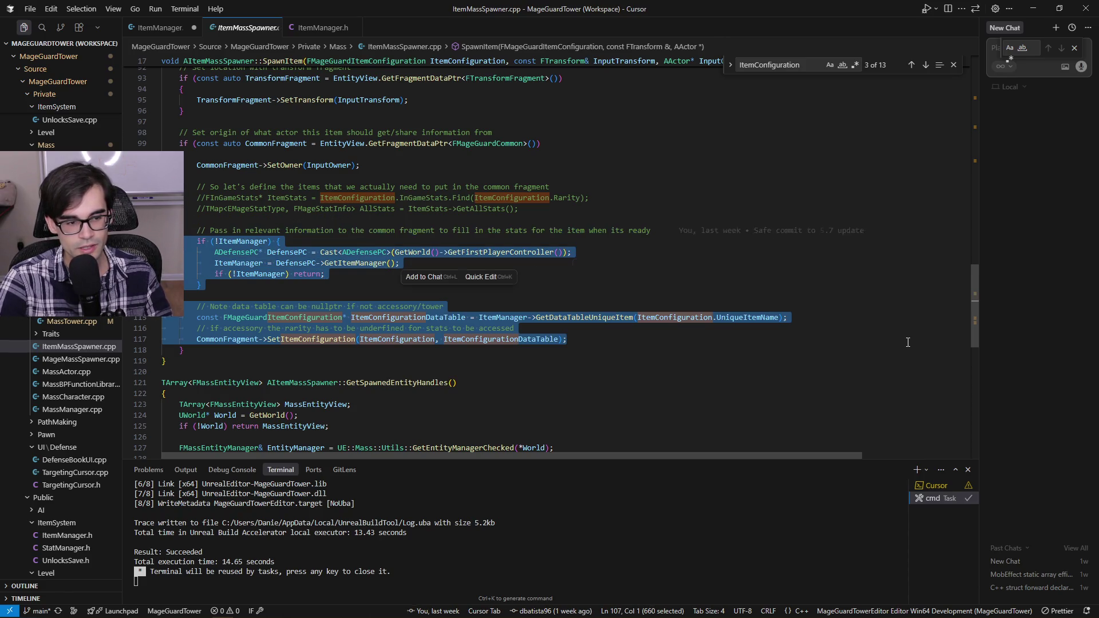
{"action": "key", "text": "shift+Up"}
{"action": "key", "text": "shift+Up"}
{"action": "key", "text": "shift+Up"}
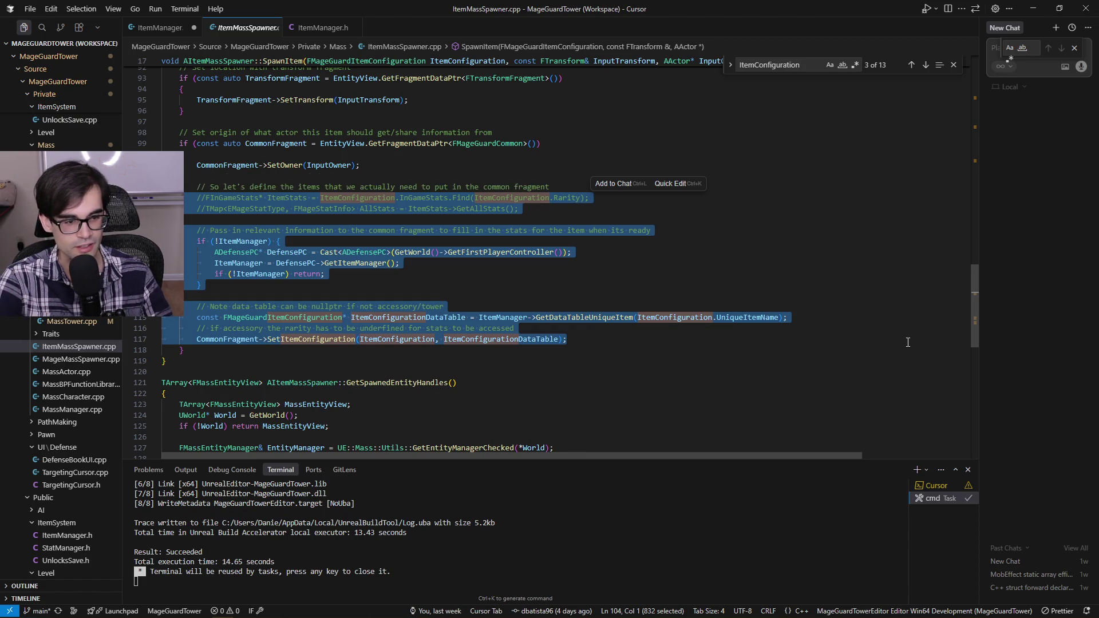
{"action": "key", "text": "shift+Up"}
{"action": "key", "text": "shift+Down"}
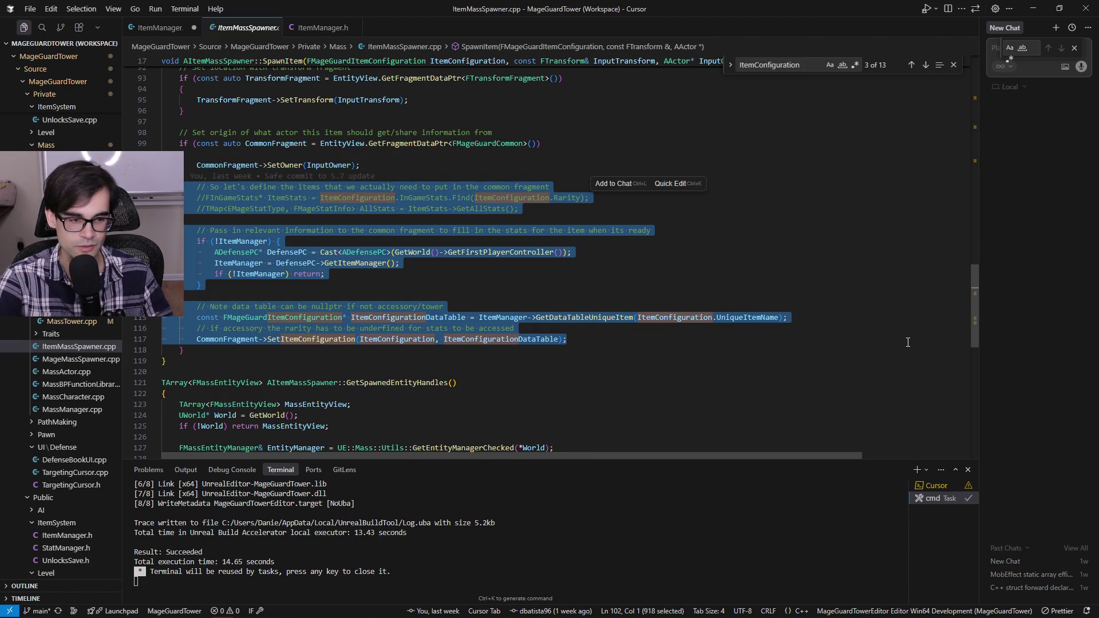
{"action": "key", "text": "shift+Up"}
{"action": "key", "text": "shift+Up"}
{"action": "key", "text": "shift+Up"}
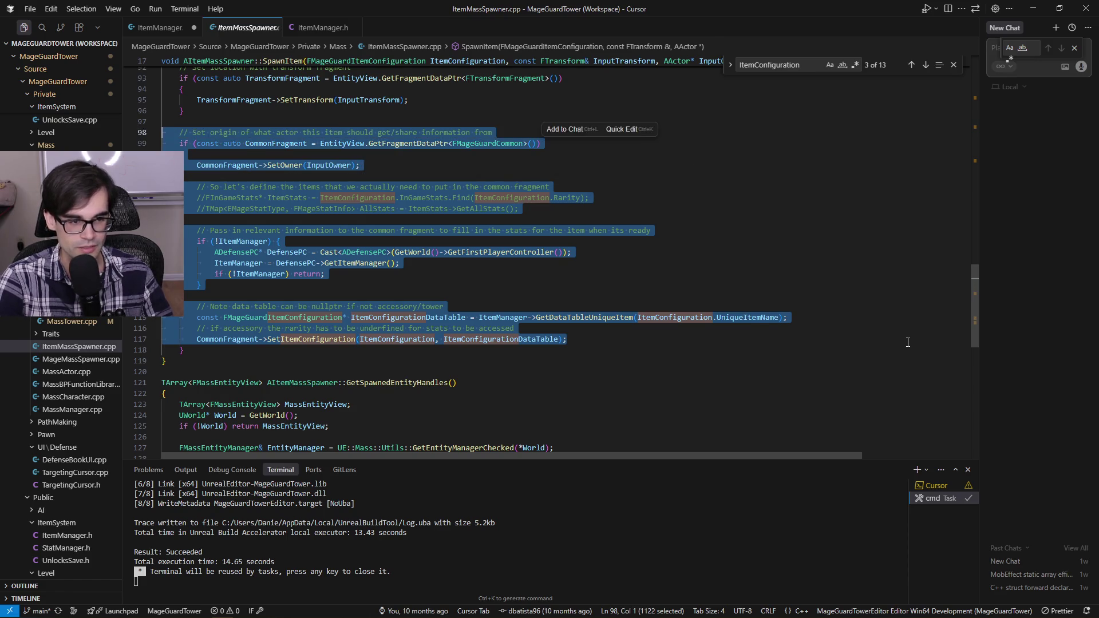